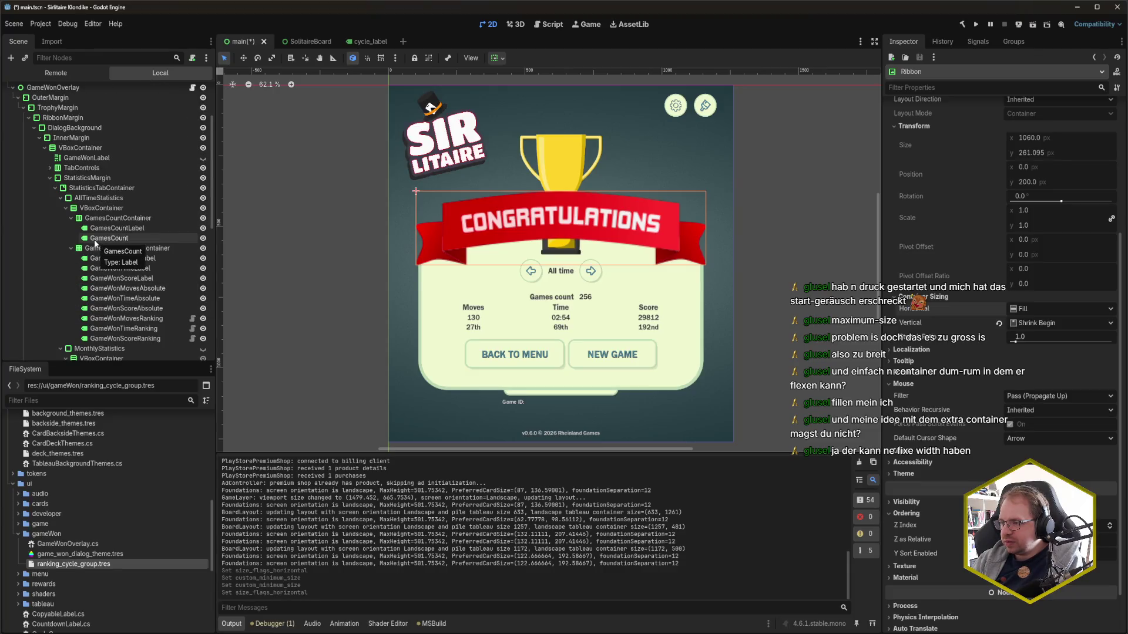
pyautogui.scroll(2, 94, 241)
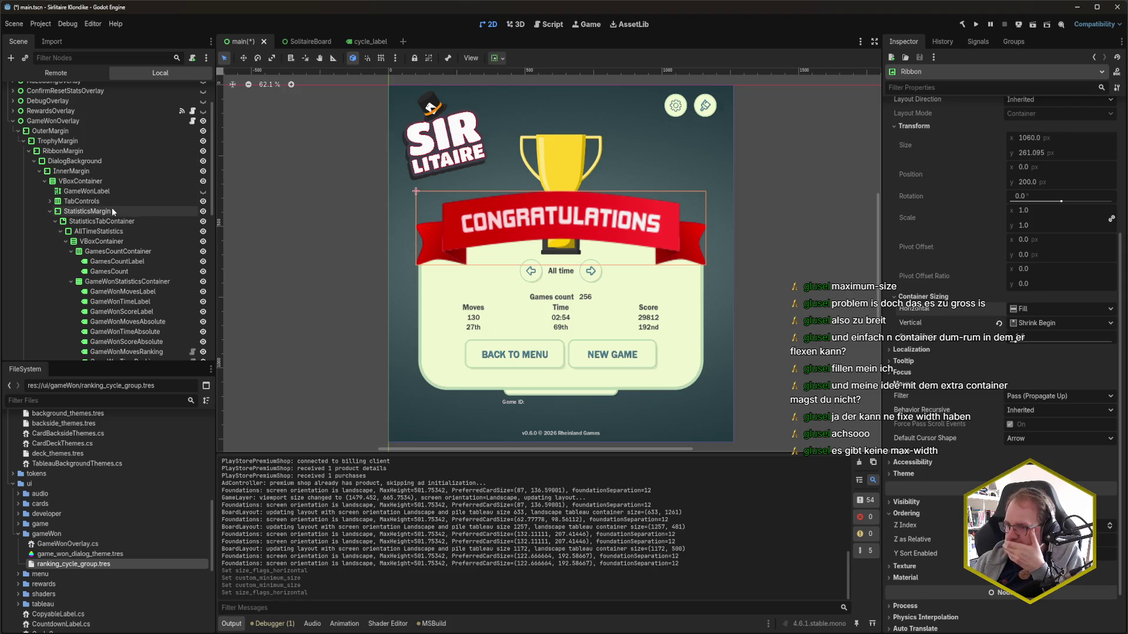
# Inspect InnerMargin, DialogBackground and RibbonMargin (top margin 150), then save main.tscn
pyautogui.click(86, 172)
pyautogui.press('Up')
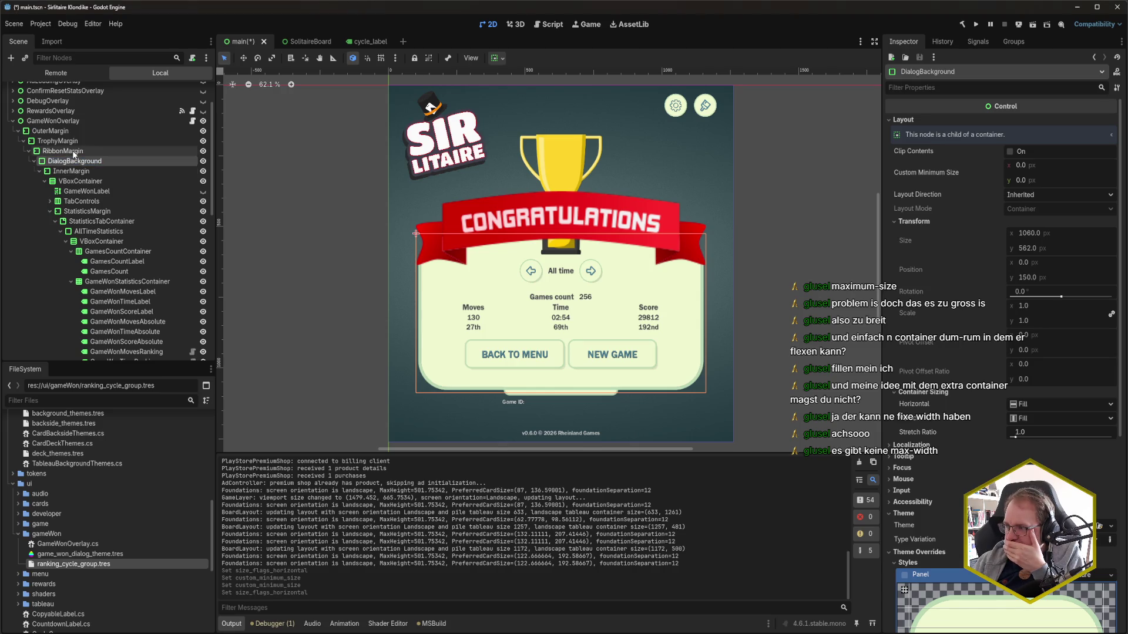
pyautogui.click(62, 151)
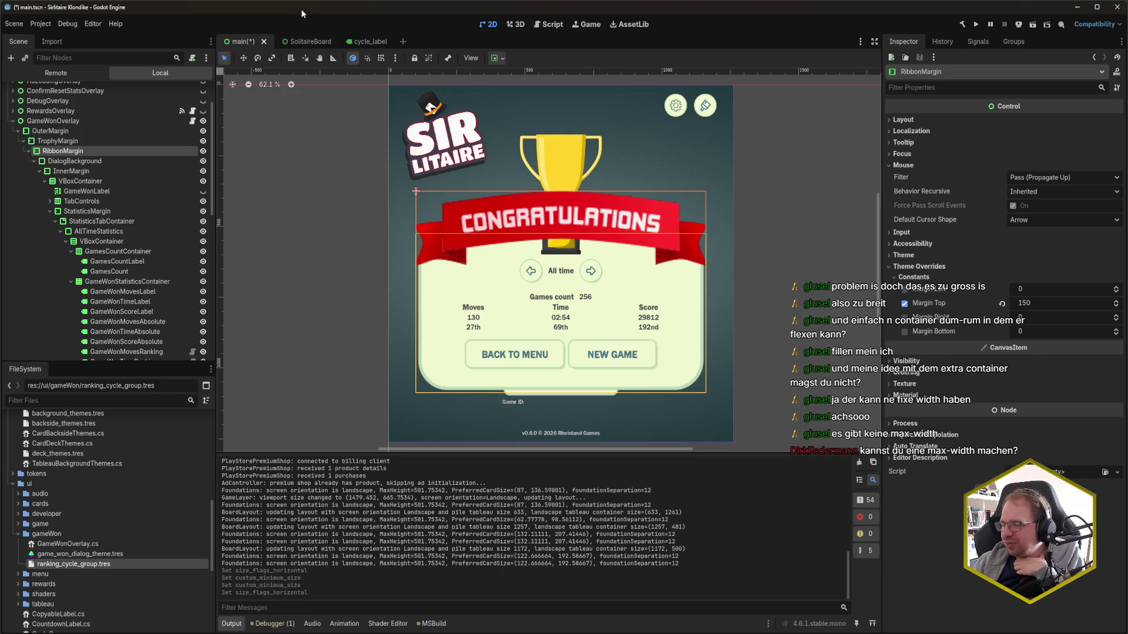
pyautogui.click(115, 143)
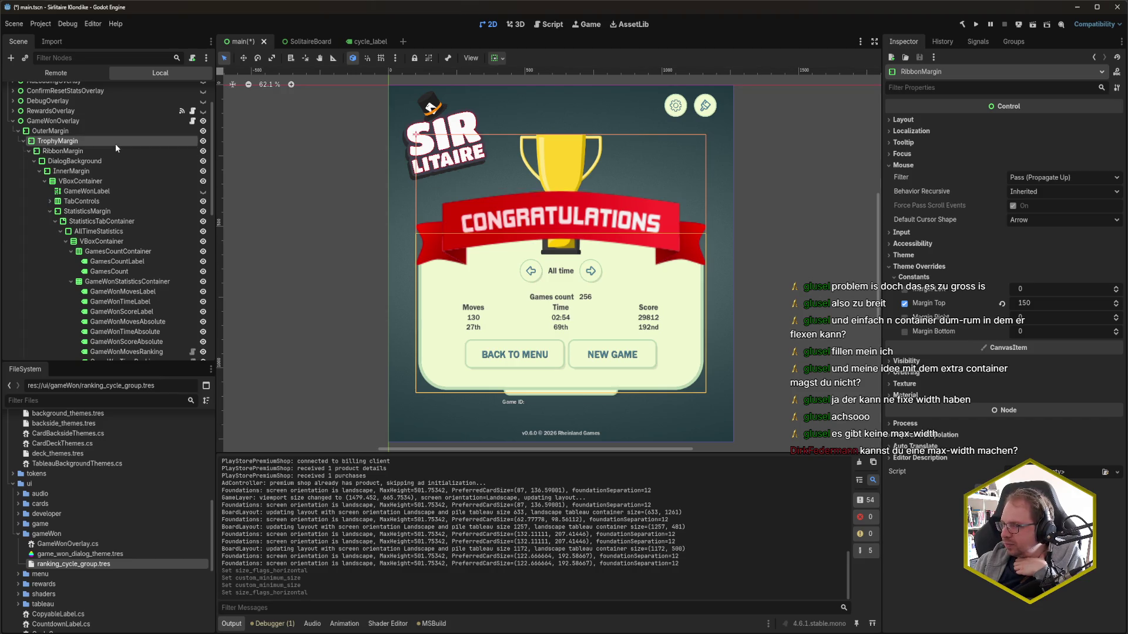
pyautogui.click(118, 149)
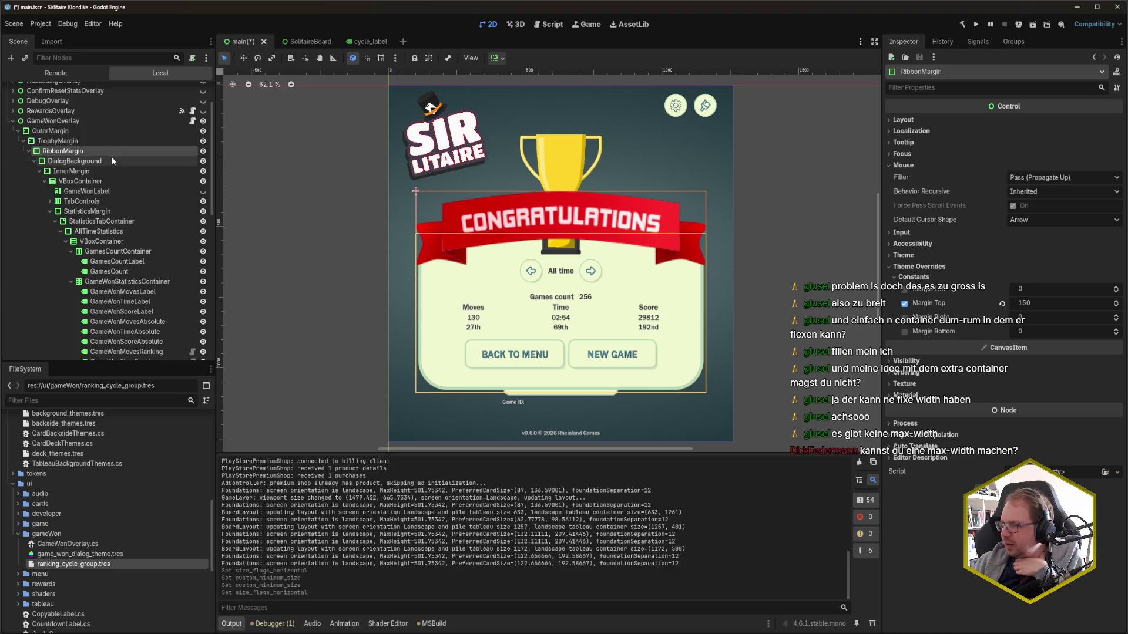
pyautogui.hotkey('ctrl', 's')
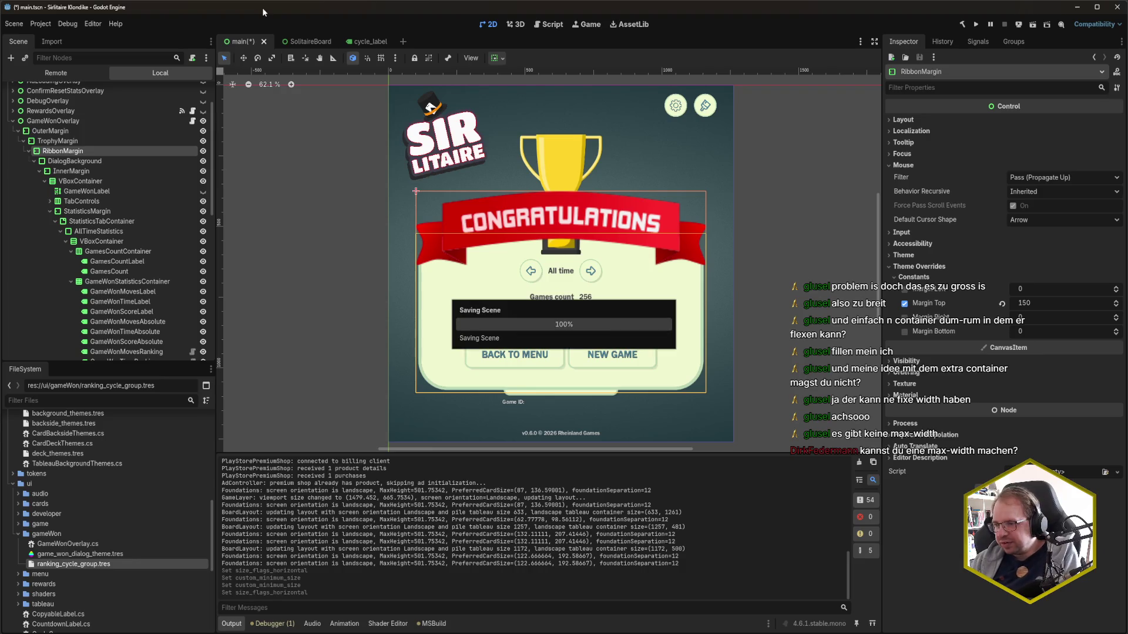
# In Rider's GameWonOverlay.cs, open a new line after line 160 in UpdateLayout's landscape branch
pyautogui.hotkey('alt', 'Tab')
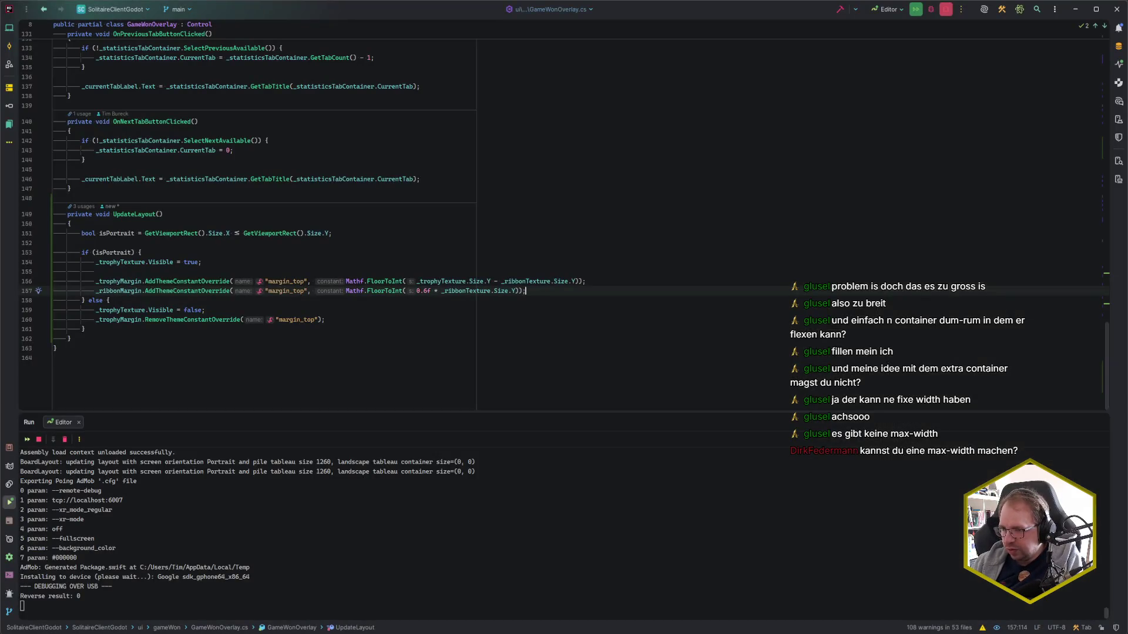
pyautogui.click(354, 321)
pyautogui.press('Return')
pyautogui.press('Return')
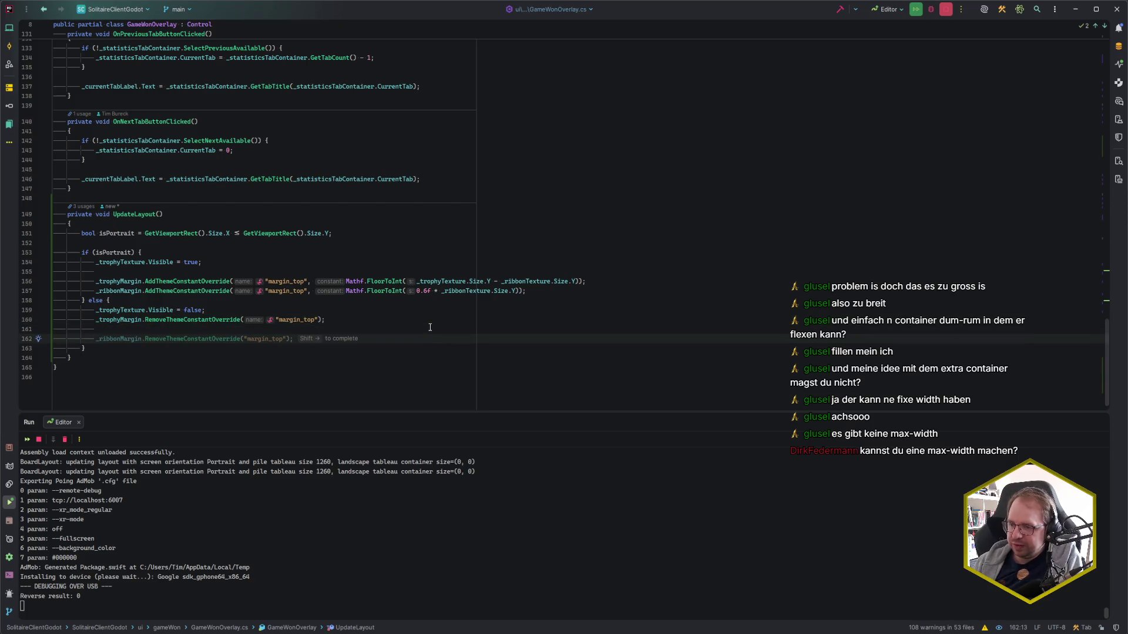
pyautogui.hotkey('ctrl', 'space')
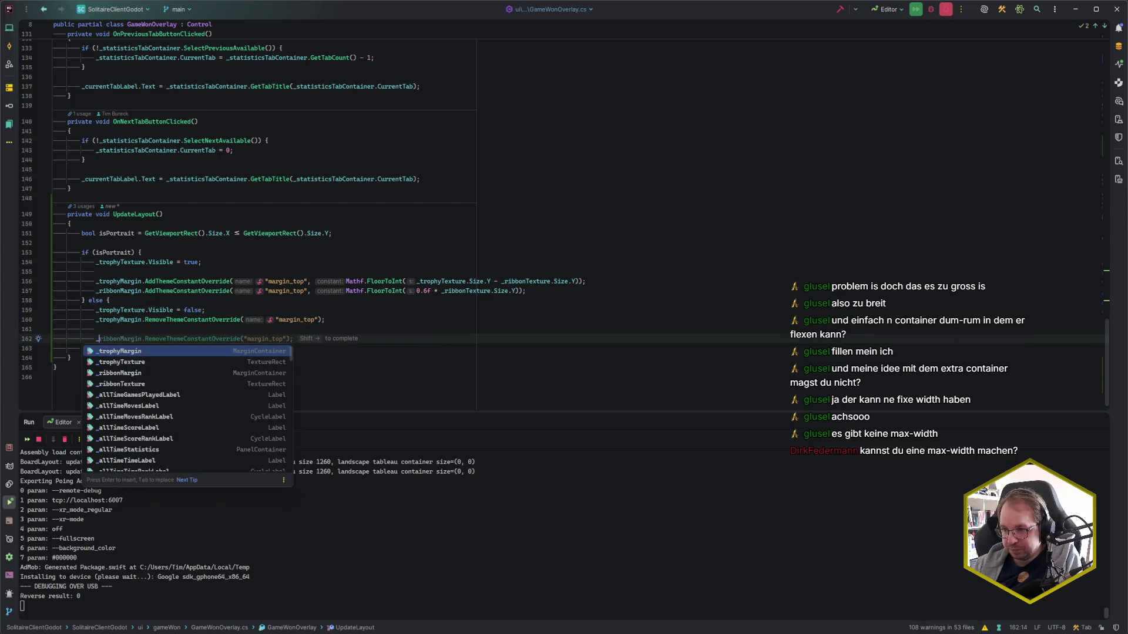
pyautogui.press('Escape')
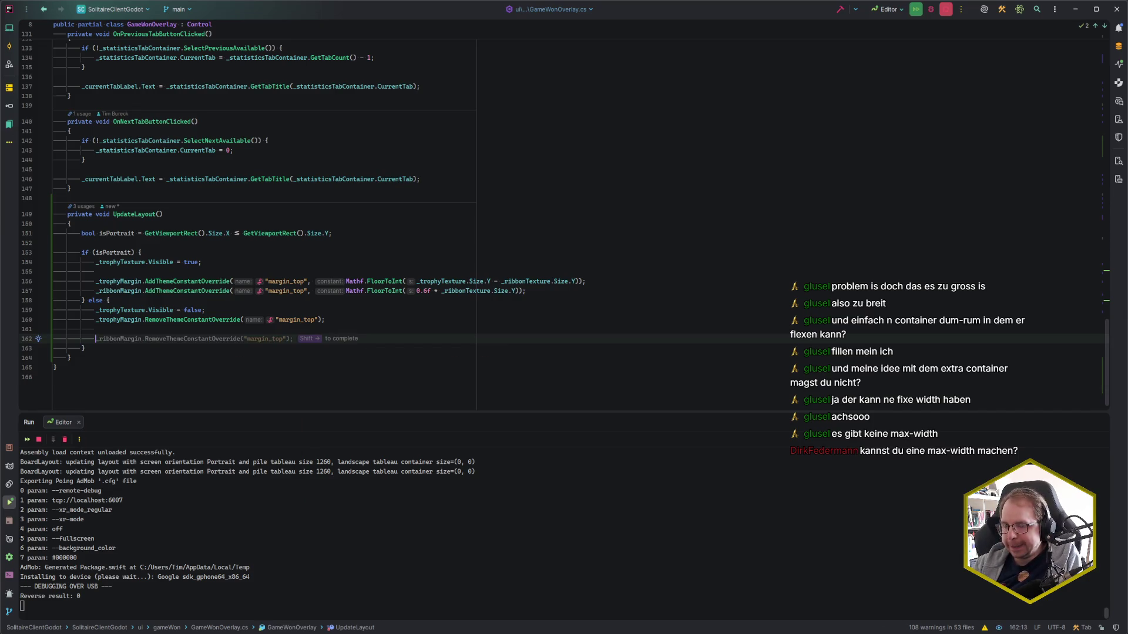
pyautogui.write('_')
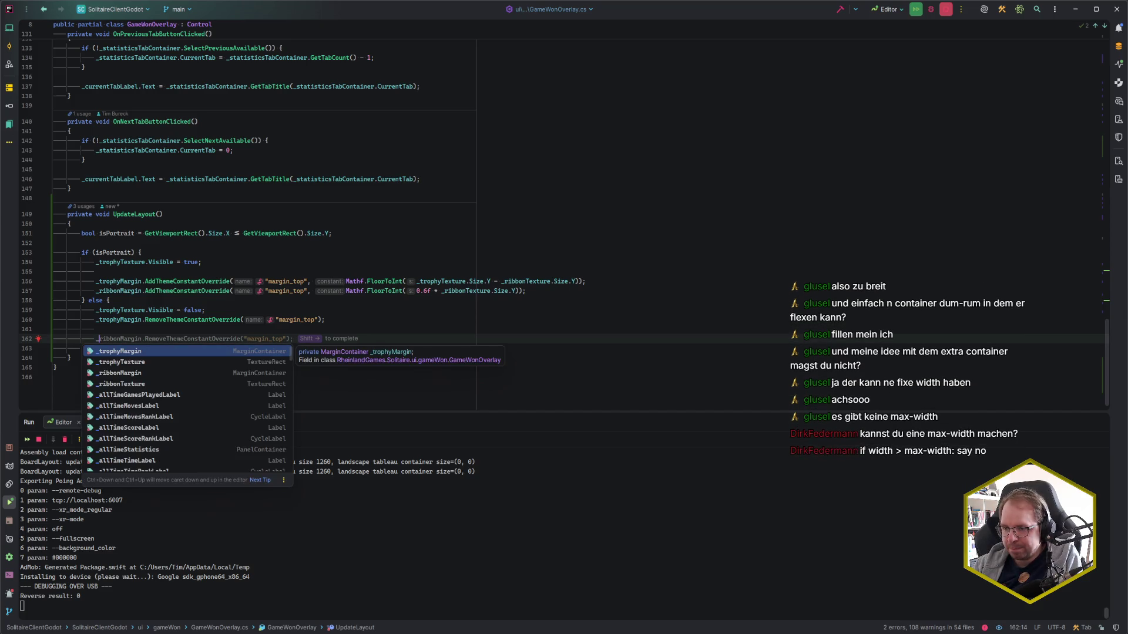
pyautogui.hotkey('ctrl', 'z')
pyautogui.hotkey('ctrl', 'z')
pyautogui.hotkey('ctrl', 'z')
# Clean up the extra blank lines so one new line follows line 160, then return to Godot
pyautogui.press('Return')
pyautogui.hotkey('ctrl', 'Return')
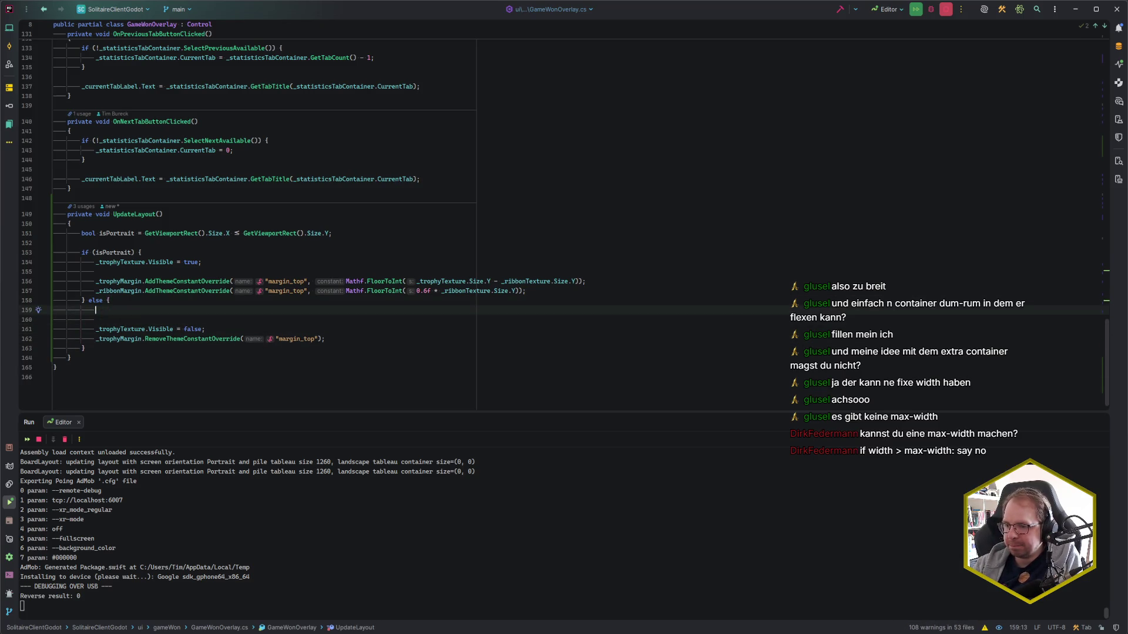
pyautogui.hotkey('shift', 'Down')
pyautogui.hotkey('shift', 'Down')
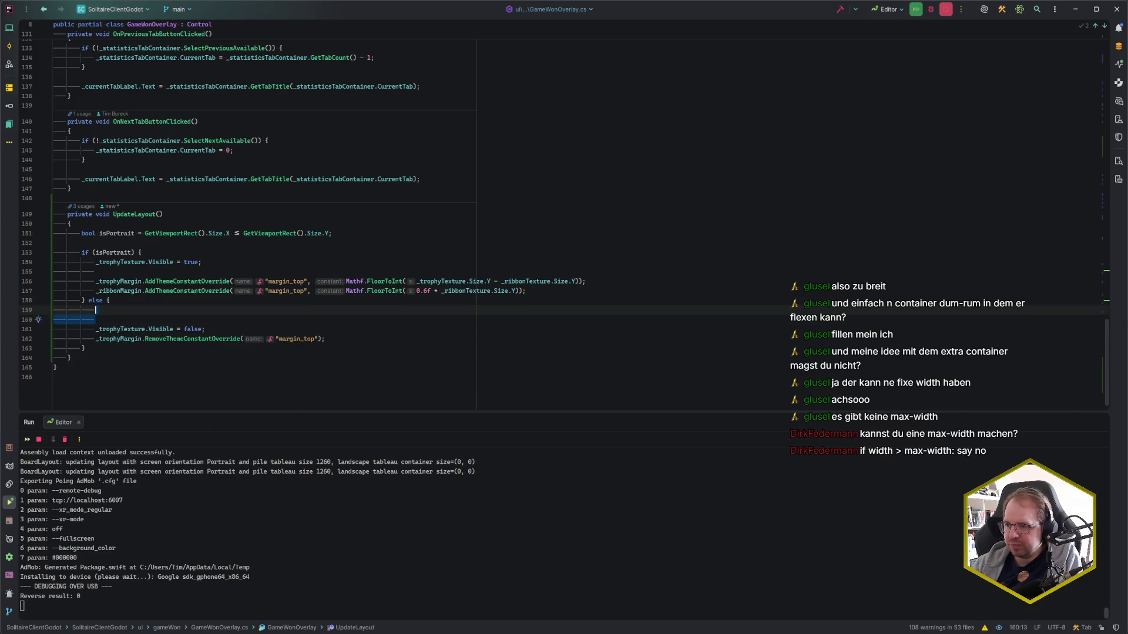
pyautogui.press('Delete')
pyautogui.press('Down')
pyautogui.press('End')
pyautogui.press('Return')
pyautogui.press('Return')
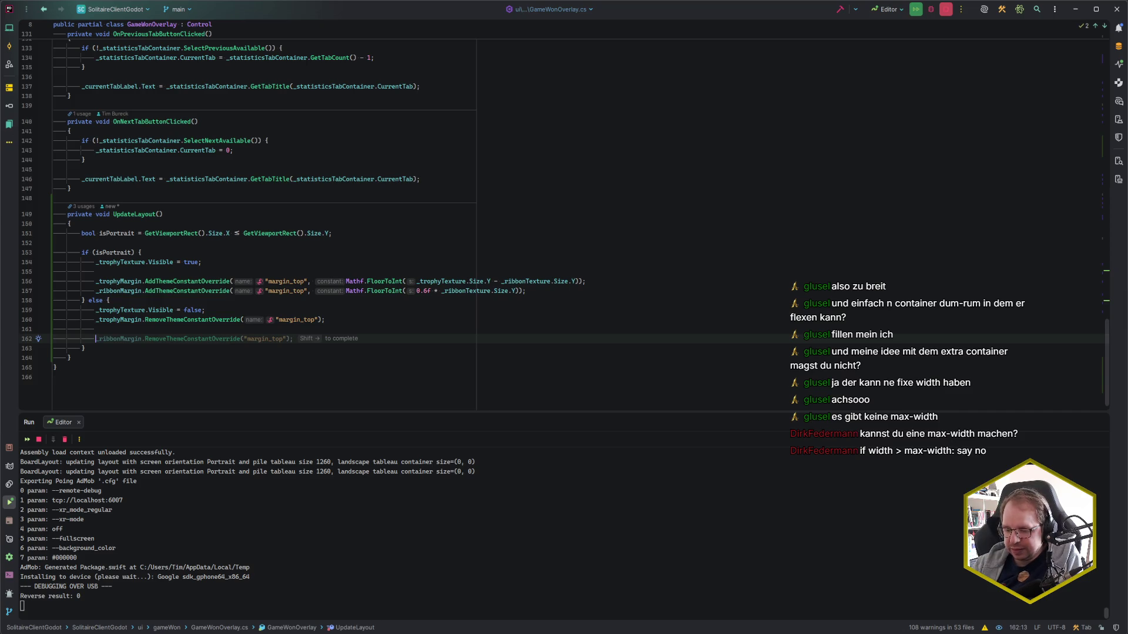
pyautogui.hotkey('alt', 'Tab')
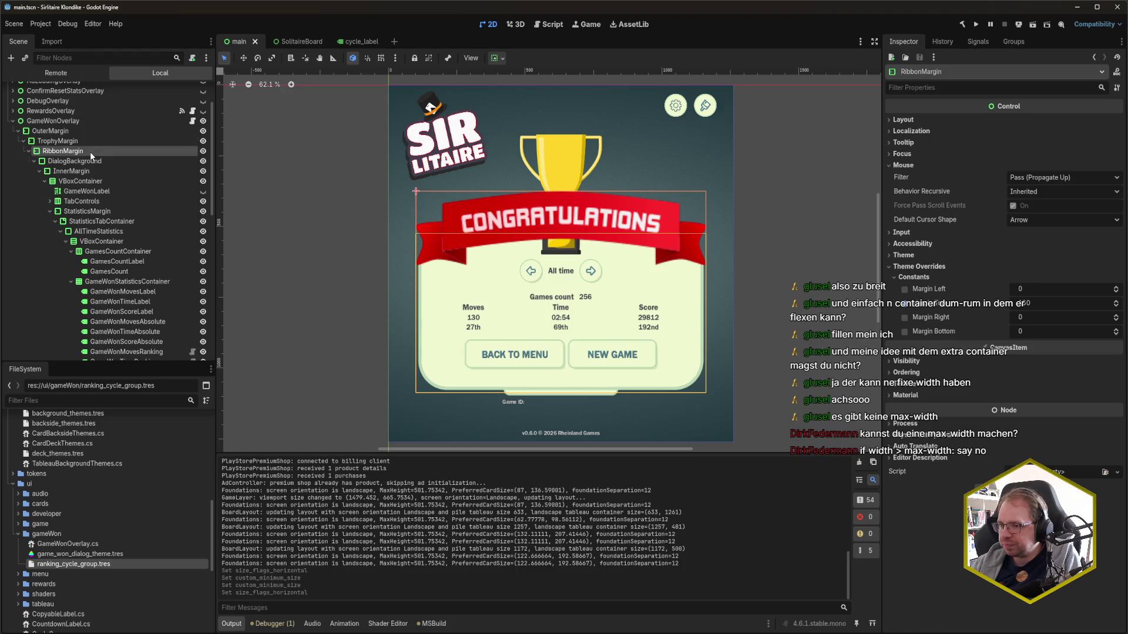
# Review the Ribbon node's TextureRect: Fit Height Proportional, size 1060 × 261.095, y position 200
pyautogui.scroll(-5, 90, 152)
pyautogui.scroll(-4, 98, 186)
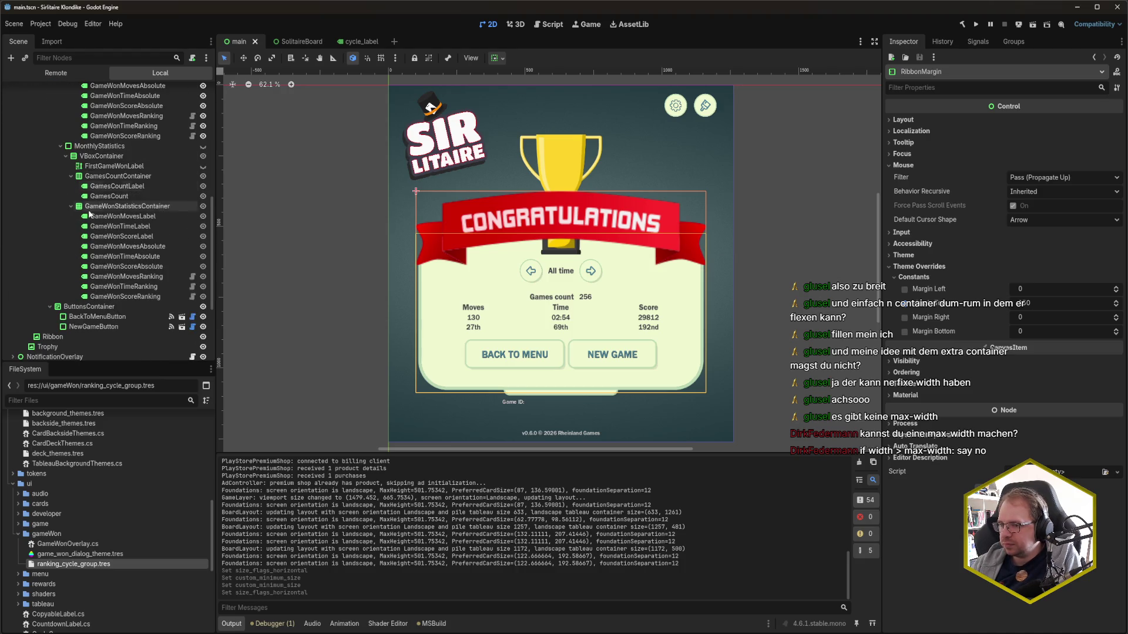
pyautogui.click(53, 336)
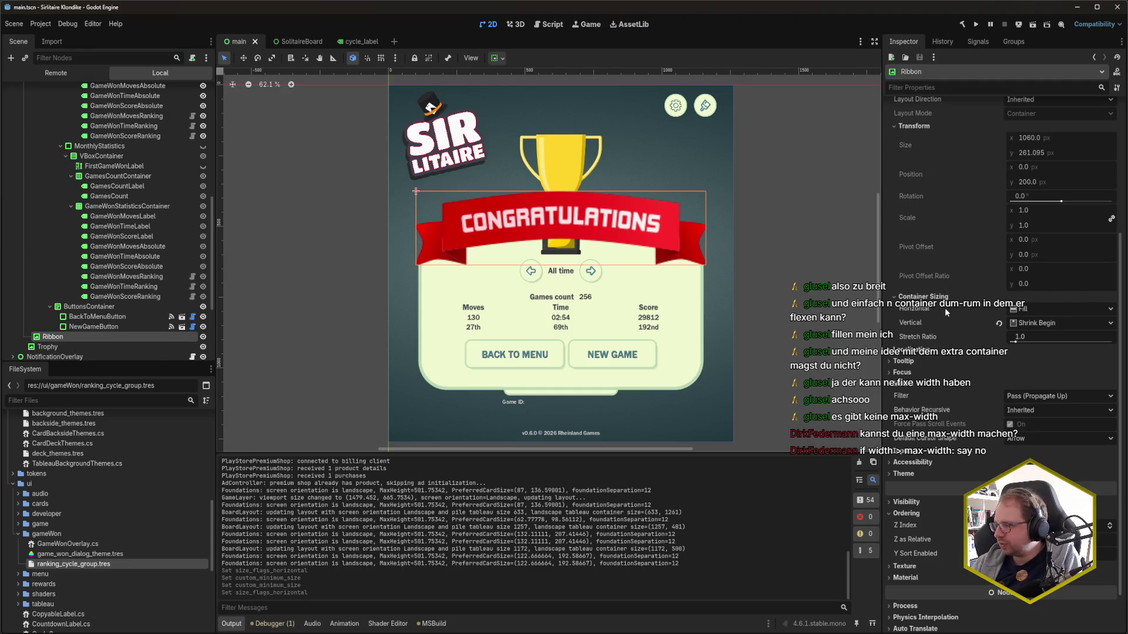
pyautogui.scroll(4, 935, 309)
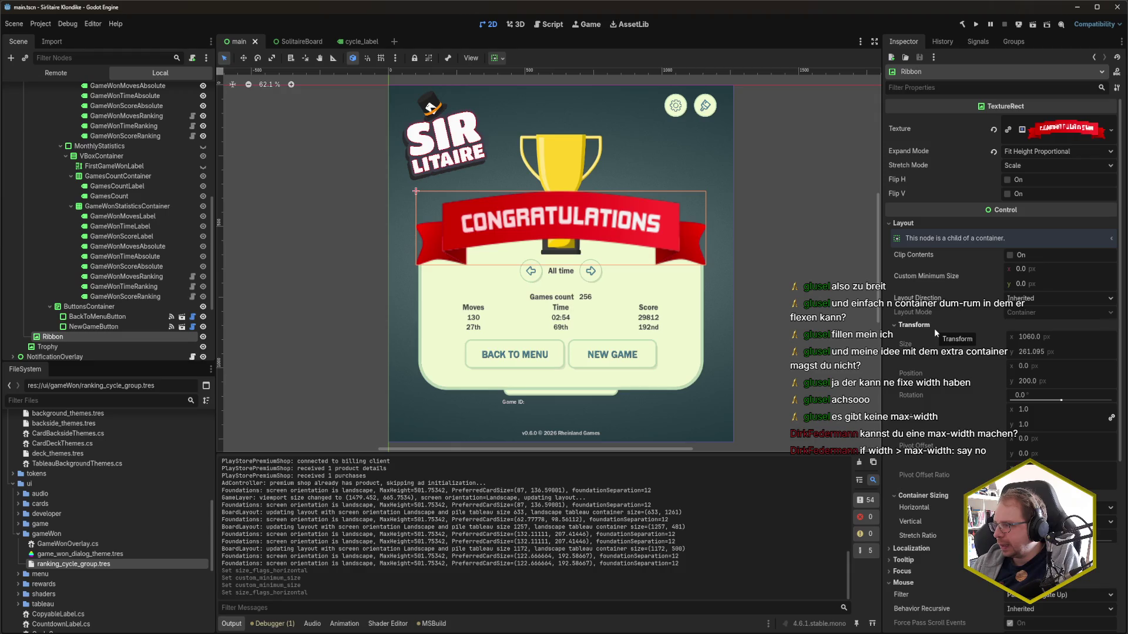
pyautogui.hotkey('alt', 'Tab')
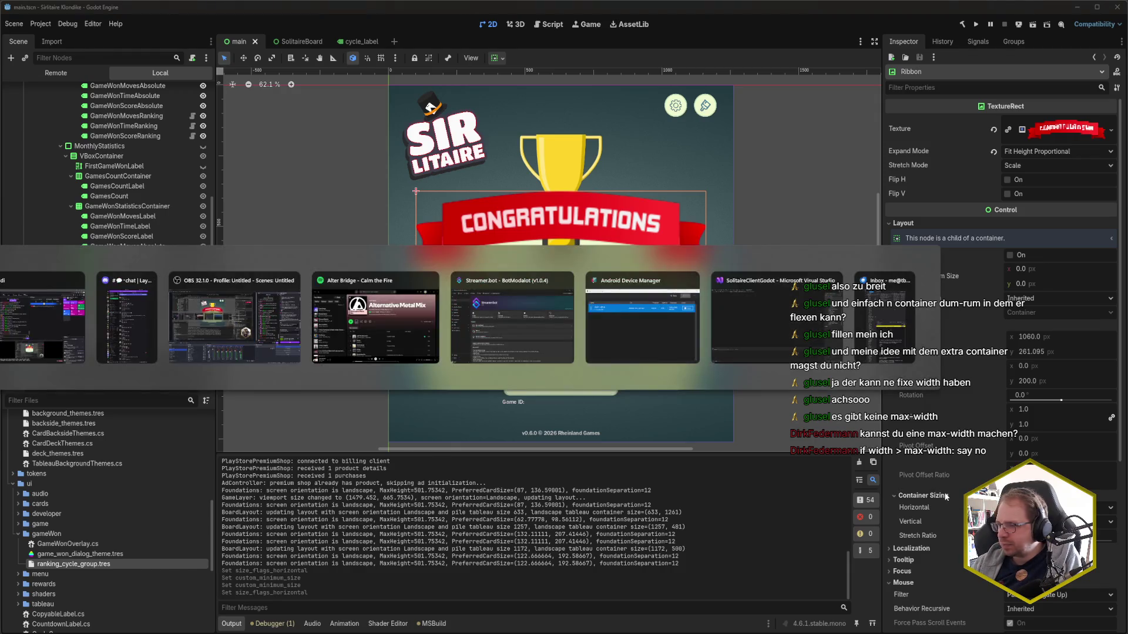
# Add a SizeFlagsHorizontal = SizeFlags.ShrinkCenter; statement to the landscape branch
pyautogui.write('_ttex')
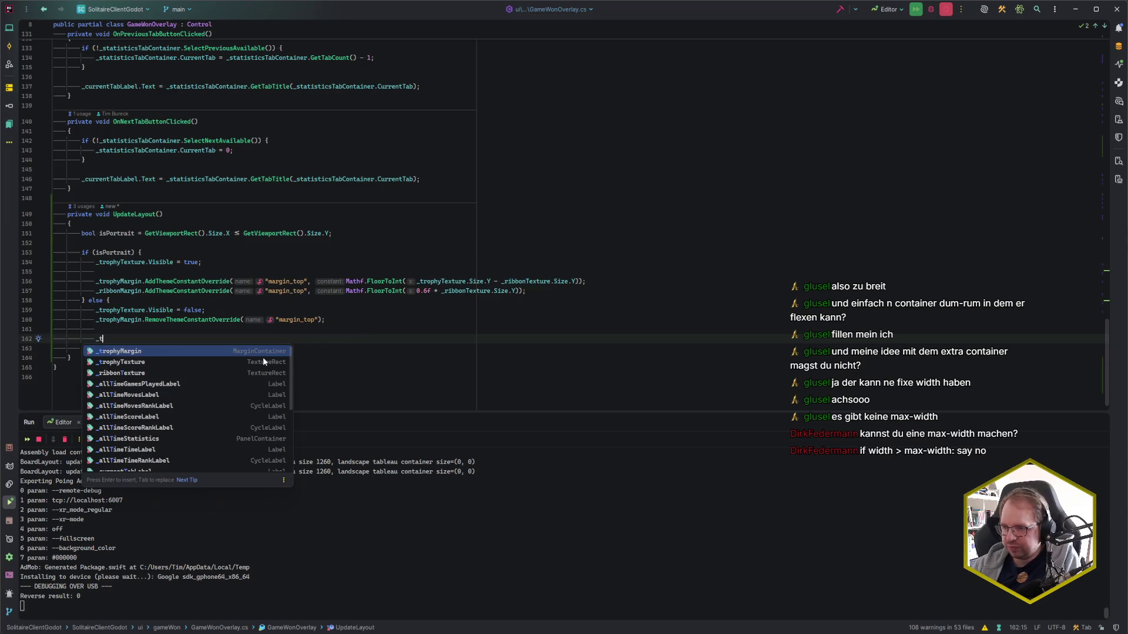
pyautogui.press('Return')
pyautogui.write('.')
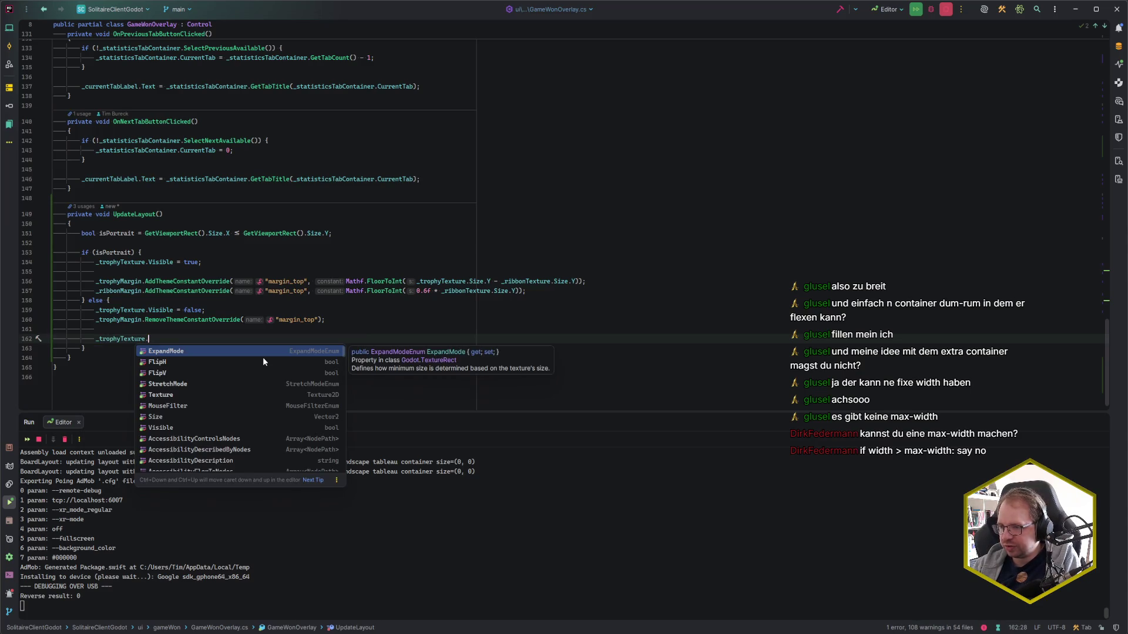
pyautogui.write('Siz')
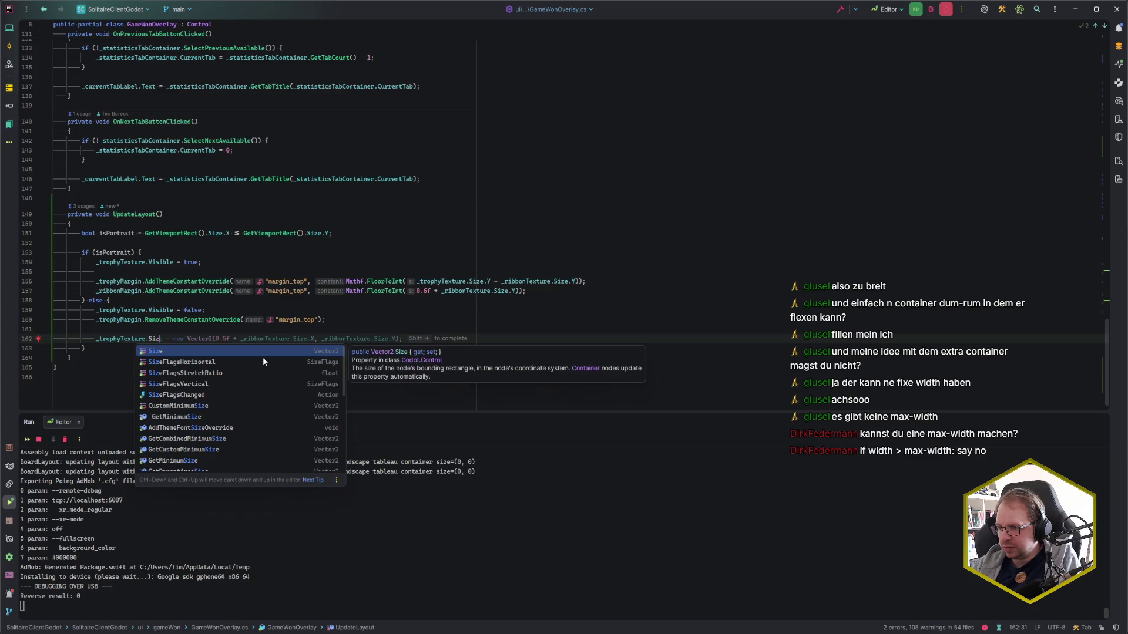
pyautogui.press('Down')
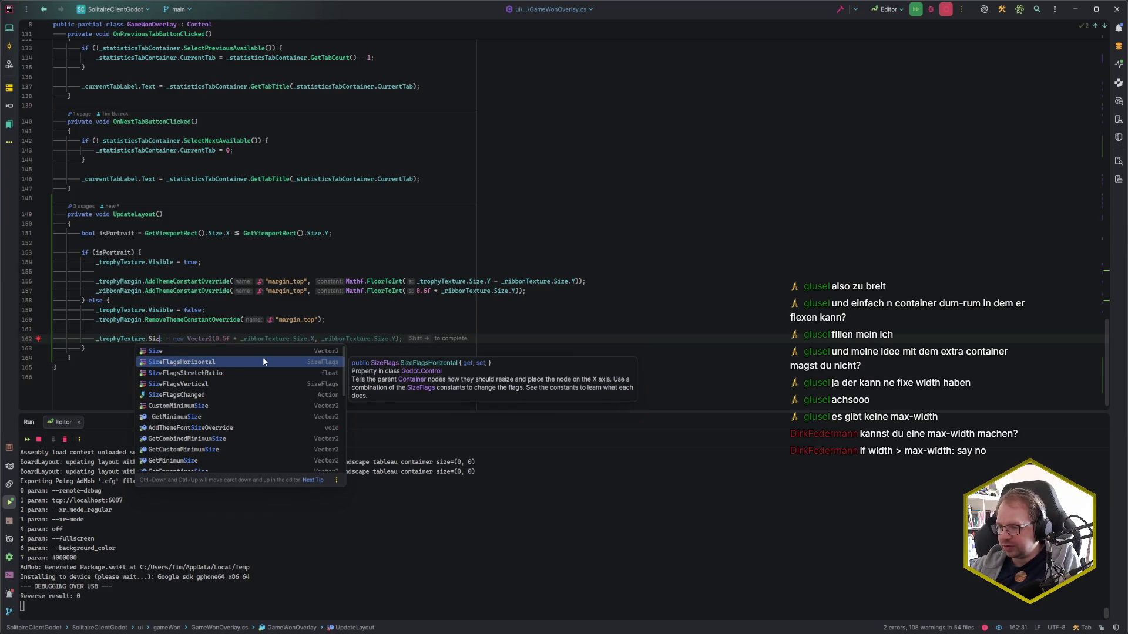
pyautogui.press('Return')
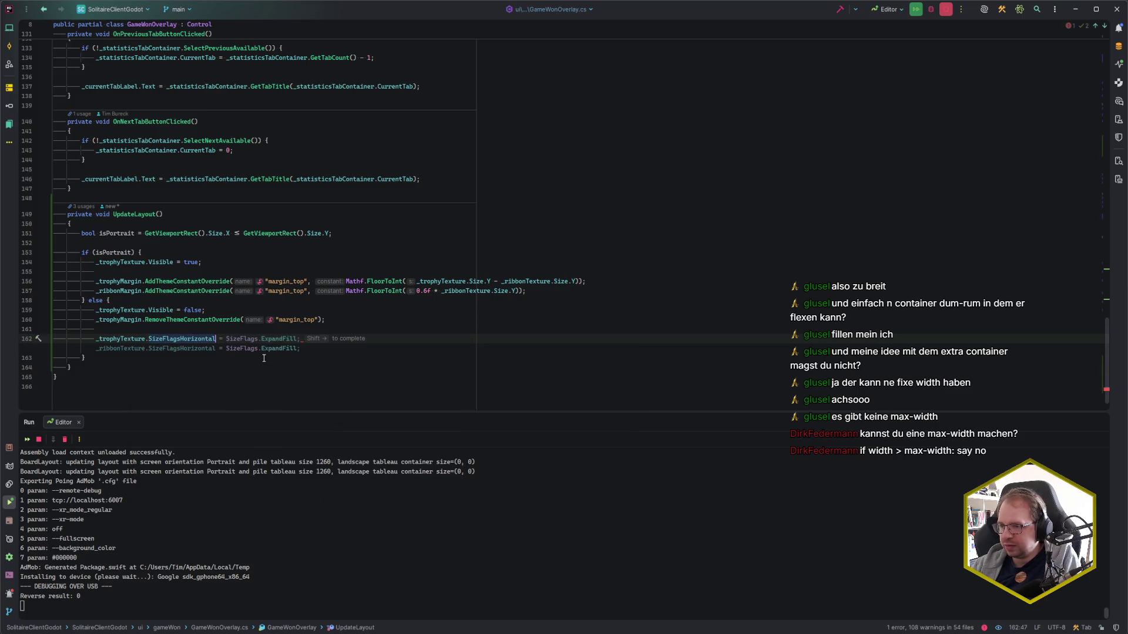
pyautogui.hotkey('ctrl', 'Right')
pyautogui.hotkey('ctrl', 'Right')
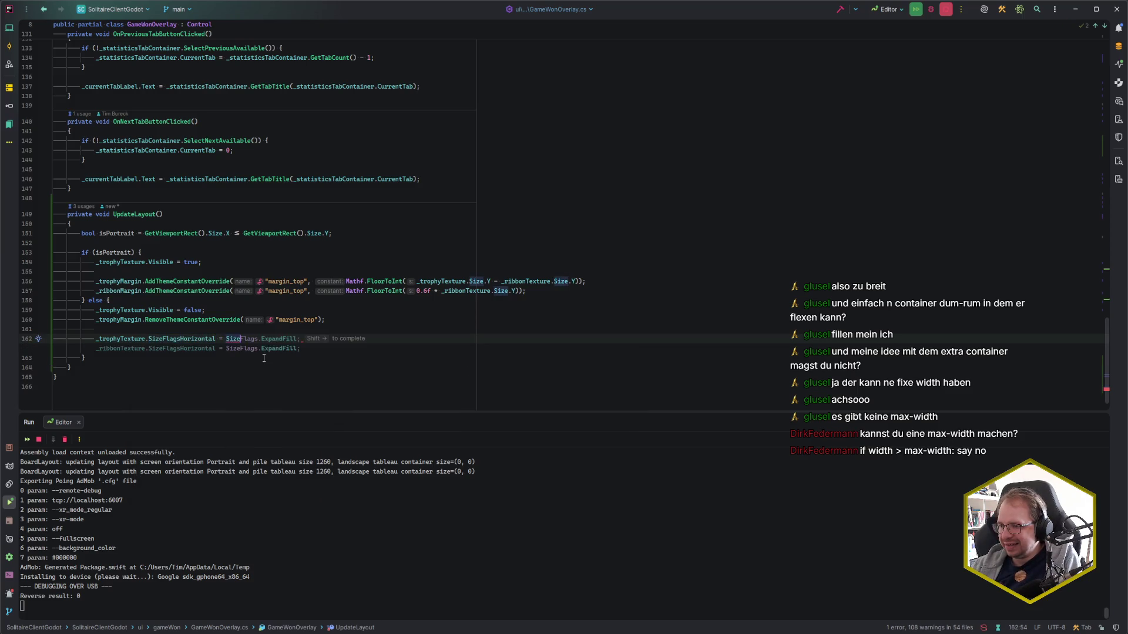
pyautogui.write('.Sghz')
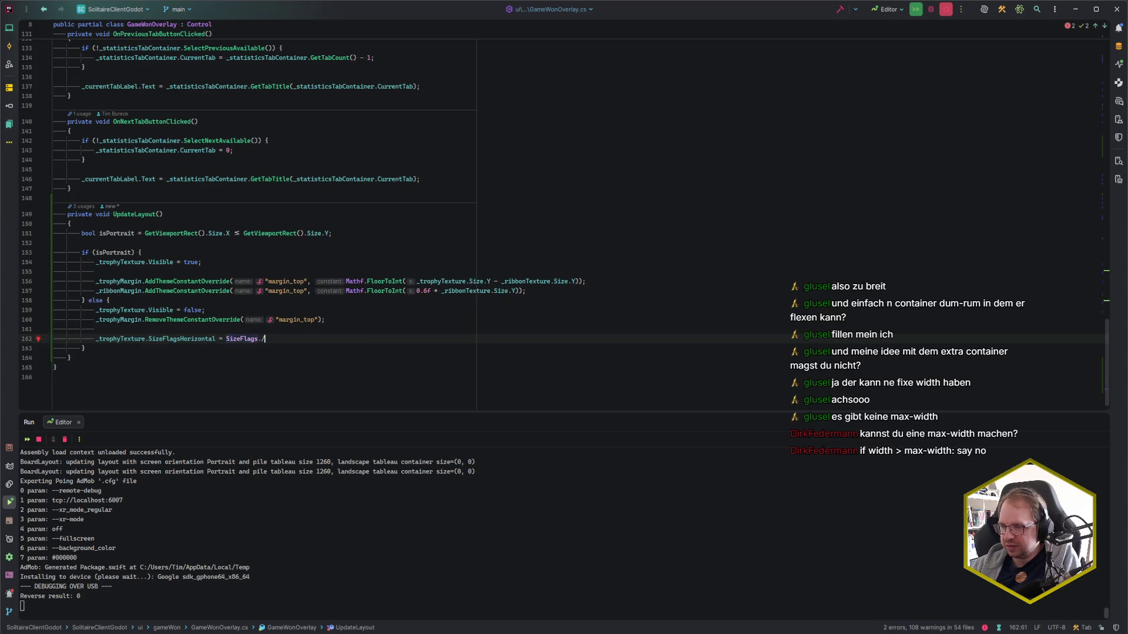
pyautogui.press('BackSpace')
pyautogui.press('BackSpace')
pyautogui.press('BackSpace')
pyautogui.write('hriCen')
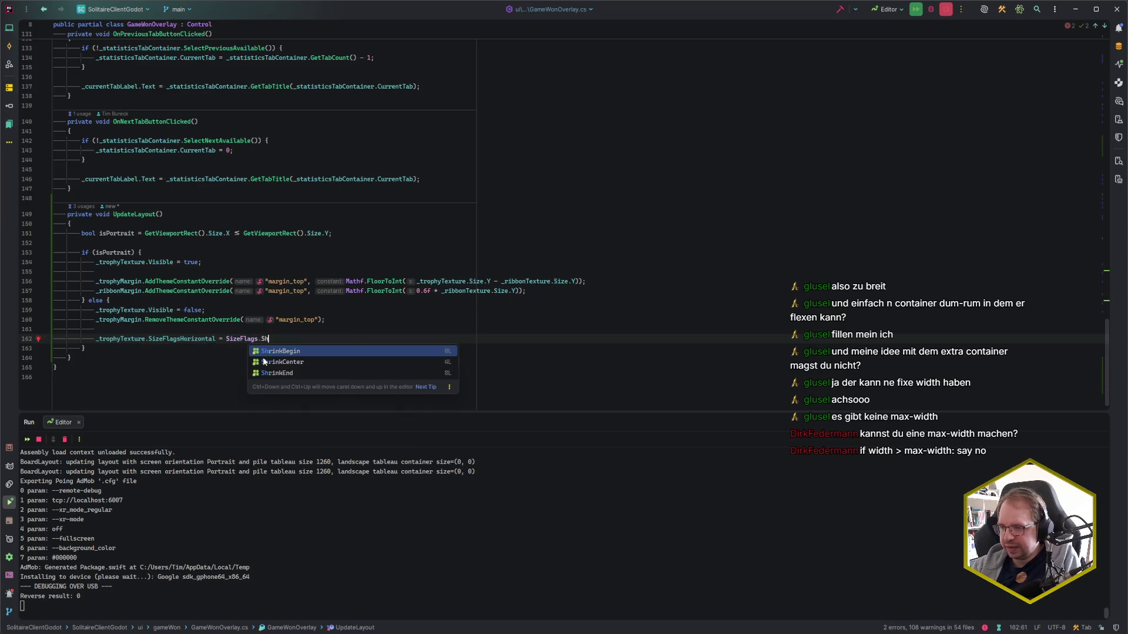
pyautogui.press('Return')
pyautogui.write(';')
# Retarget that statement to _ribbonTexture and start a new line in the portrait branch
pyautogui.press('Up')
pyautogui.press('Up')
pyautogui.press('Up')
pyautogui.click(306, 291)
pyautogui.press('Up')
pyautogui.press('Up')
pyautogui.press('Up')
pyautogui.press('Down')
pyautogui.press('Down')
pyautogui.press('Down')
pyautogui.hotkey('ctrl', 'w')
pyautogui.write('_rib')
pyautogui.press('Return')
pyautogui.press('BackSpace')
pyautogui.press('BackSpace')
pyautogui.press('BackSpace')
pyautogui.write('T')
pyautogui.press('Return')
pyautogui.press('Up')
pyautogui.press('Up')
pyautogui.press('Up')
pyautogui.press('Up')
pyautogui.press('Up')
pyautogui.press('End')
pyautogui.press('Return')
pyautogui.press('Return')
# In the portrait branch, set _ribbonTexture.SizeFlagsHorizontal = SizeFlags.Fill;
pyautogui.write('_r')
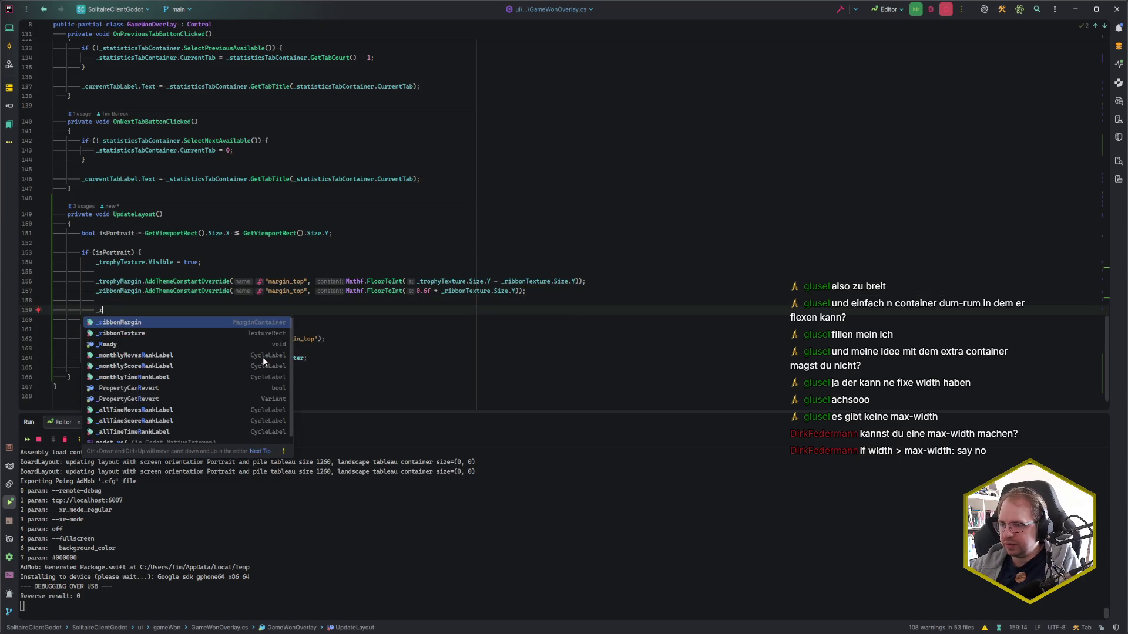
pyautogui.write('Tex')
pyautogui.press('Return')
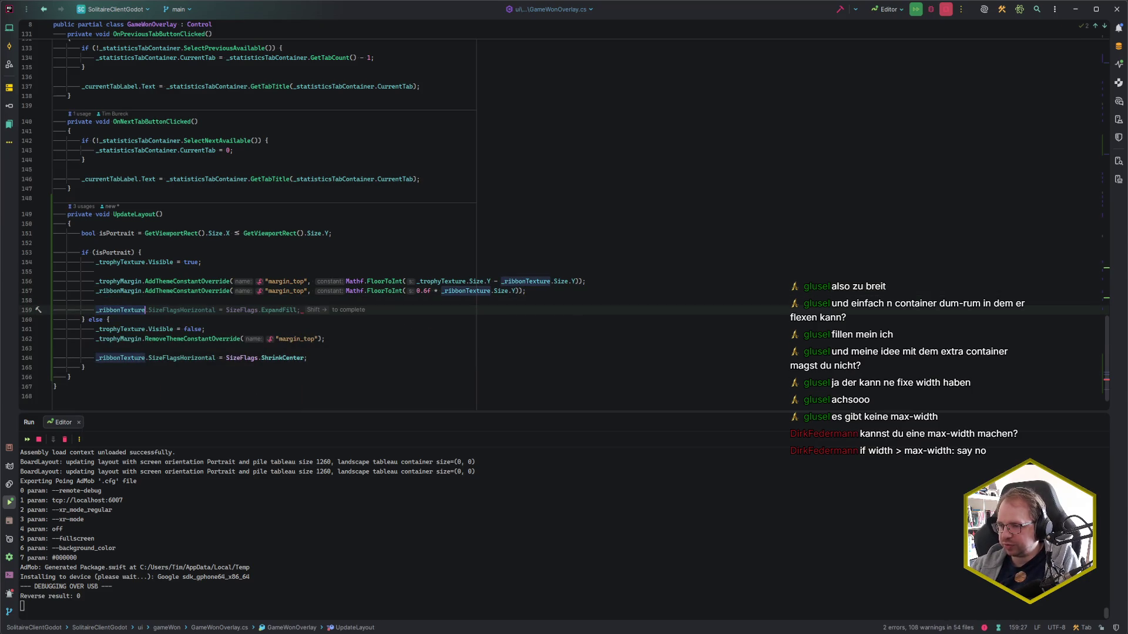
pyautogui.hotkey('ctrl', 'Right')
pyautogui.hotkey('ctrl', 'Right')
pyautogui.hotkey('ctrl', 'Right')
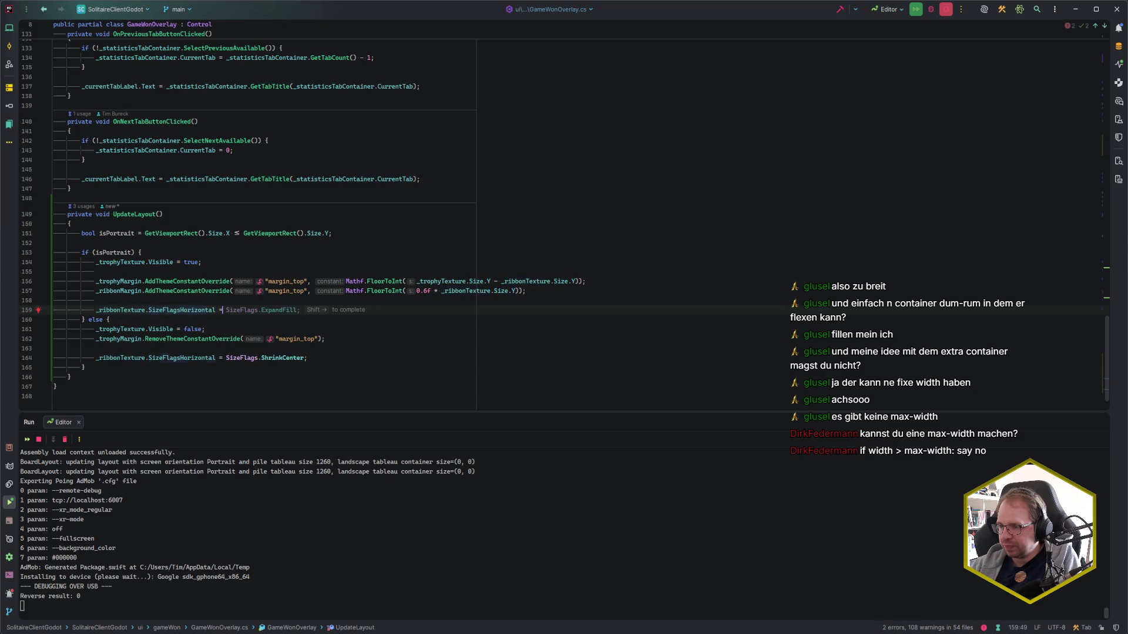
pyautogui.write('SizeFlags.F')
pyautogui.press('Return')
pyautogui.write(';')
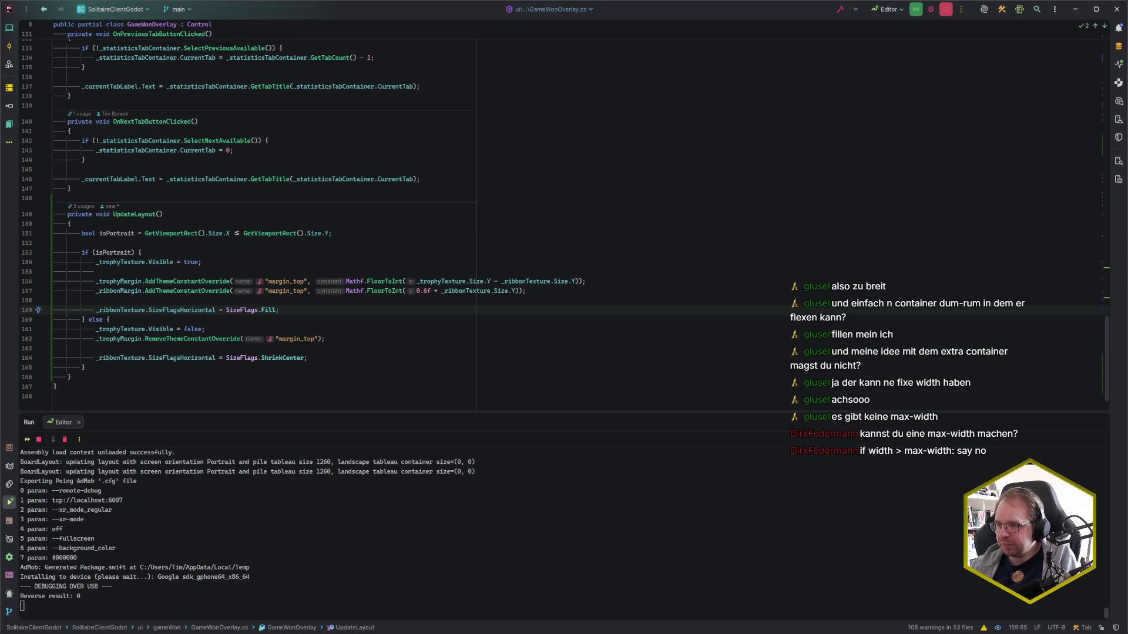
# In the landscape branch, set _ribbonTexture.CustomMinimumSize = new Vector2(600, 0);
pyautogui.click(485, 353)
pyautogui.press('Up')
pyautogui.press('Return')
pyautogui.write('_rib')
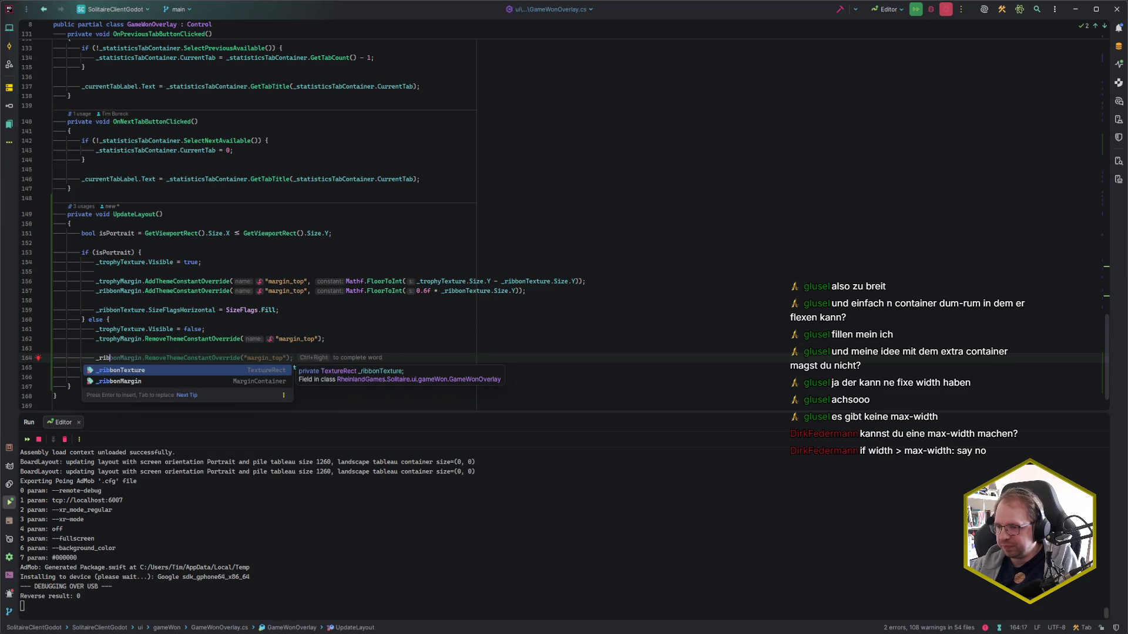
pyautogui.write('bonT')
pyautogui.press('Return')
pyautogui.write('.')
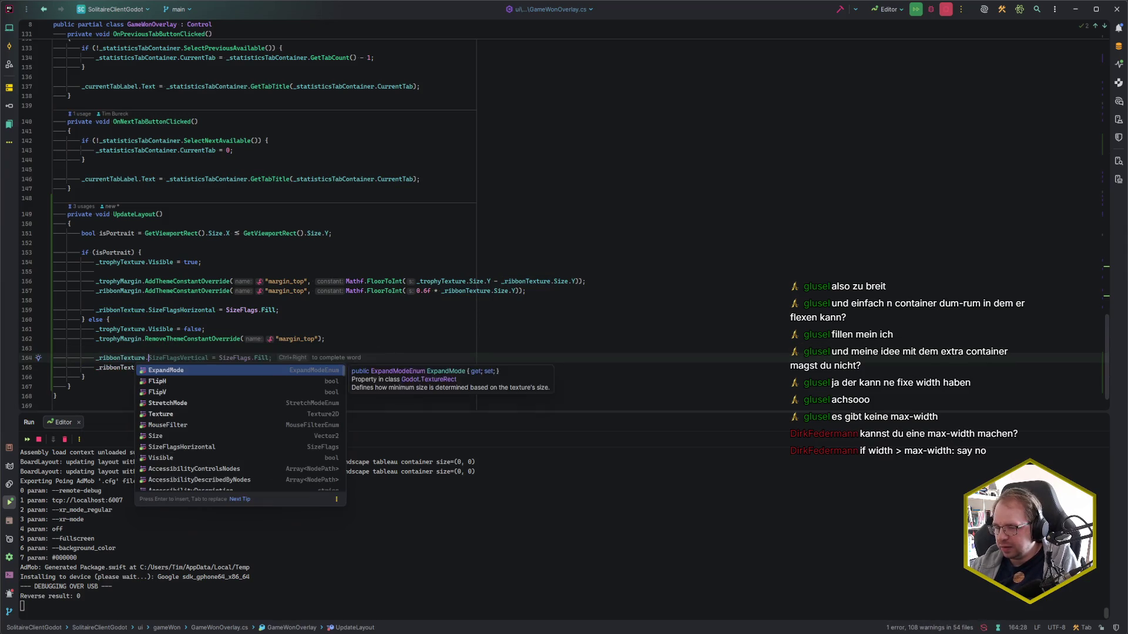
pyautogui.write('Custom')
pyautogui.press('Return')
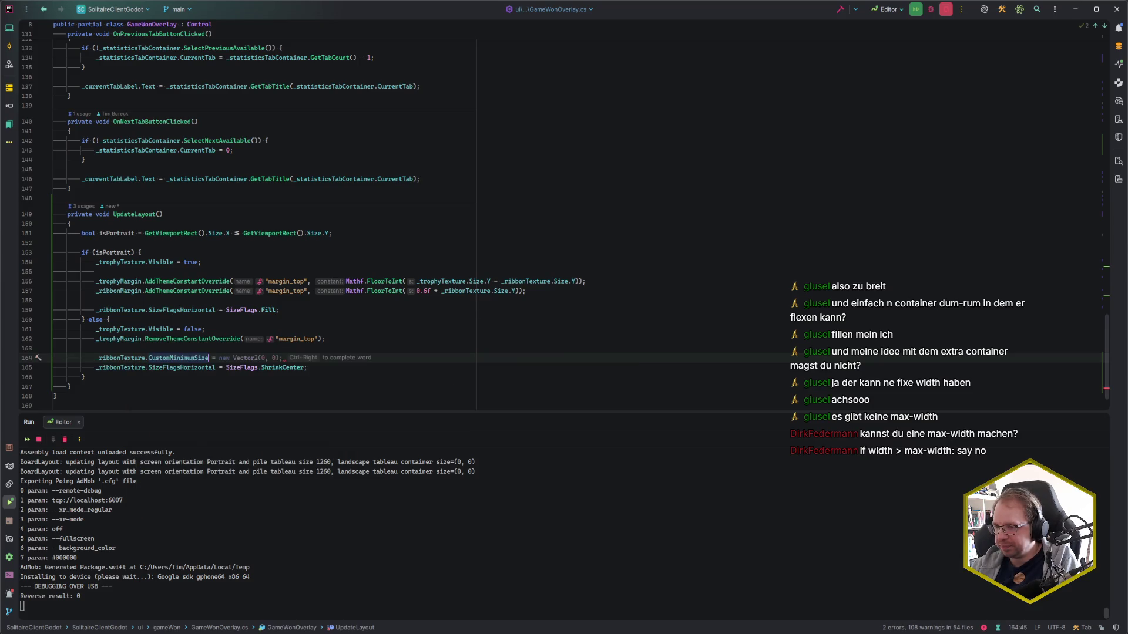
pyautogui.write(' = new Vec')
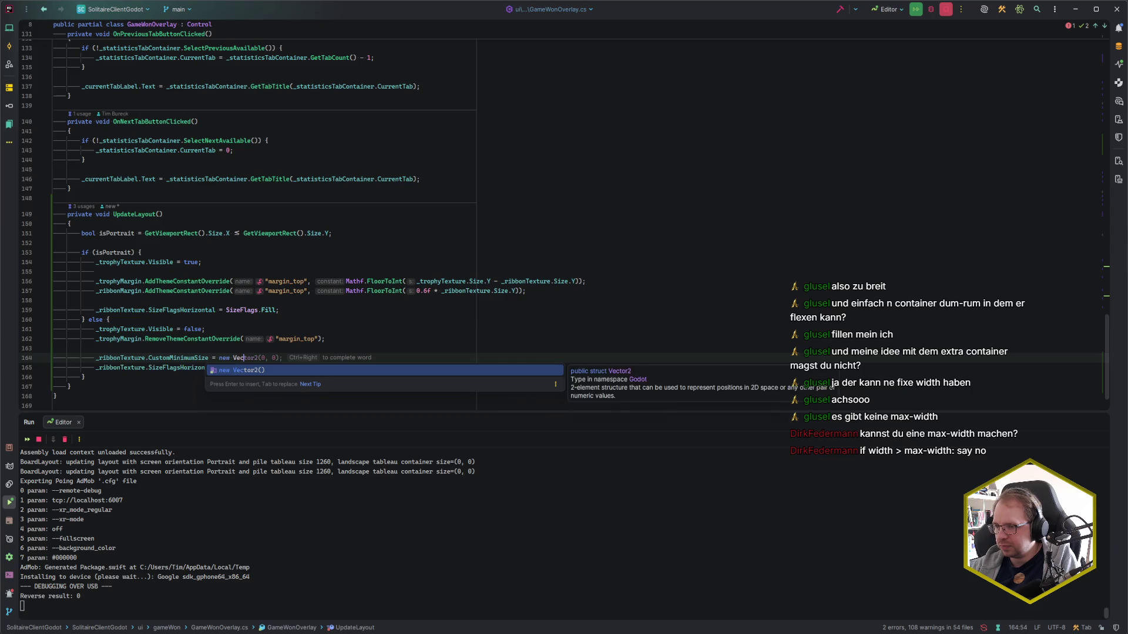
pyautogui.press('Return')
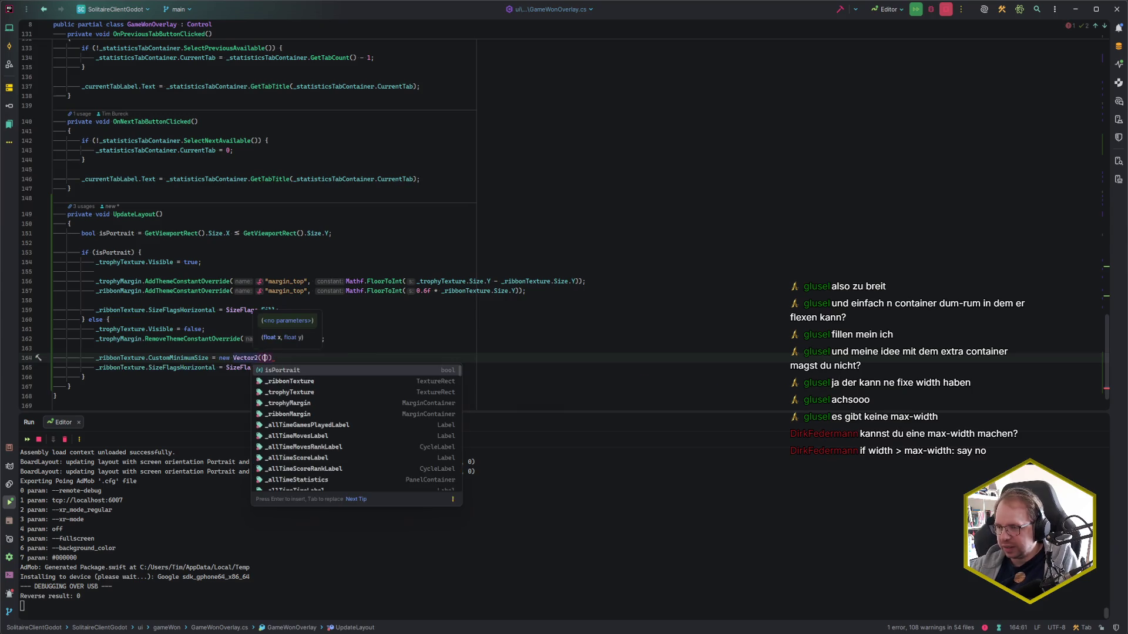
pyautogui.press('BackSpace')
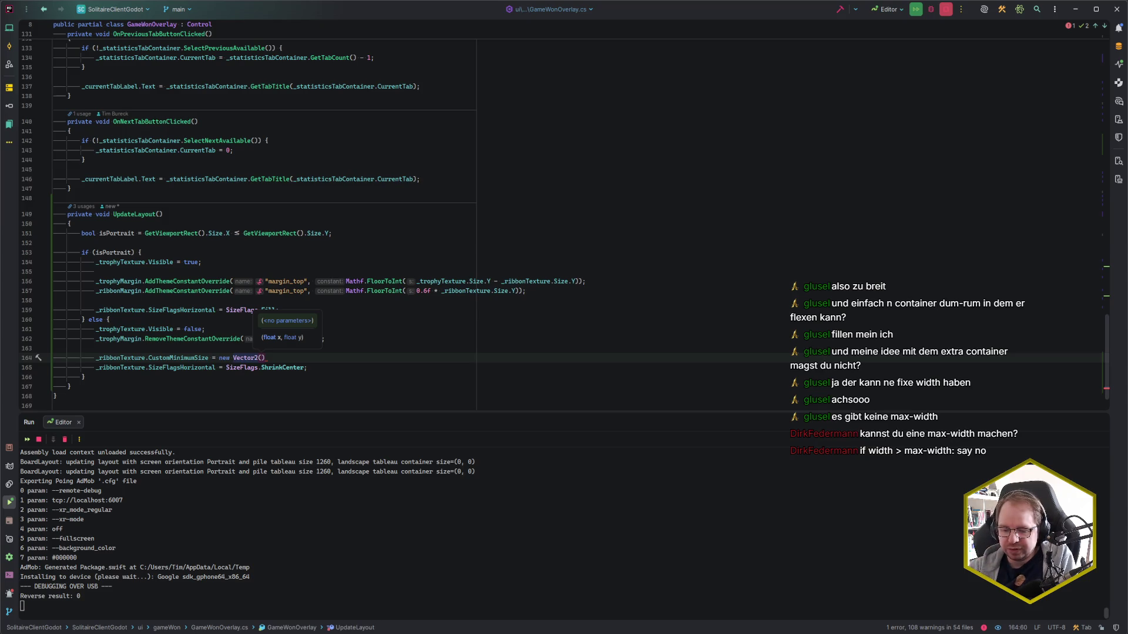
pyautogui.write('600, 0);')
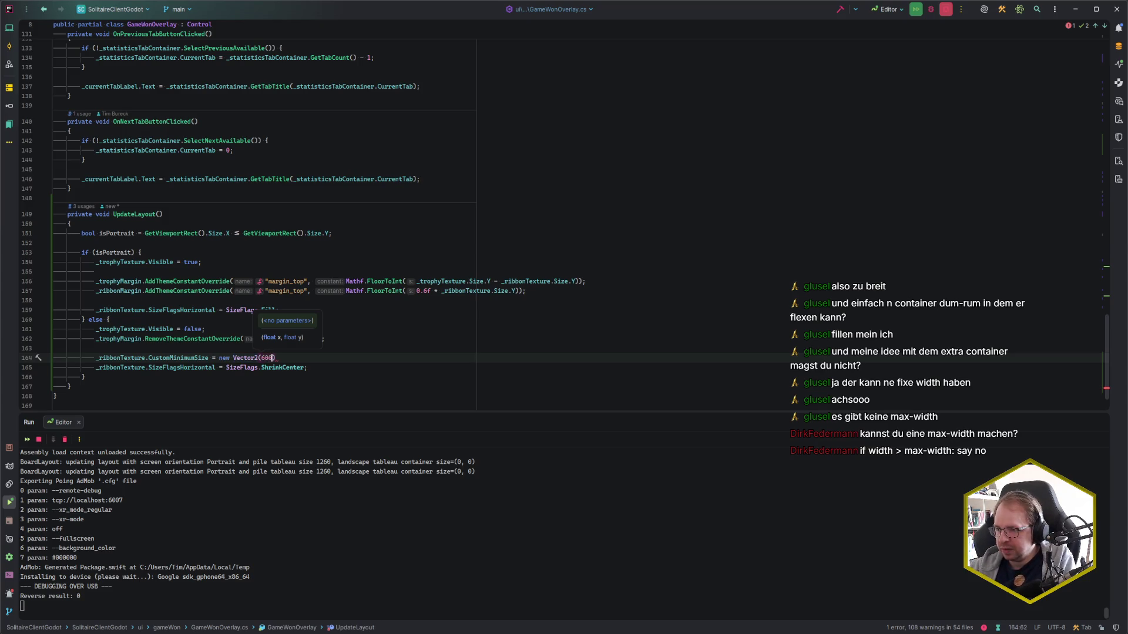
# Give the portrait branch a _ribbonTexture minimum size of Vector2(0, 0), then return to Godot
pyautogui.press('Up')
pyautogui.press('Up')
pyautogui.press('Up')
pyautogui.press('Return')
pyautogui.press('Up')
pyautogui.hotkey('shift', 'End')
pyautogui.write('_rtex')
pyautogui.press('Escape')
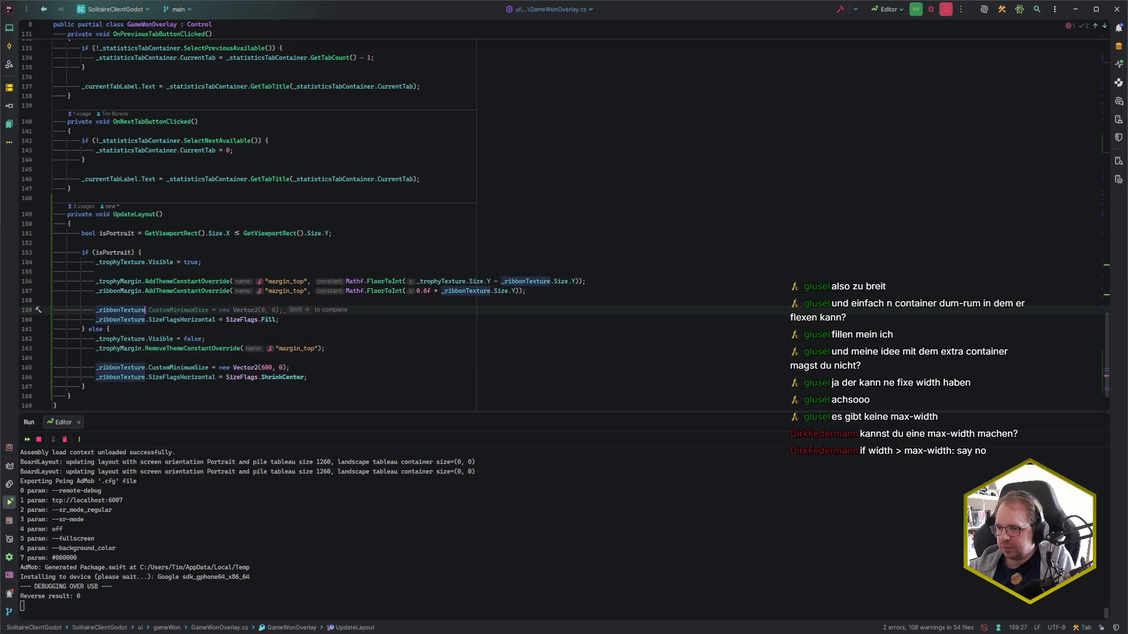
pyautogui.hotkey('ctrl', 'z')
pyautogui.press('Down')
pyautogui.press('Down')
pyautogui.press('Down')
pyautogui.press('Down')
pyautogui.press('Down')
pyautogui.press('Down')
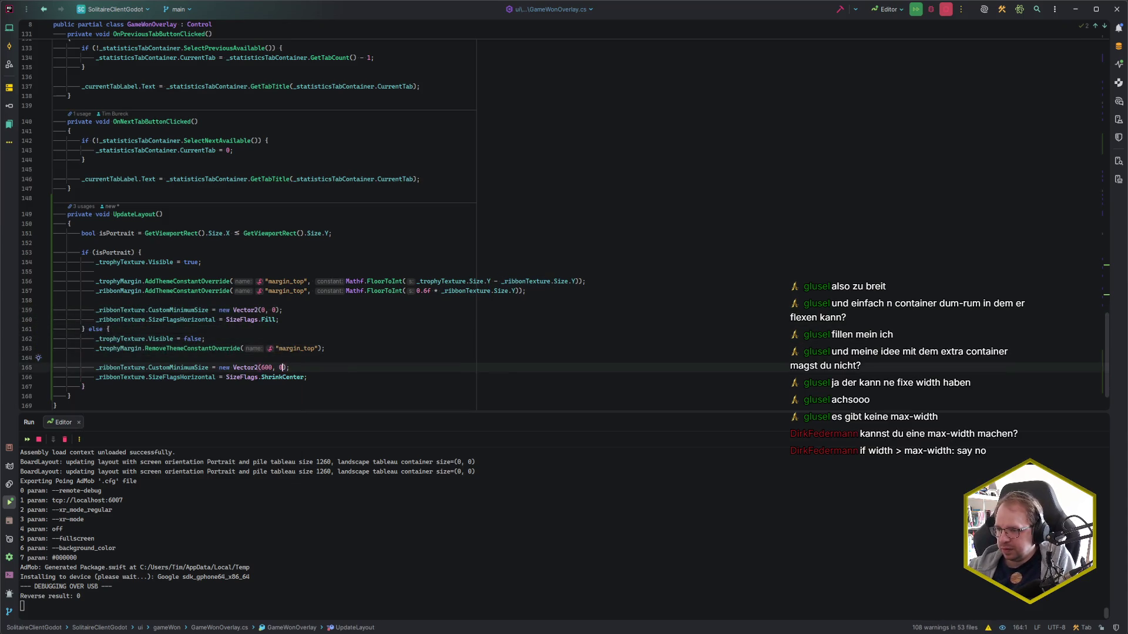
pyautogui.scroll(-2, 374, 288)
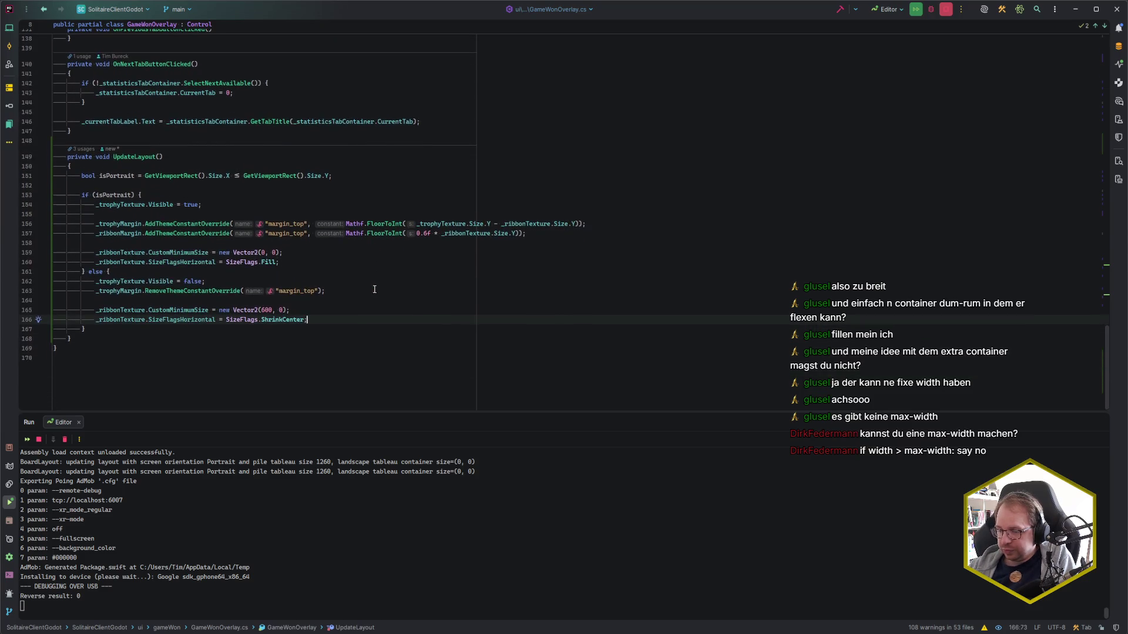
pyautogui.hotkey('alt', 'Tab')
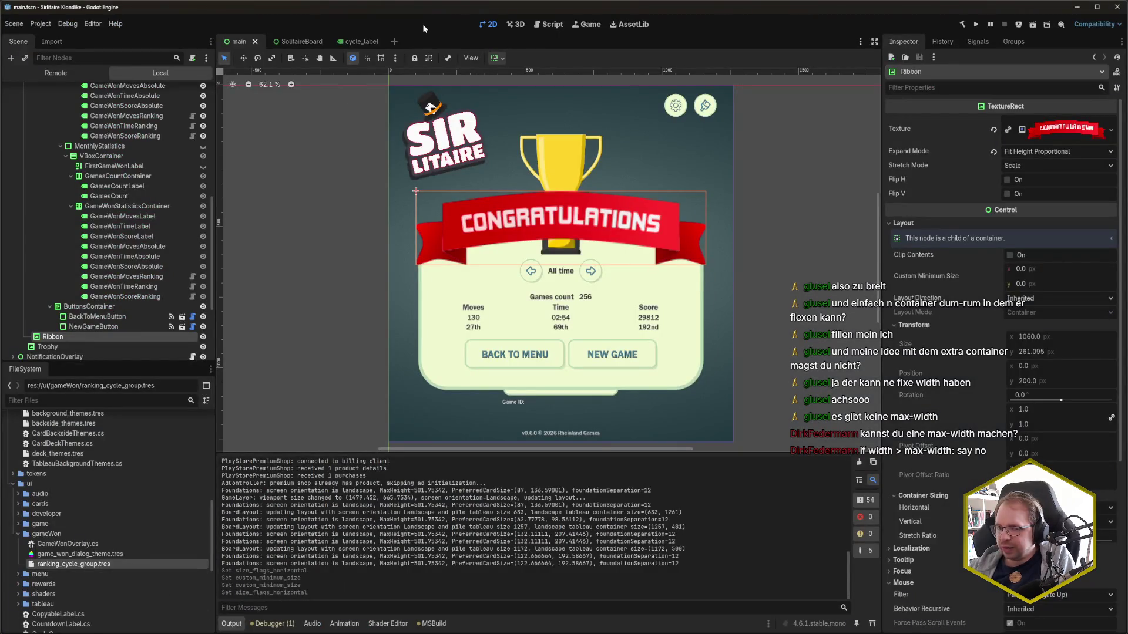
# Build and run with F5, narrow the game window to test the won overlay, then close it
pyautogui.press('F5')
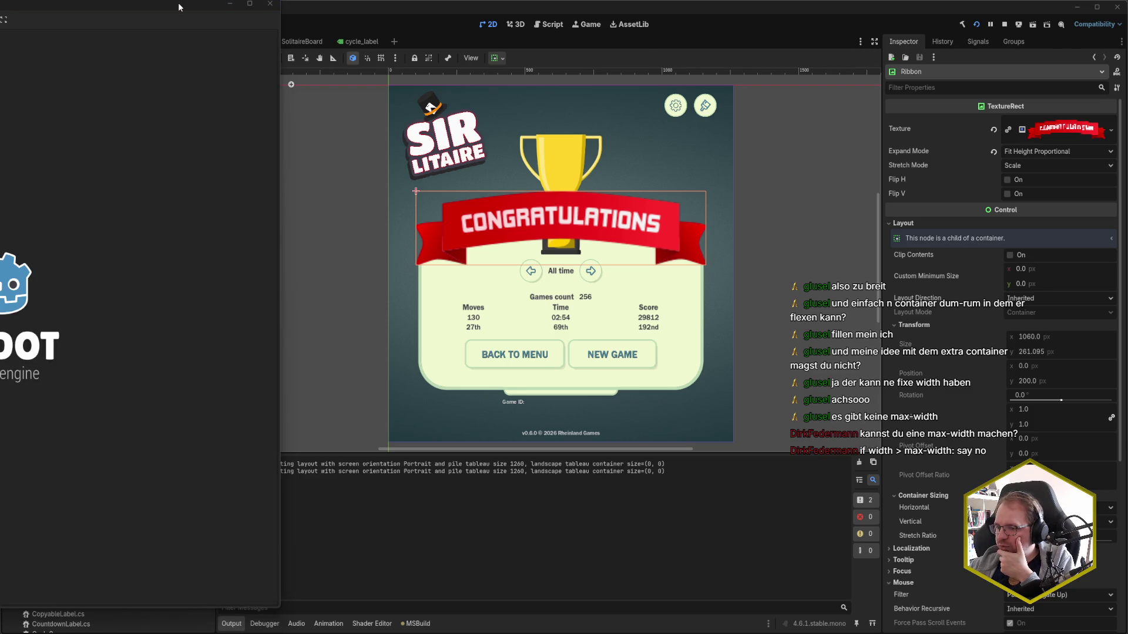
pyautogui.moveTo(179, 7)
pyautogui.mouseDown()
pyautogui.moveTo(528, 8)
pyautogui.moveTo(563, 19)
pyautogui.mouseUp()
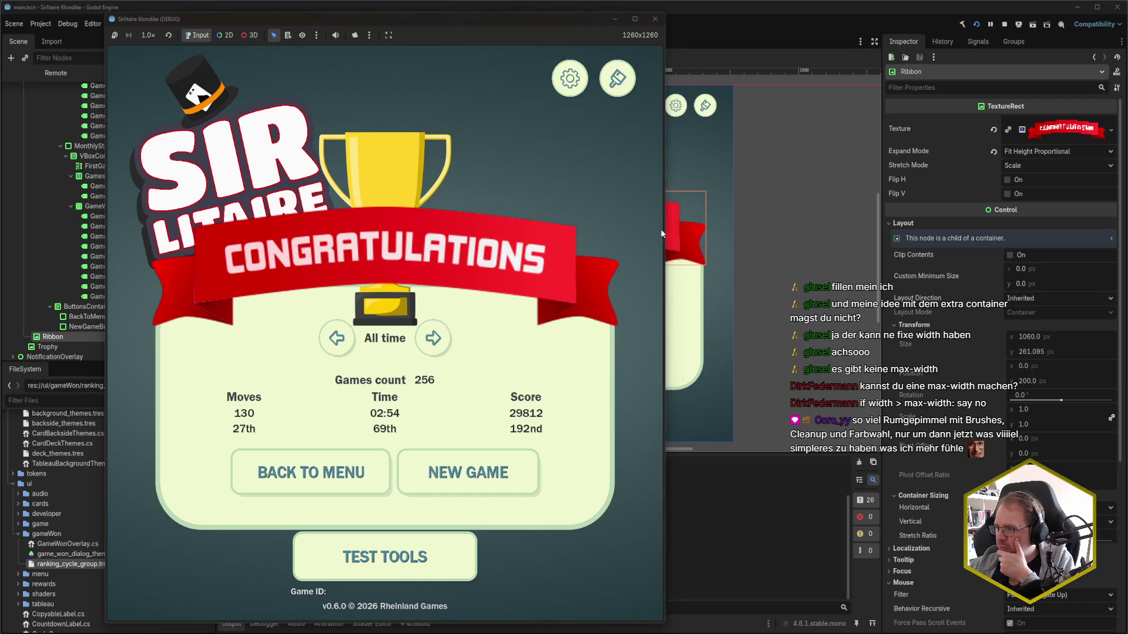
pyautogui.moveTo(664, 233)
pyautogui.mouseDown()
pyautogui.moveTo(531, 238)
pyautogui.moveTo(991, 243)
pyautogui.moveTo(602, 253)
pyautogui.mouseUp()
pyautogui.click(591, 19)
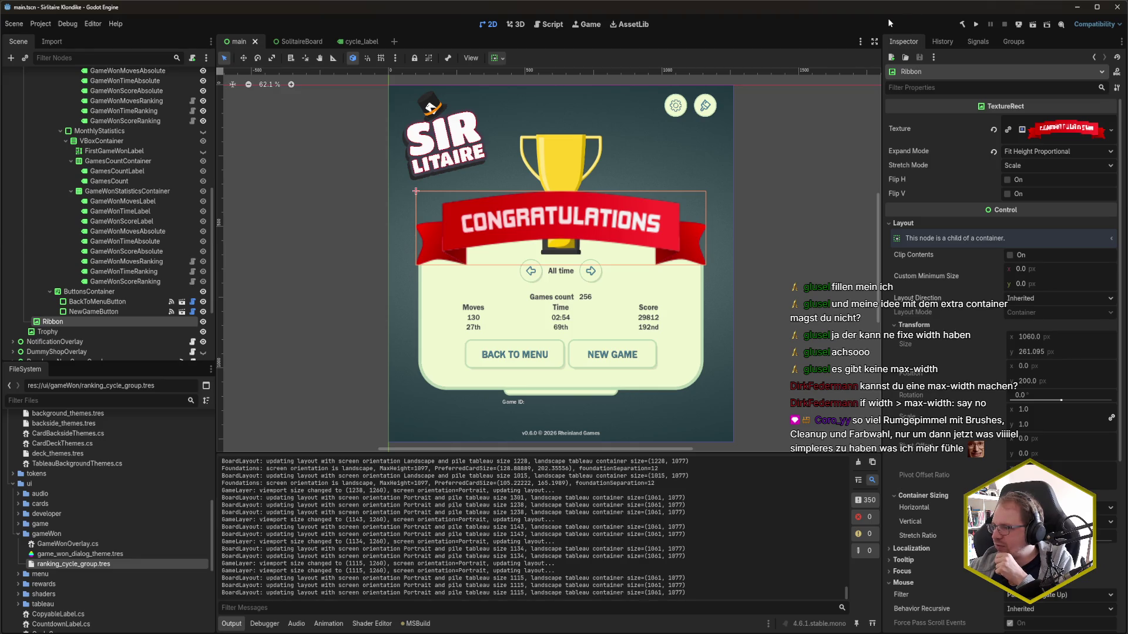
# Rotate the emulated phone to portrait, reposition the emulator window, and return to Godot
pyautogui.hotkey('alt', 'Tab')
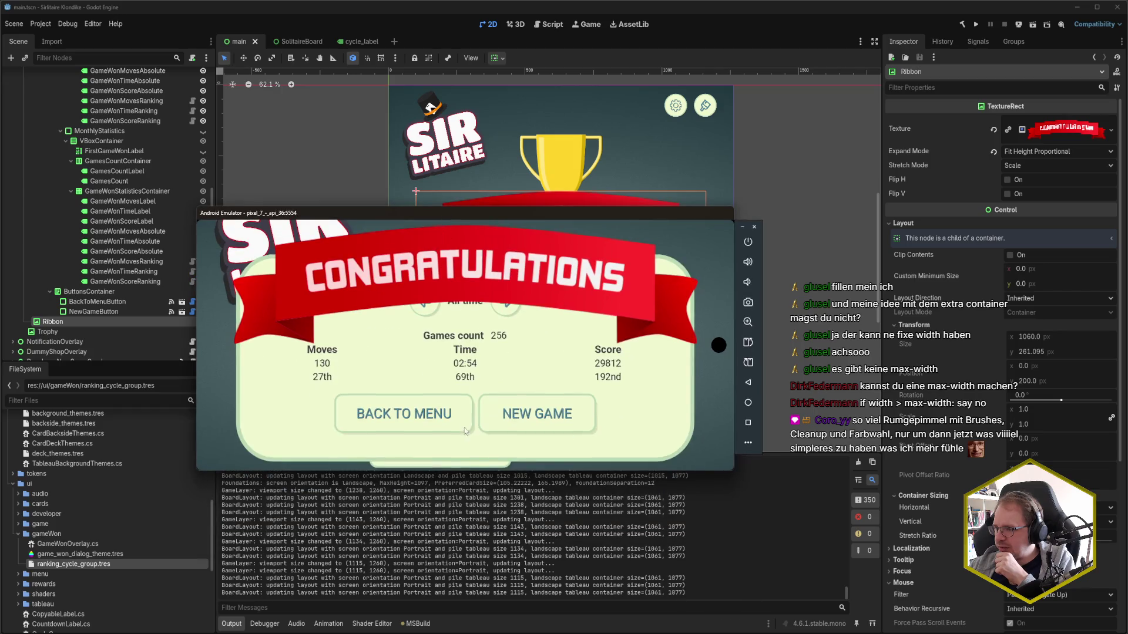
pyautogui.click(749, 345)
pyautogui.moveTo(341, 213); pyautogui.dragTo(372, 40)
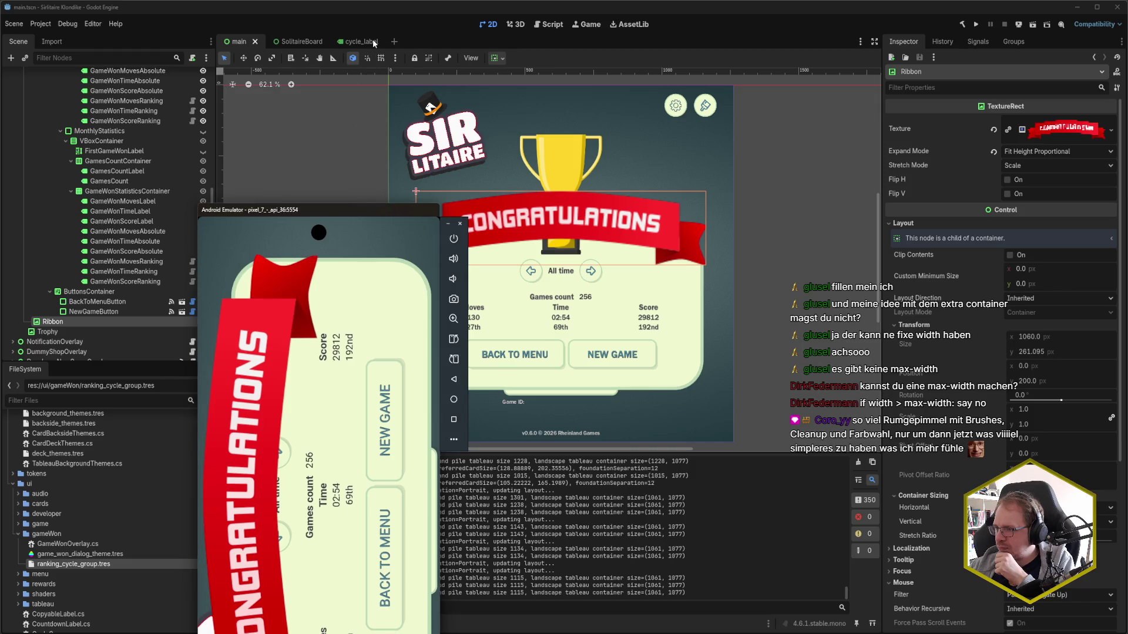
pyautogui.moveTo(355, 599)
pyautogui.mouseDown()
pyautogui.moveTo(365, 537)
pyautogui.moveTo(406, 524)
pyautogui.moveTo(415, 212)
pyautogui.mouseUp()
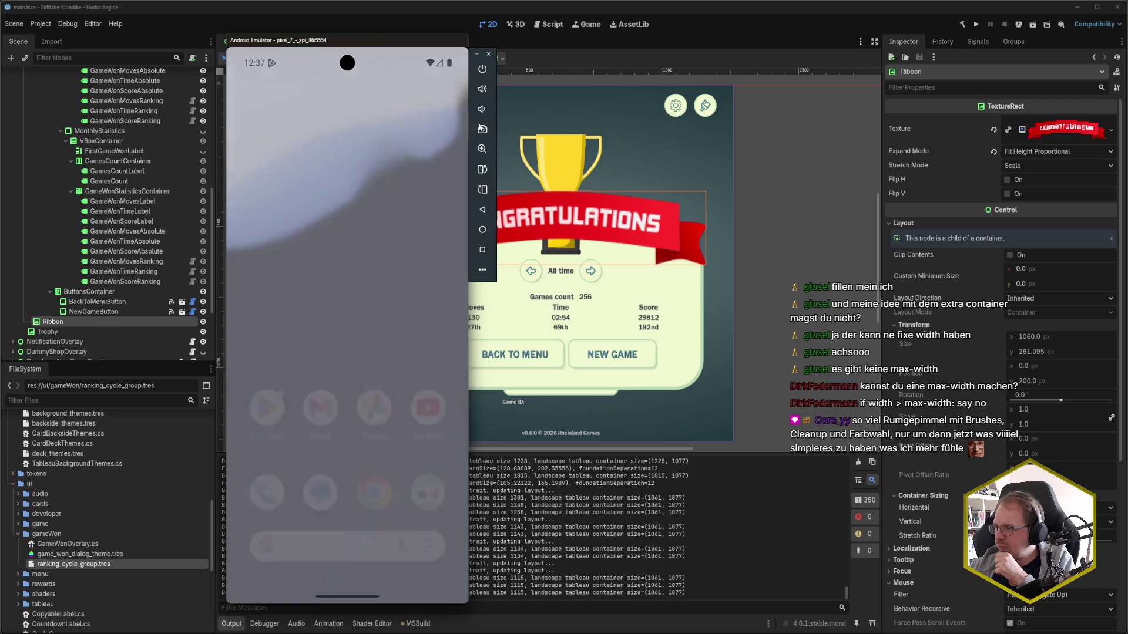
pyautogui.click(978, 20)
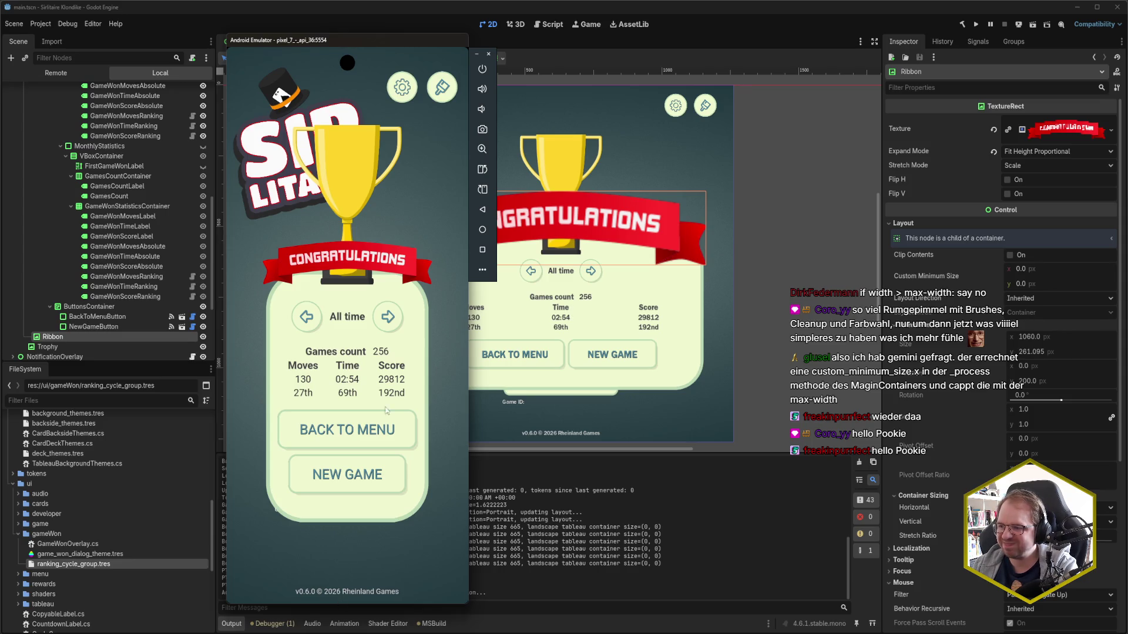
# Rotate the emulator to landscape and cycle the statistics period from Monthly back to All time
pyautogui.click(484, 191)
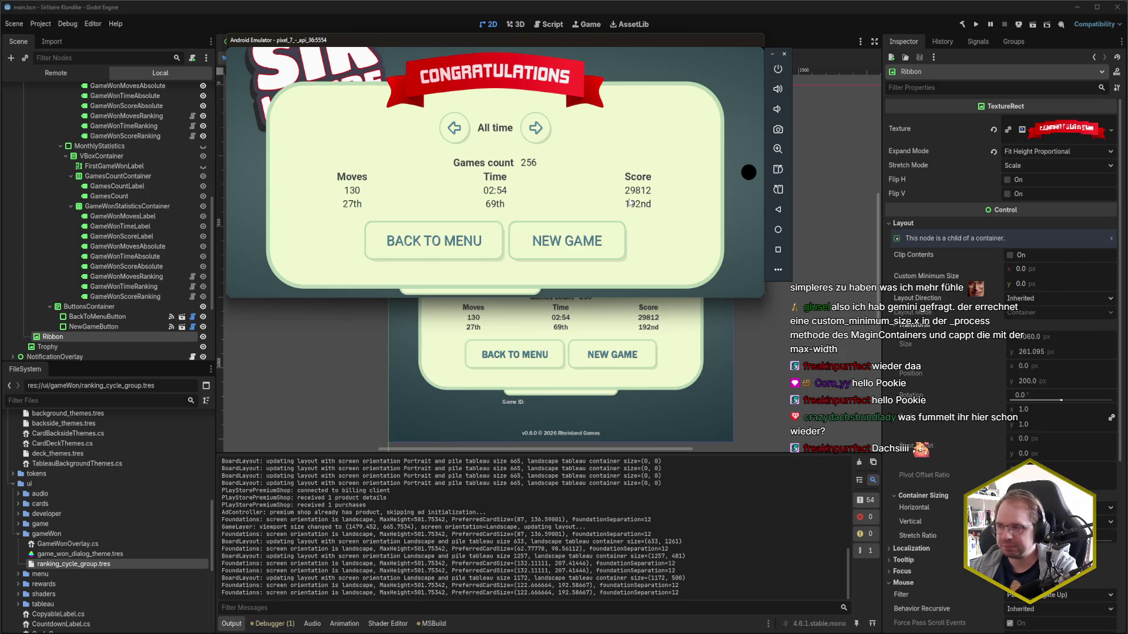
pyautogui.click(536, 128)
pyautogui.click(446, 132)
pyautogui.click(535, 131)
pyautogui.click(459, 132)
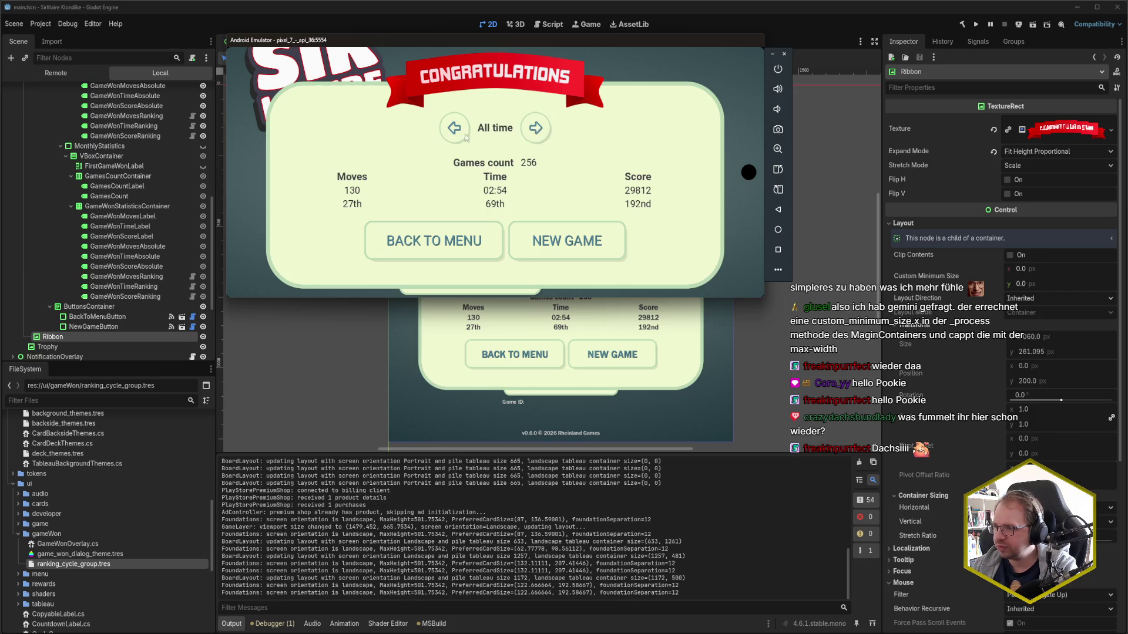
# Toggle rankings to top 37%, top 73% and top 5%, then rotate back to portrait
pyautogui.click(503, 206)
pyautogui.click(456, 130)
pyautogui.click(544, 127)
pyautogui.click(501, 205)
pyautogui.click(500, 205)
pyautogui.click(500, 206)
pyautogui.click(500, 205)
pyautogui.click(500, 206)
pyautogui.click(500, 206)
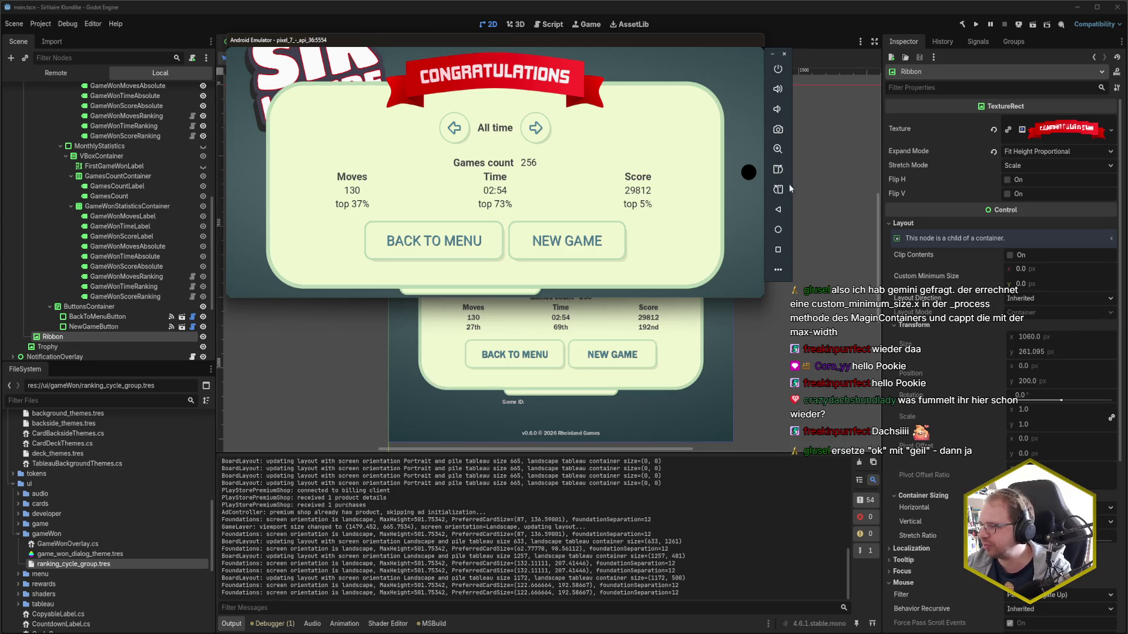
pyautogui.click(779, 170)
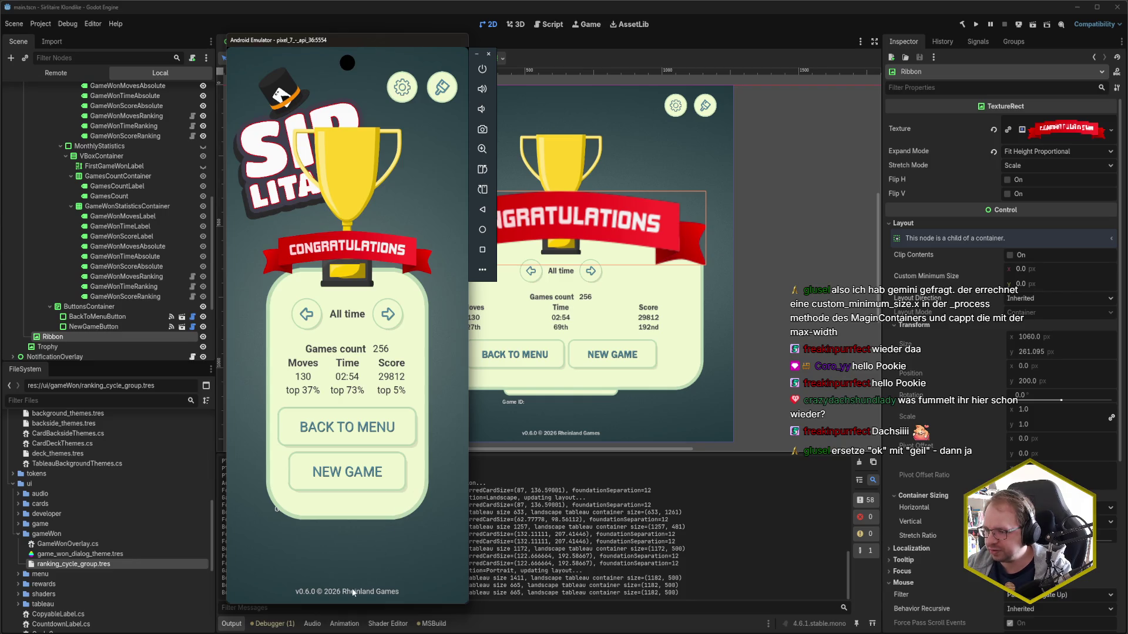
# Swipe up to the phone's recent apps and go to its home screen
pyautogui.moveTo(353, 595); pyautogui.dragTo(358, 447)
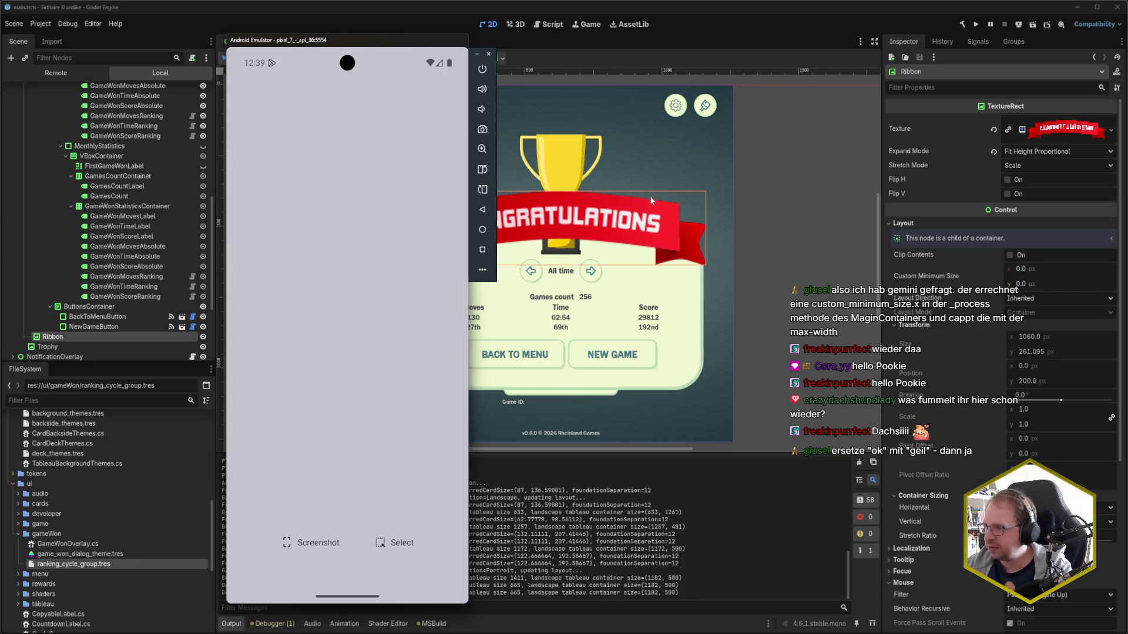
pyautogui.click(688, 12)
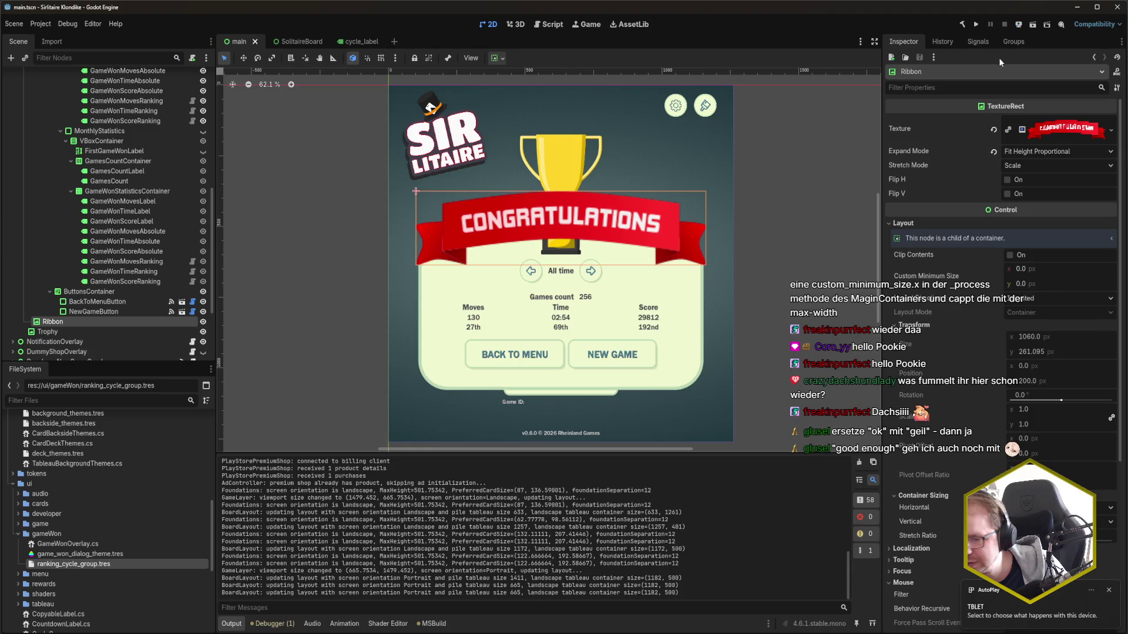
# One-click deploy the game to the Samsung SM-T720 tablet over USB
pyautogui.click(1017, 27)
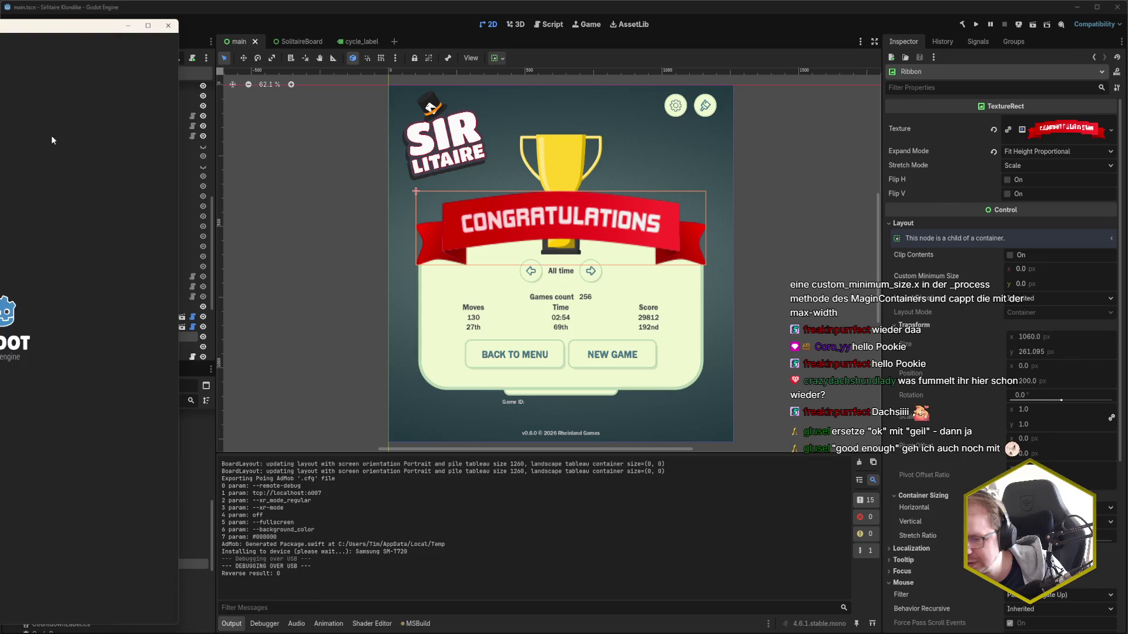
# Bring the tablet game window into view, showing Congratulations with all-time moves, time and score
pyautogui.moveTo(47, 24); pyautogui.dragTo(405, 34)
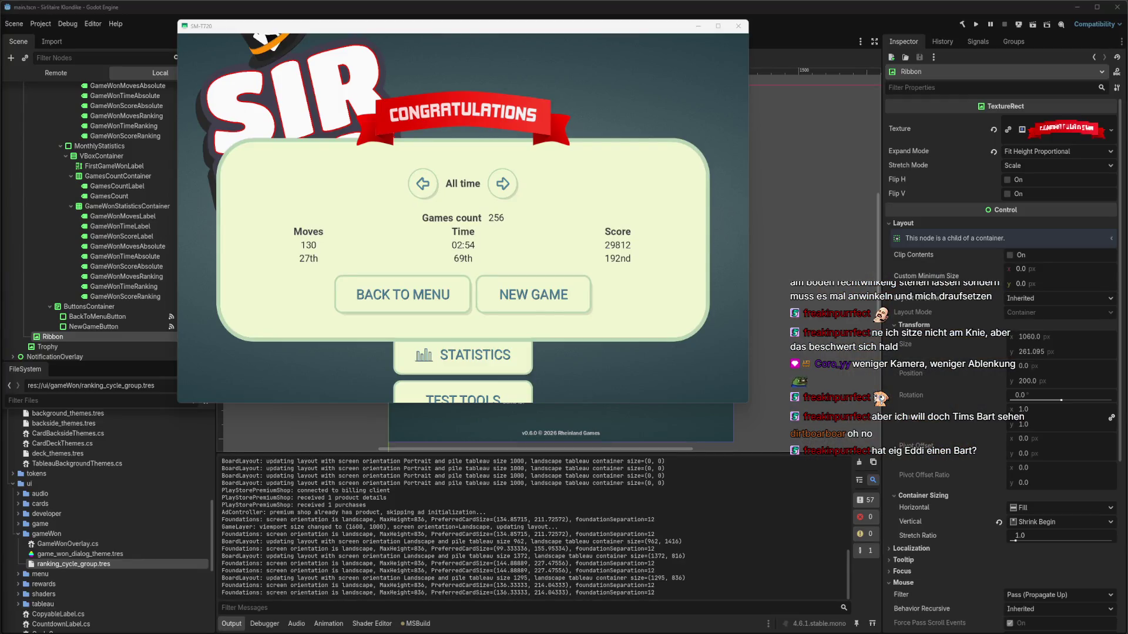
pyautogui.moveTo(486, 31); pyautogui.dragTo(528, 82)
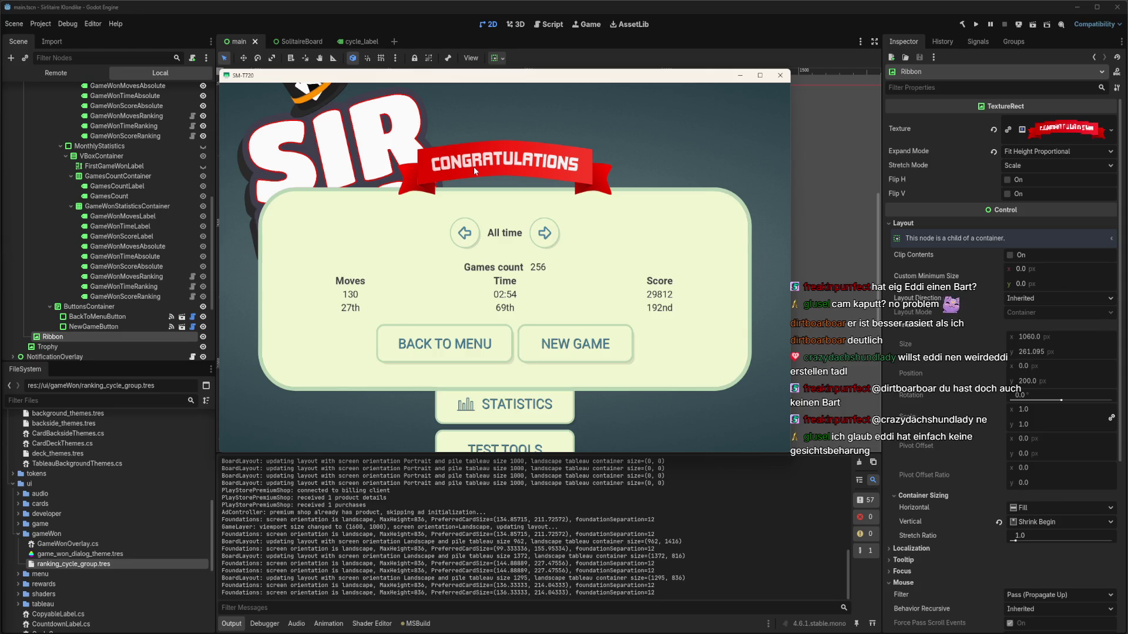
# Slide the SM-T720 game window right to expose the editor viewport and the emulator's home screen
pyautogui.moveTo(457, 86)
pyautogui.mouseDown()
pyautogui.moveTo(511, 159)
pyautogui.moveTo(510, 188)
pyautogui.mouseUp()
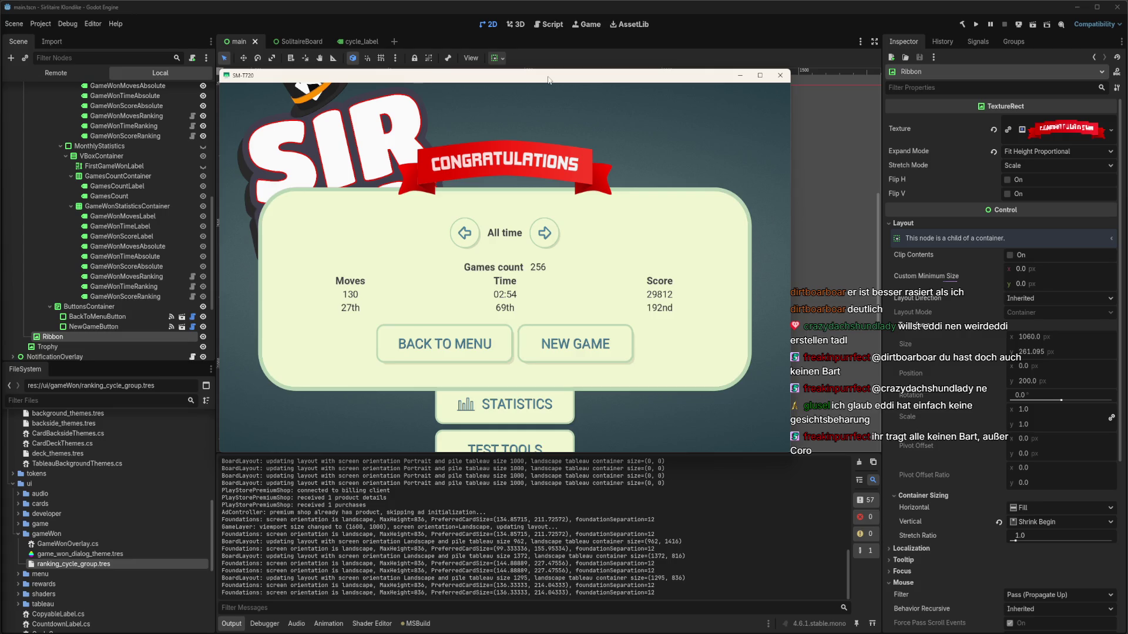
pyautogui.moveTo(575, 77)
pyautogui.mouseDown()
pyautogui.moveTo(608, 95)
pyautogui.moveTo(586, 76)
pyautogui.mouseUp()
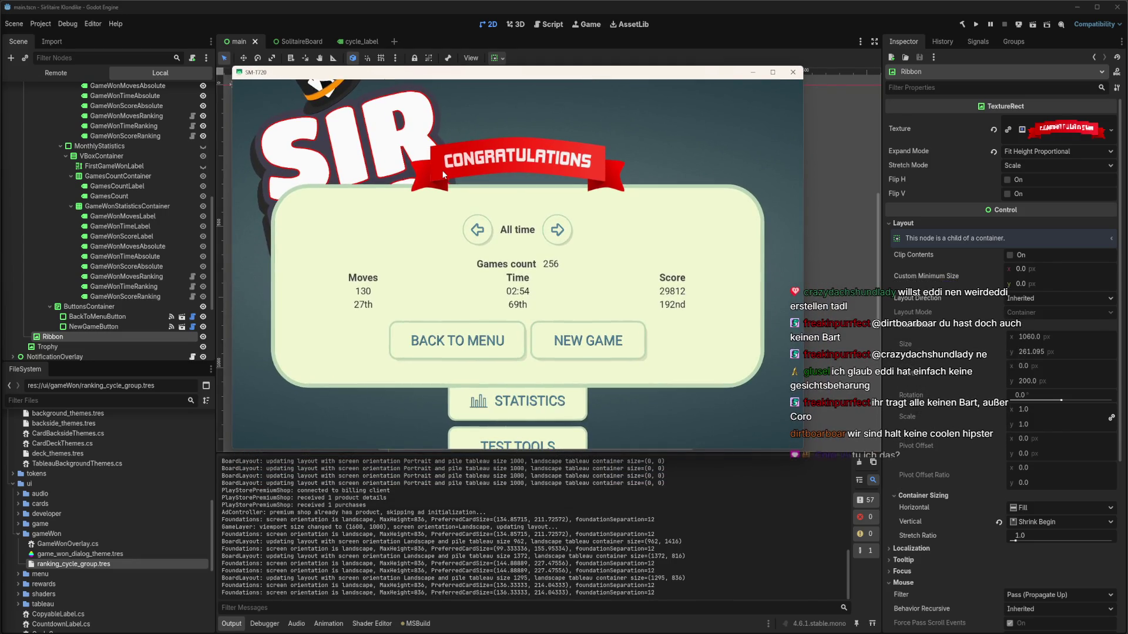
pyautogui.moveTo(522, 76); pyautogui.dragTo(780, 116)
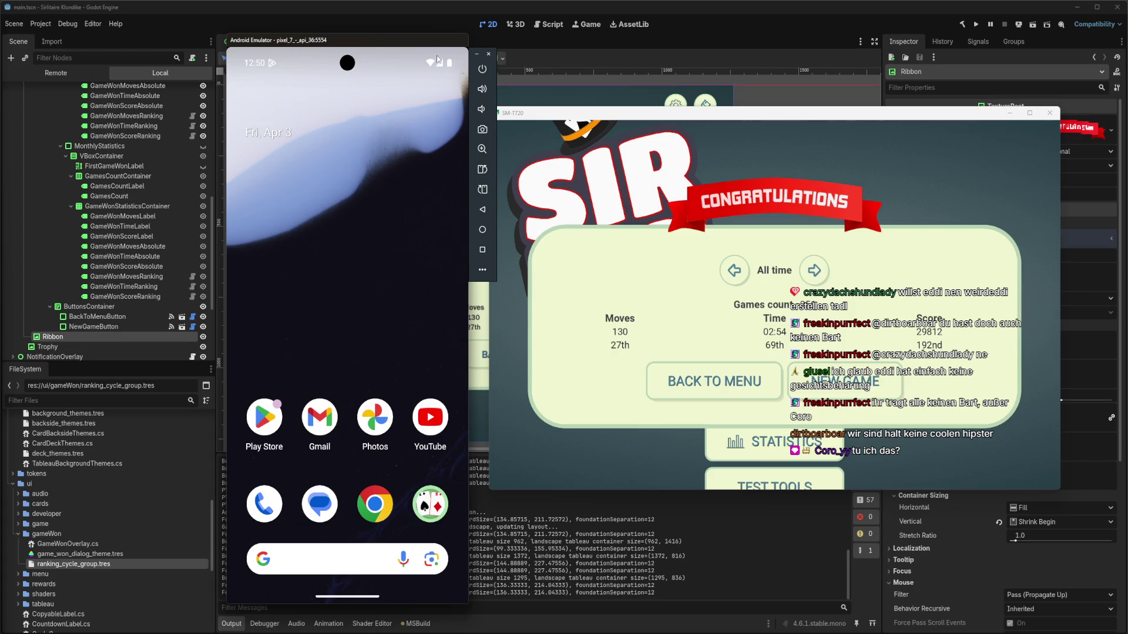
# Launch Solitaire on the emulated phone and rotate it to landscape
pyautogui.click(439, 511)
pyautogui.click(483, 189)
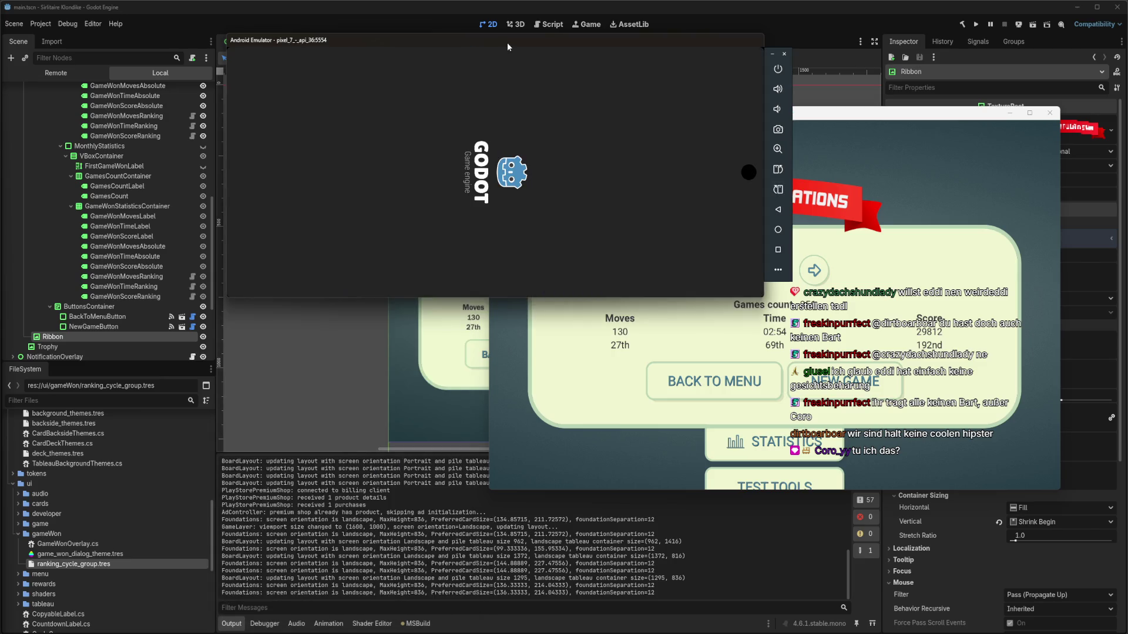
pyautogui.moveTo(501, 40); pyautogui.dragTo(304, 45)
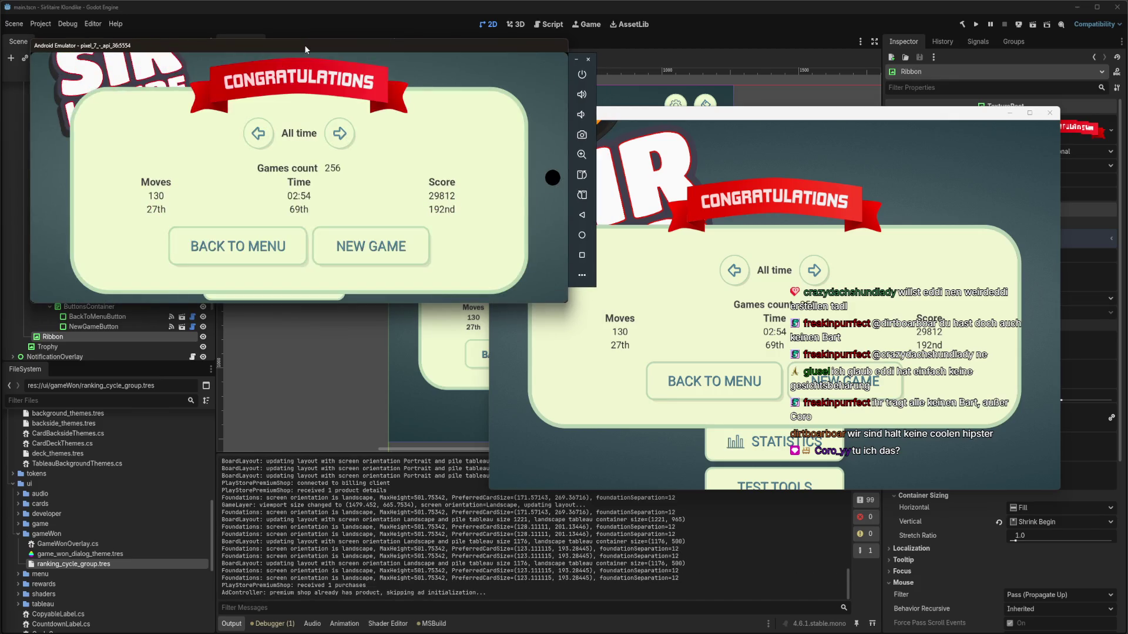
pyautogui.moveTo(304, 44); pyautogui.dragTo(303, 67)
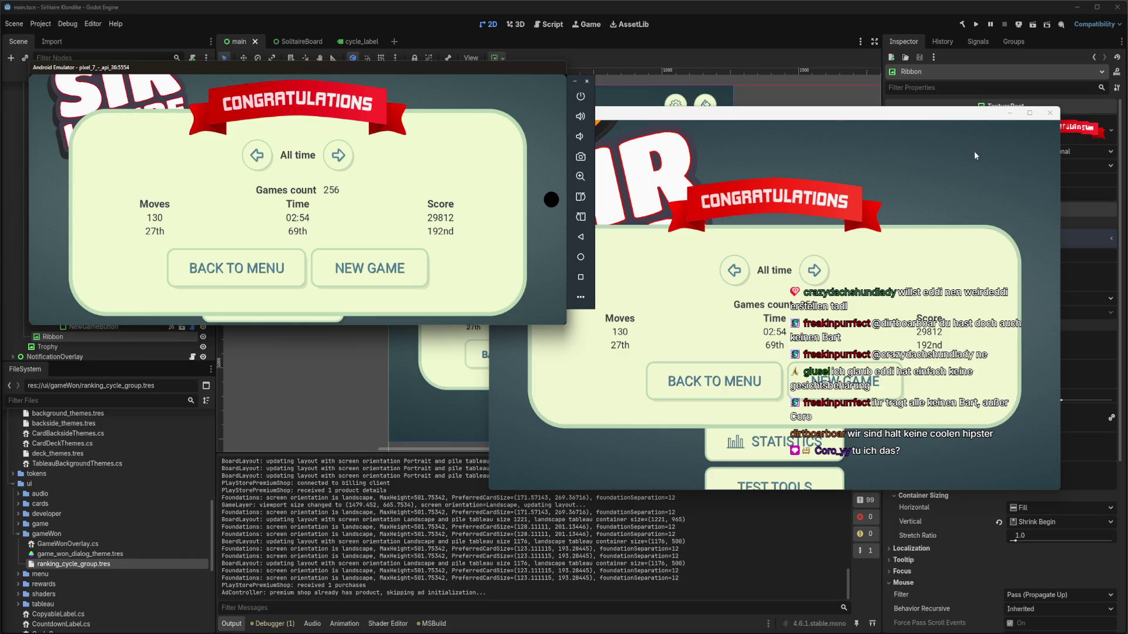
# Compare the emulator with the desktop game window, then return to the Godot editor
pyautogui.click(753, 231)
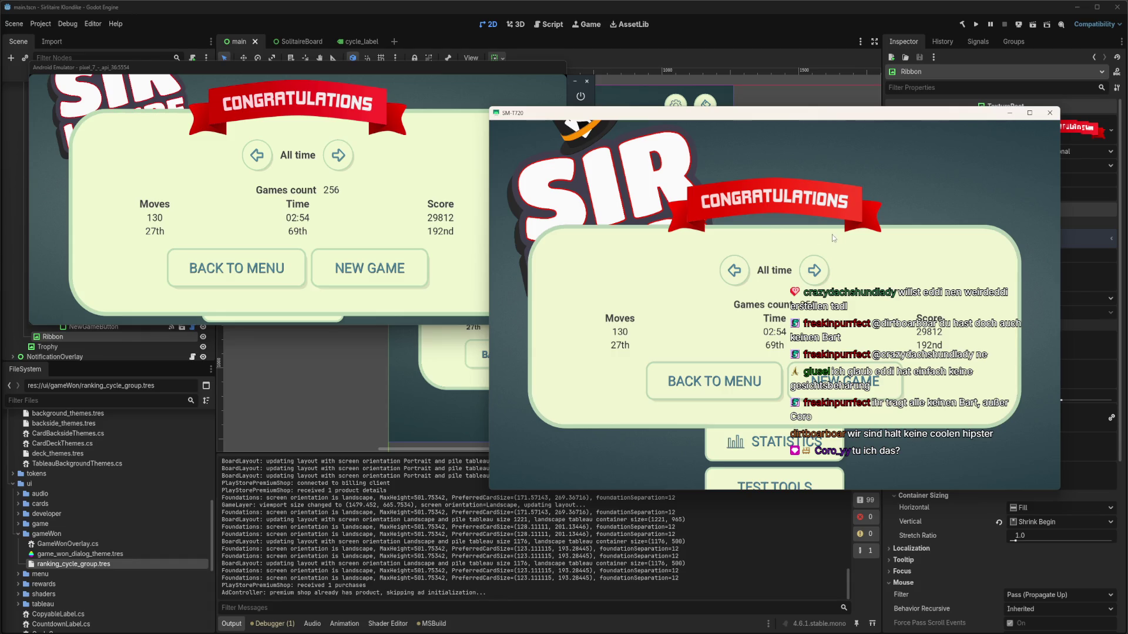
pyautogui.click(472, 70)
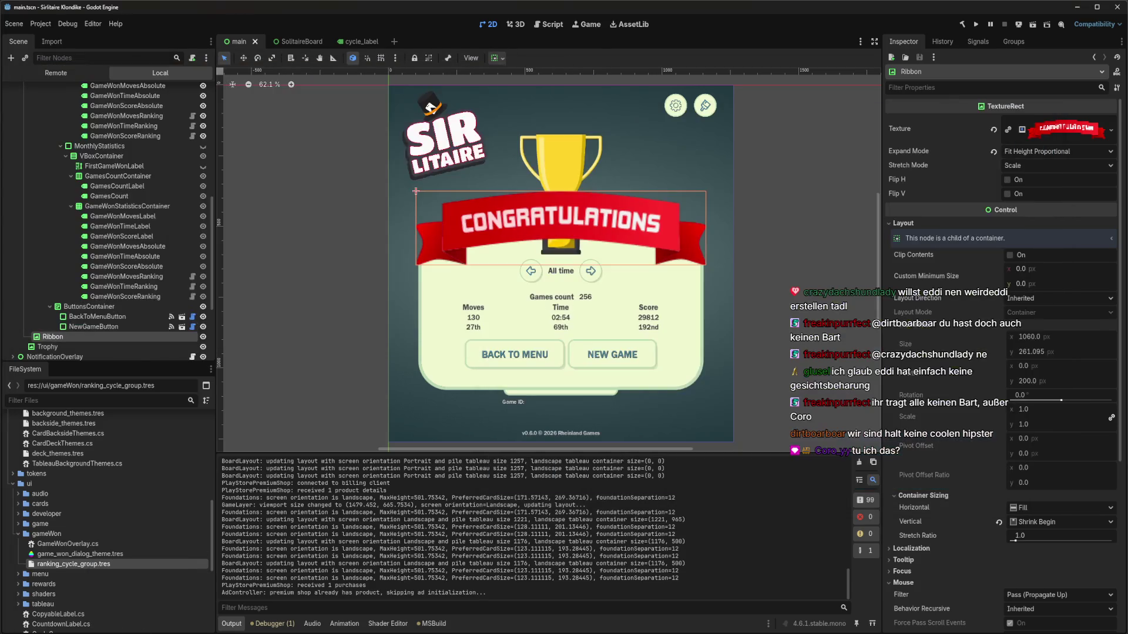
pyautogui.click(56, 75)
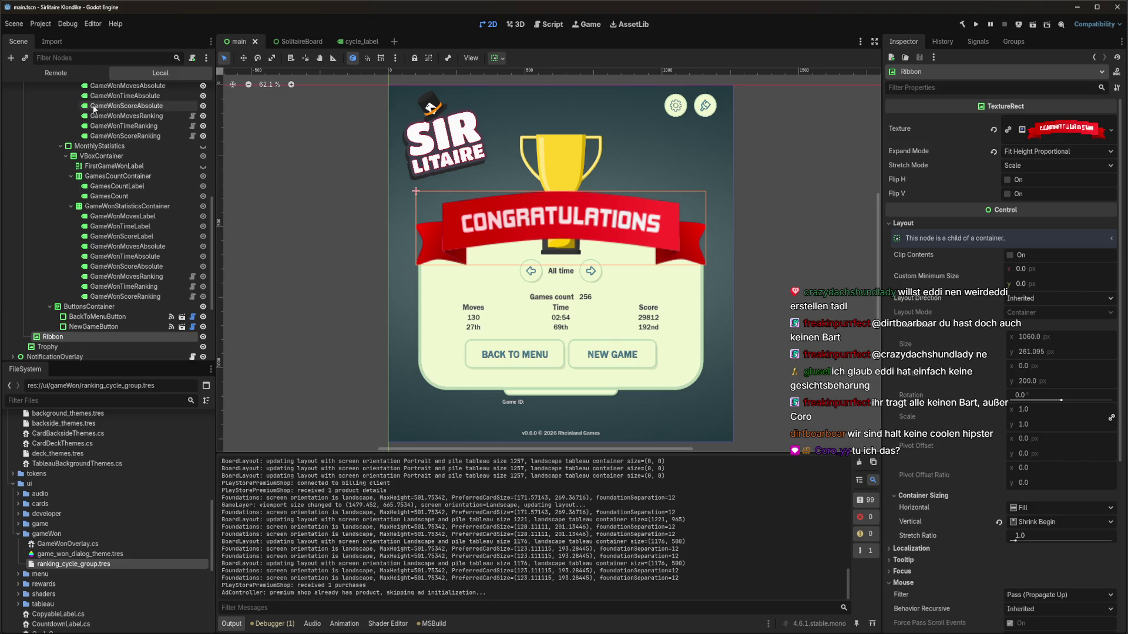
# Show the Remote scene tree, expand Game and select the live GameWonOverlay node
pyautogui.click(56, 75)
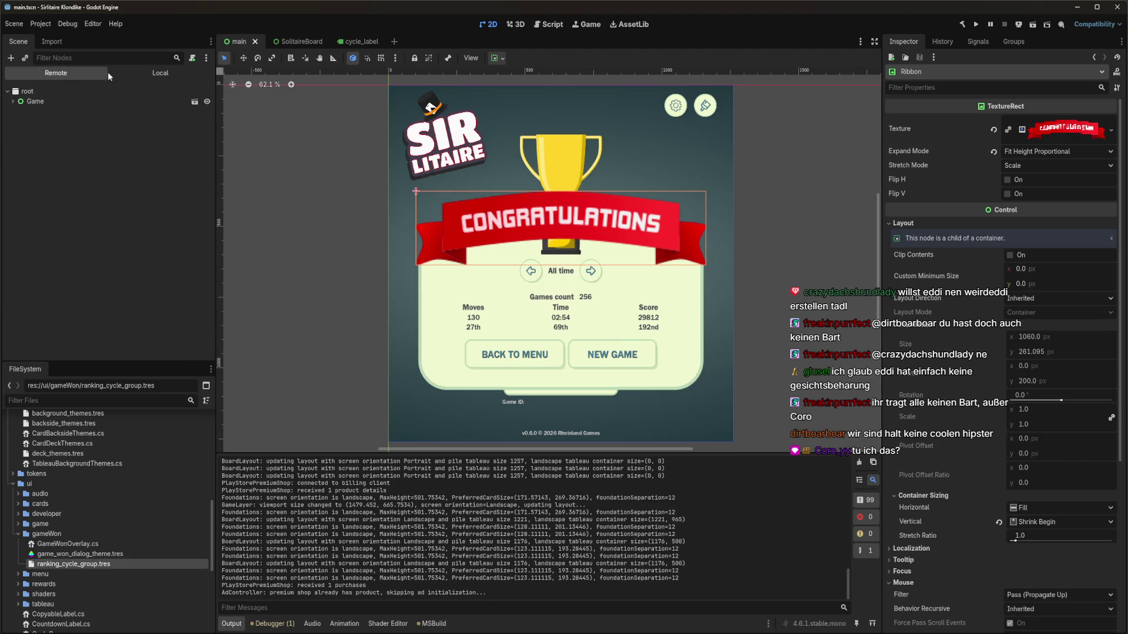
pyautogui.doubleClick(69, 102)
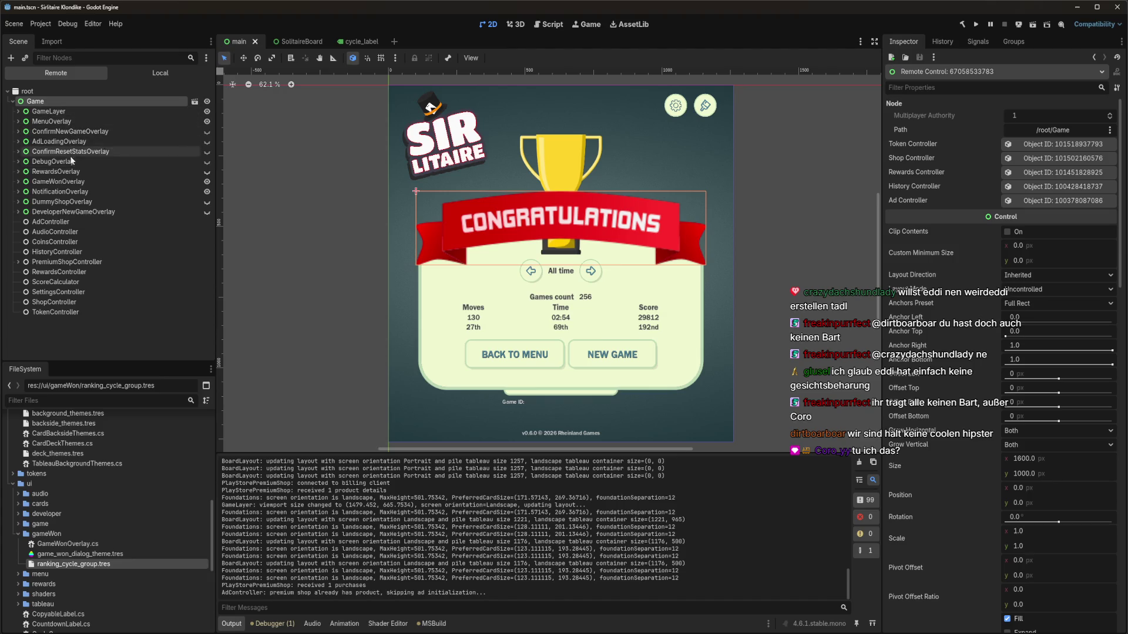
pyautogui.doubleClick(73, 181)
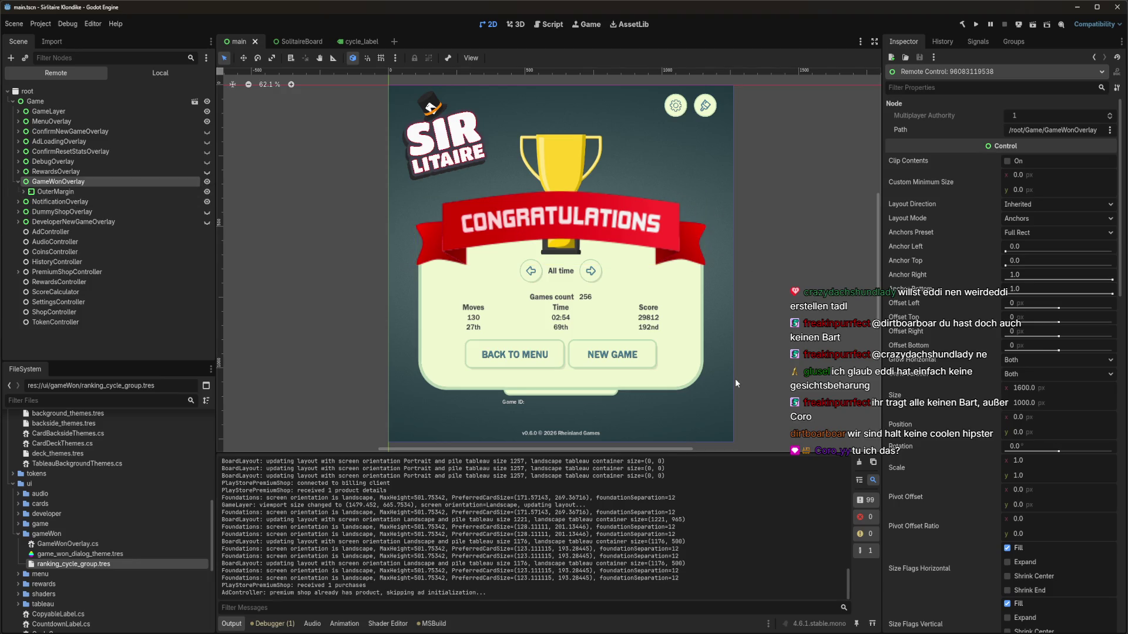
# Browse GameWonOverlay's sub-resources in the Inspector, including its GameWonOverlay.cs script
pyautogui.click(1070, 77)
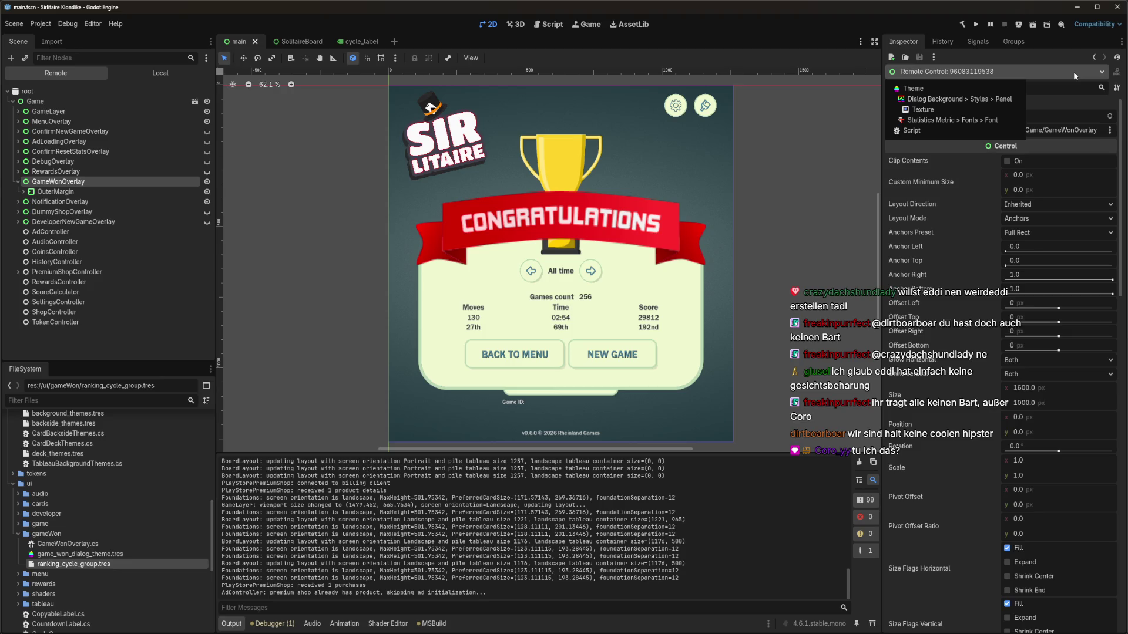
pyautogui.click(1000, 70)
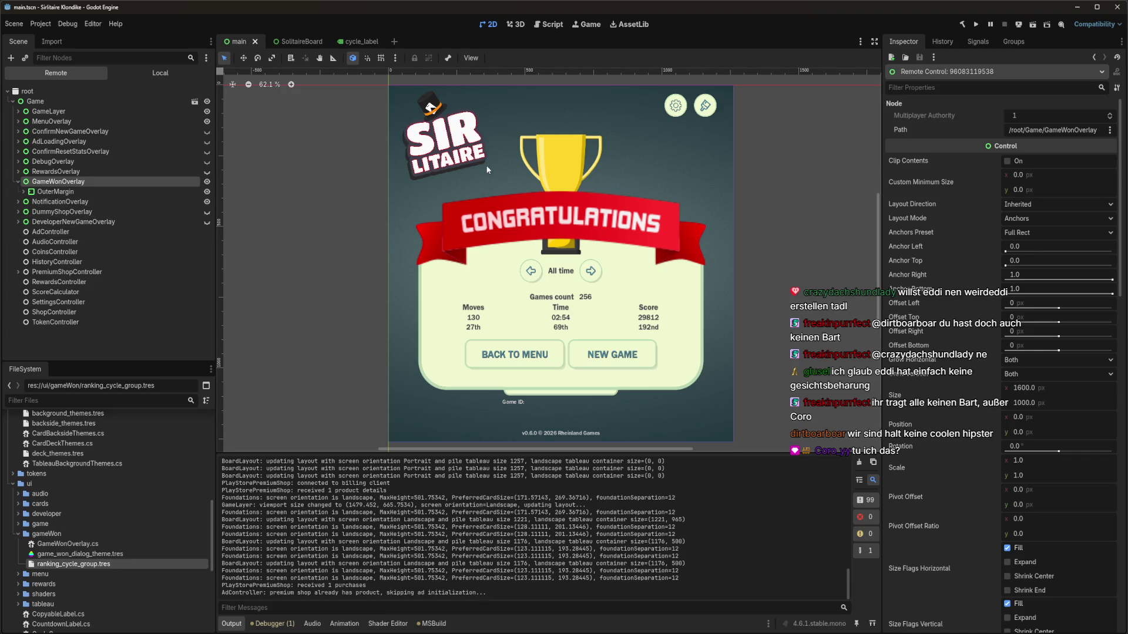
pyautogui.click(937, 74)
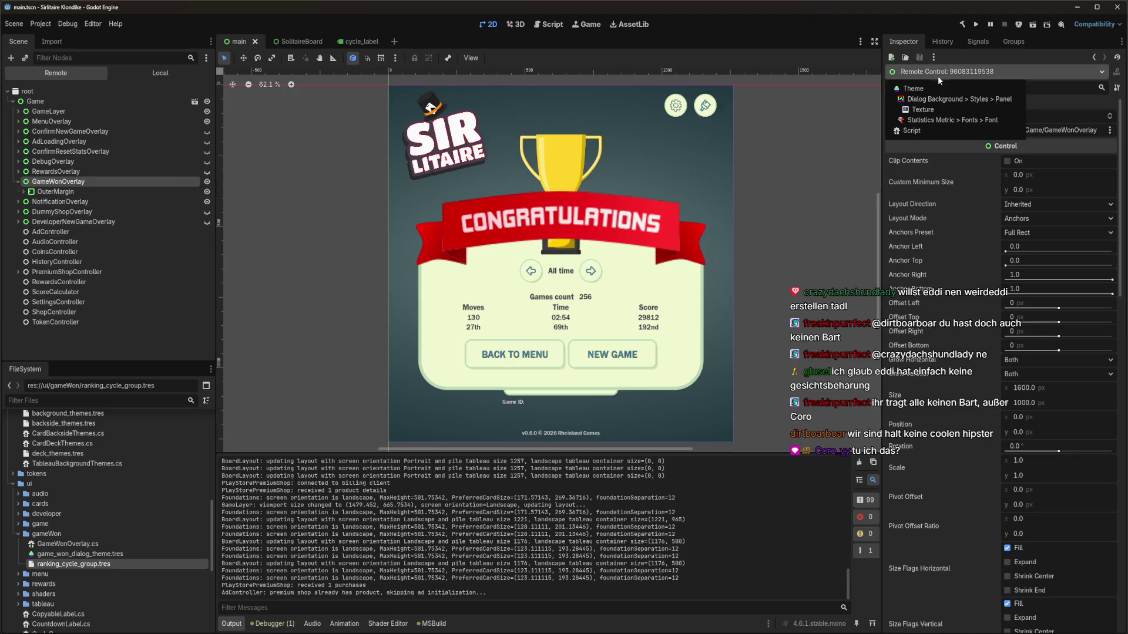
pyautogui.click(935, 130)
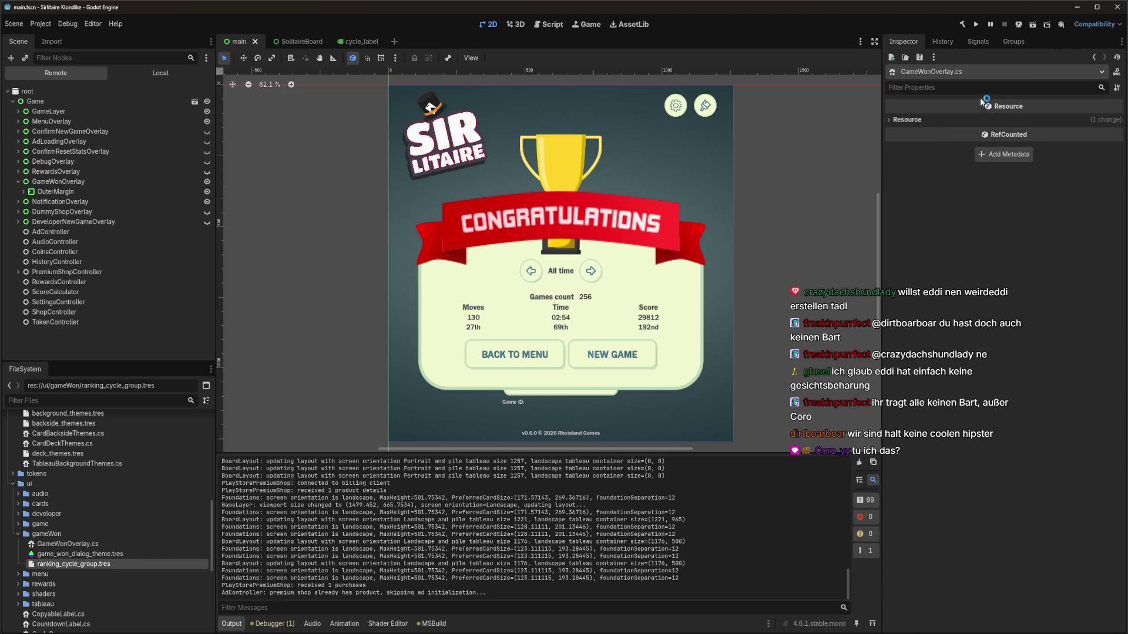
pyautogui.click(945, 73)
pyautogui.click(97, 180)
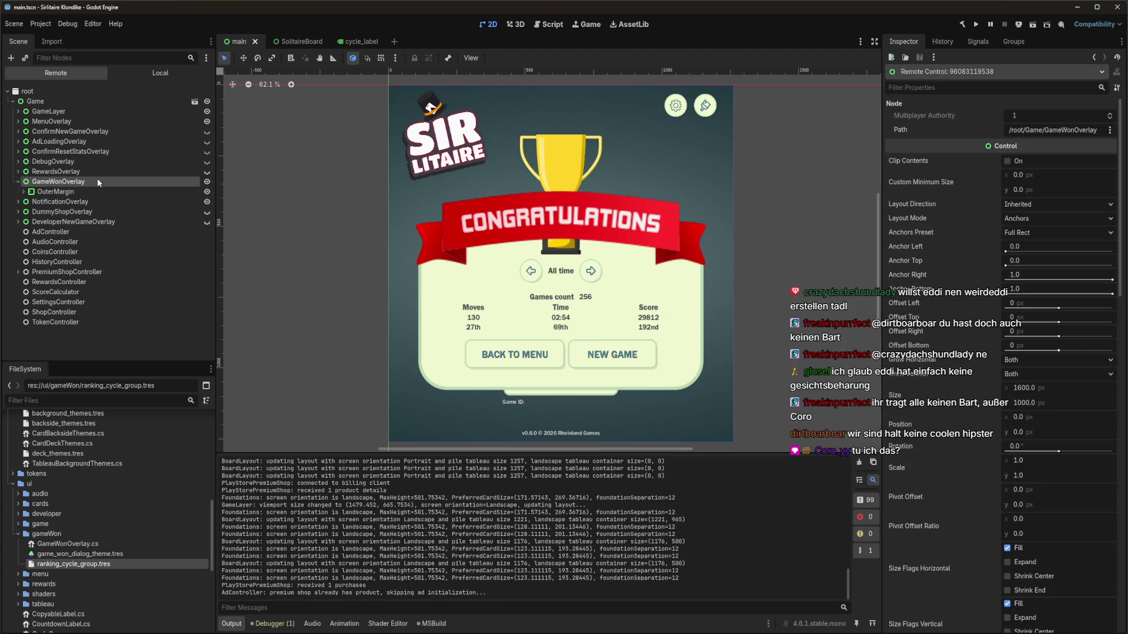
pyautogui.click(952, 73)
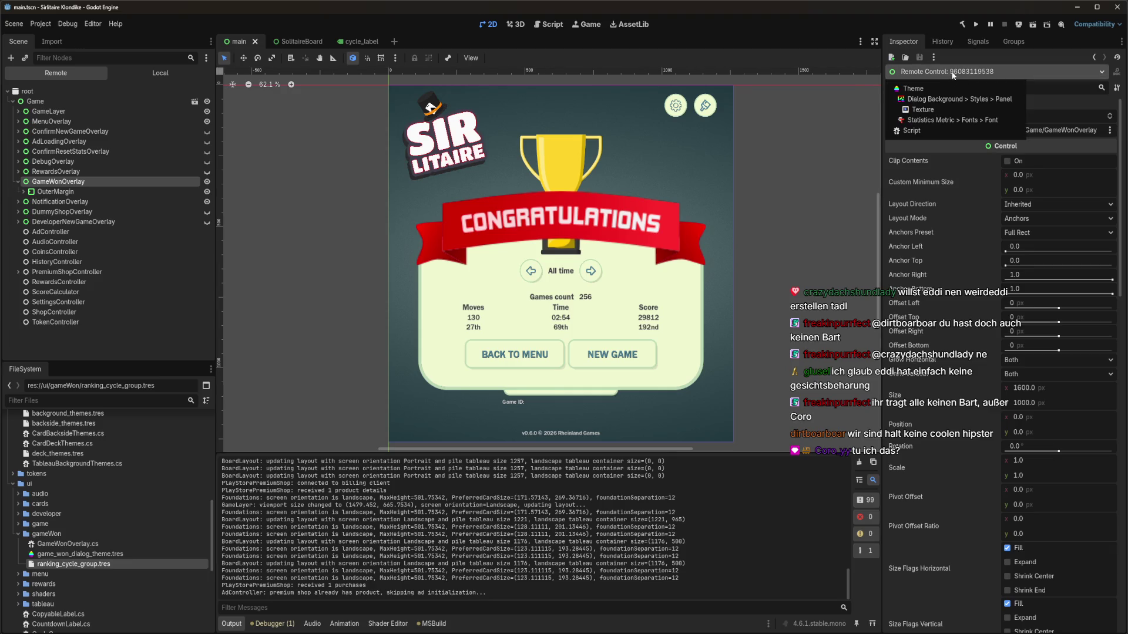
pyautogui.click(951, 73)
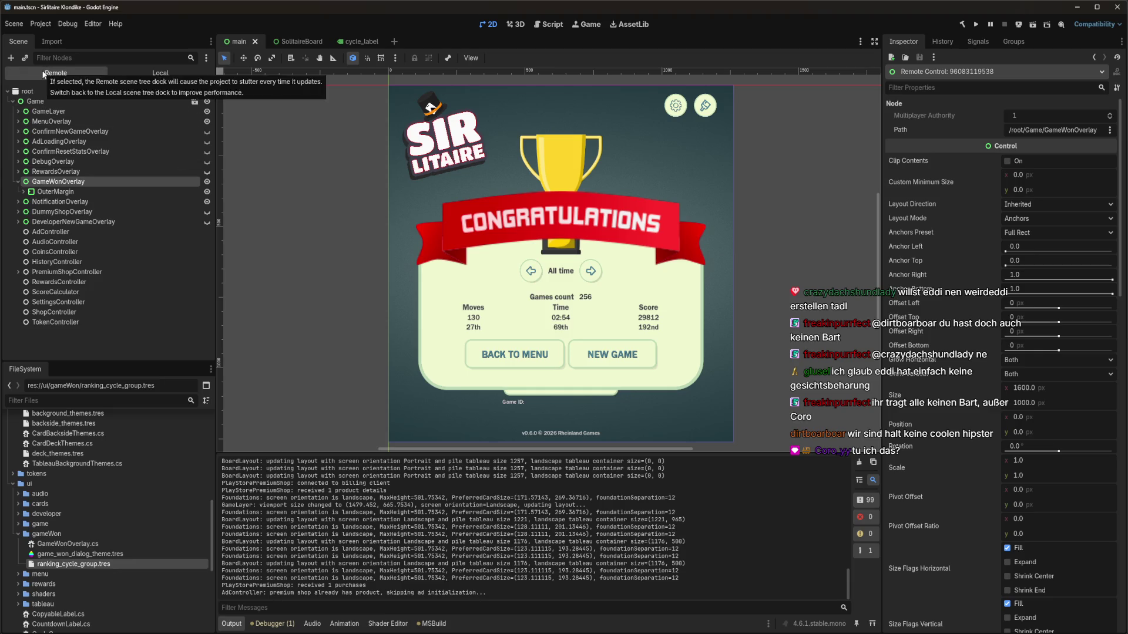
pyautogui.click(934, 59)
pyautogui.click(953, 61)
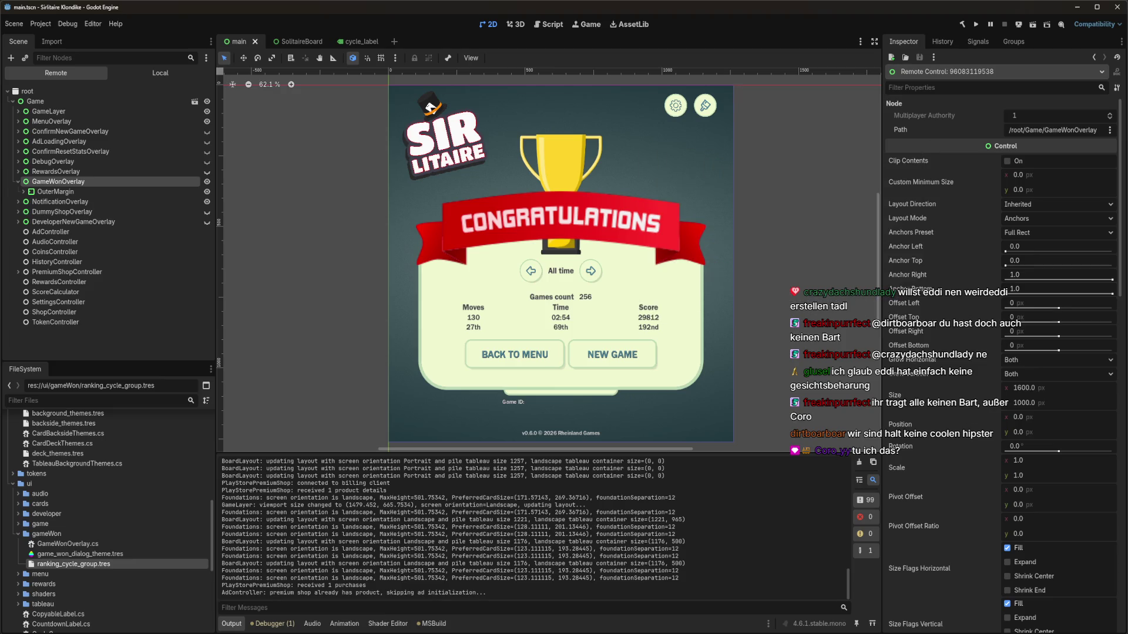
pyautogui.hotkey('alt', 'Tab')
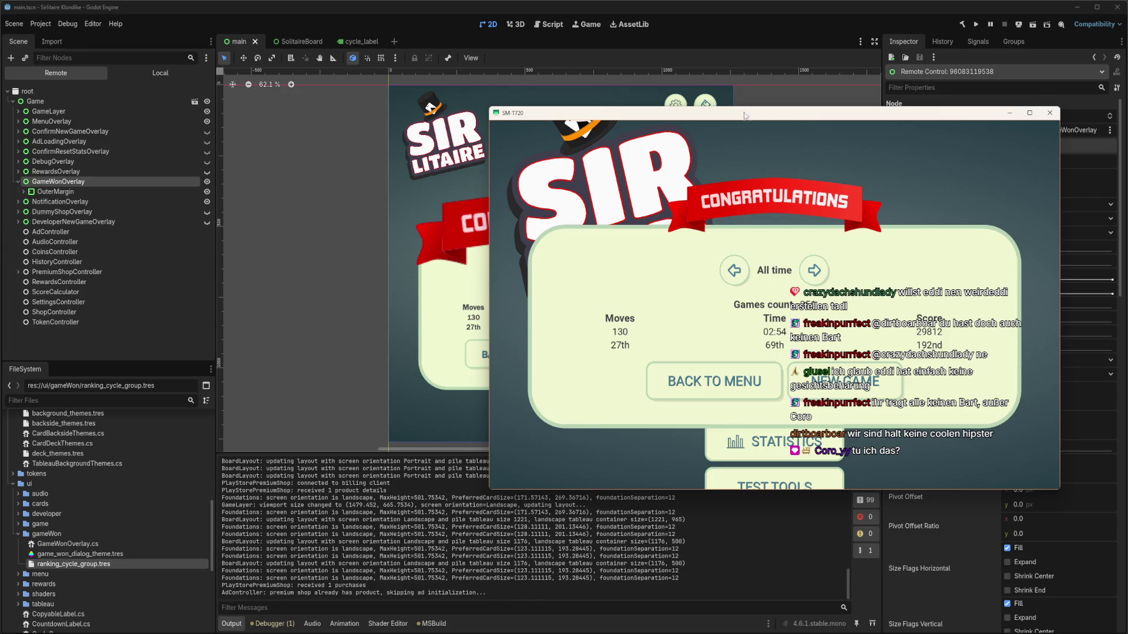
pyautogui.moveTo(737, 115)
pyautogui.mouseDown()
pyautogui.moveTo(688, 116)
pyautogui.moveTo(674, 136)
pyautogui.moveTo(505, 132)
pyautogui.moveTo(520, 137)
pyautogui.mouseUp()
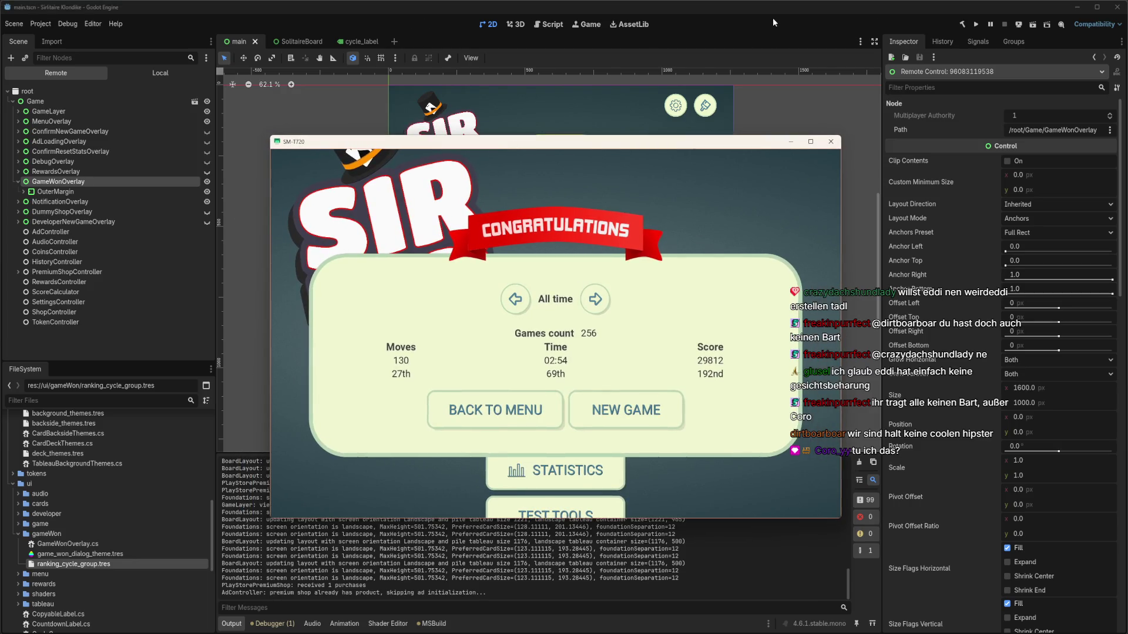
pyautogui.click(773, 22)
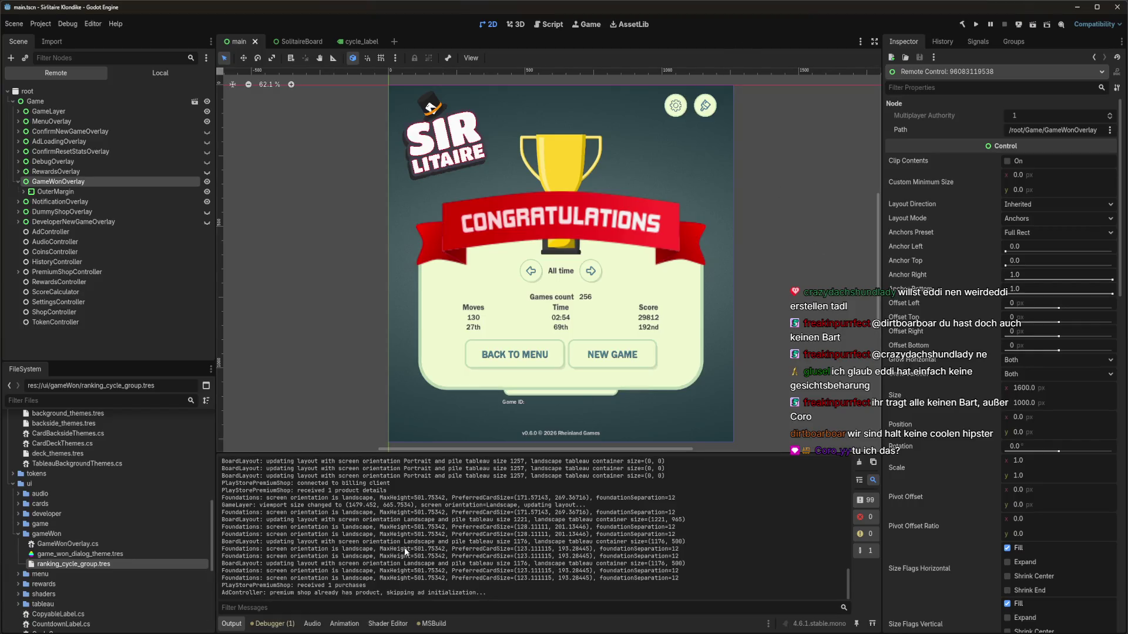
pyautogui.scroll(3, 404, 547)
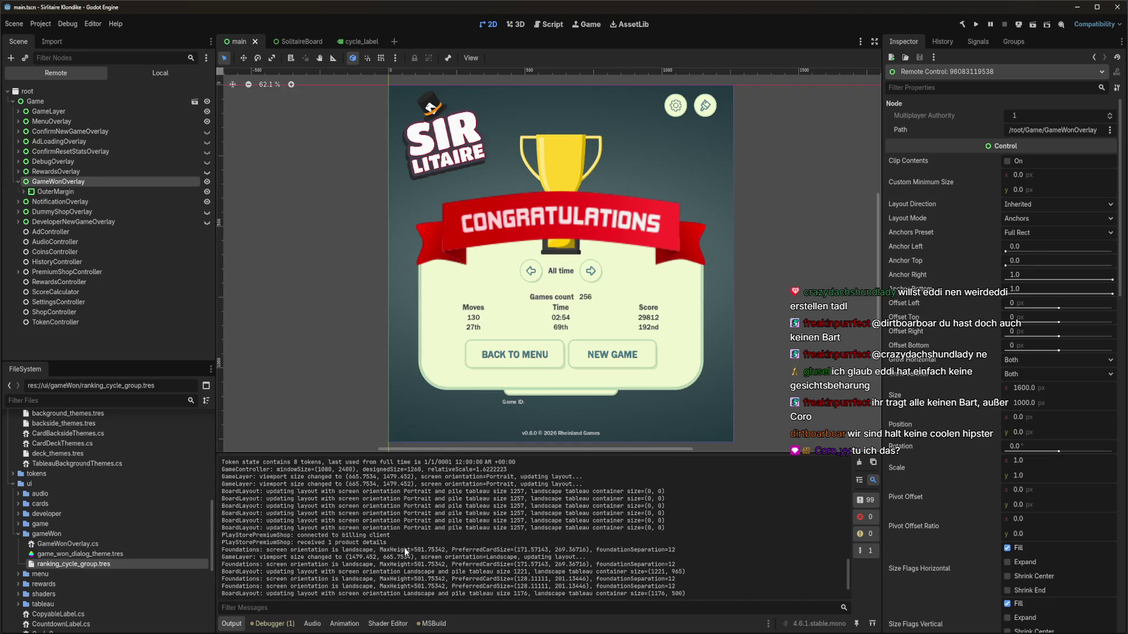
pyautogui.scroll(5, 406, 553)
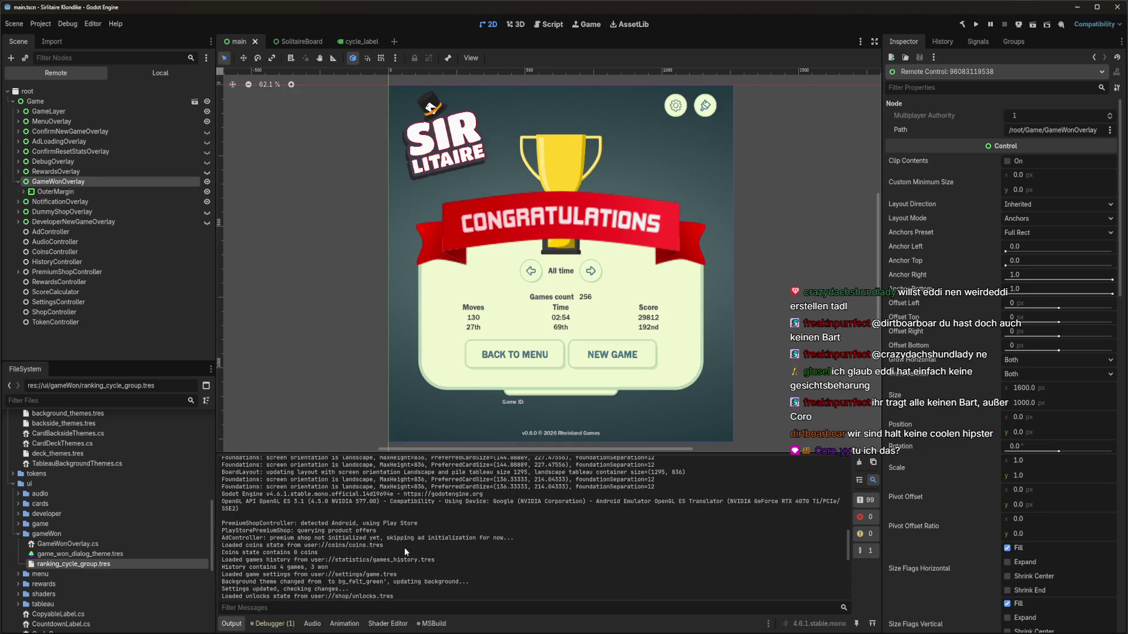
pyautogui.scroll(-2, 405, 548)
pyautogui.scroll(-2, 404, 547)
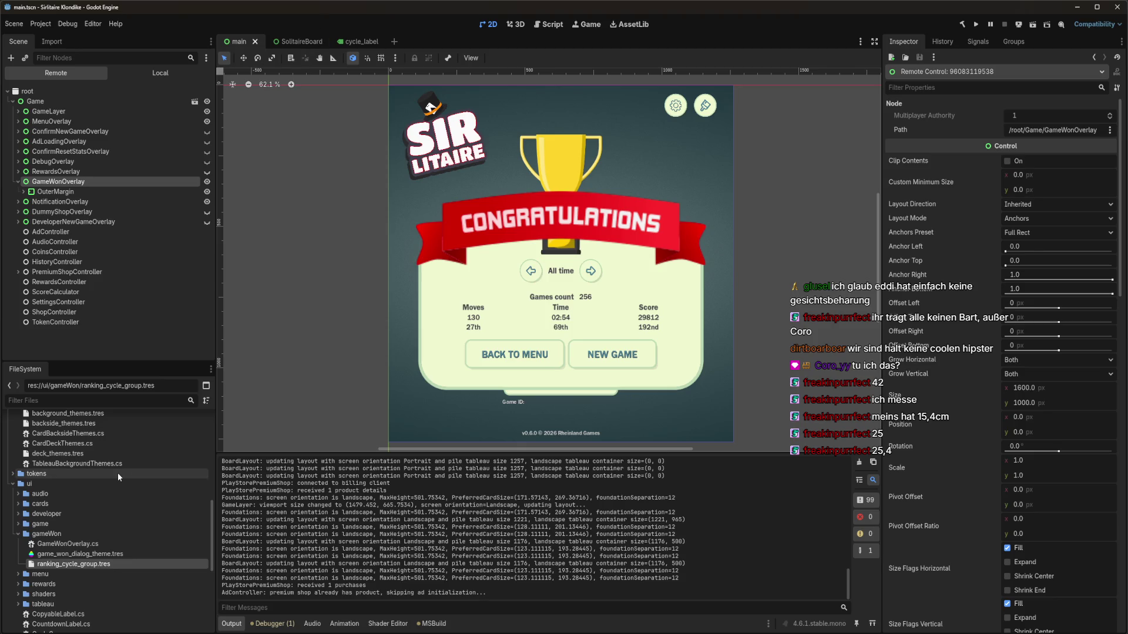
# Bring the SM-T720 game window forward, reposition it over the editor, and rotate to portrait
pyautogui.hotkey('alt', 'Tab')
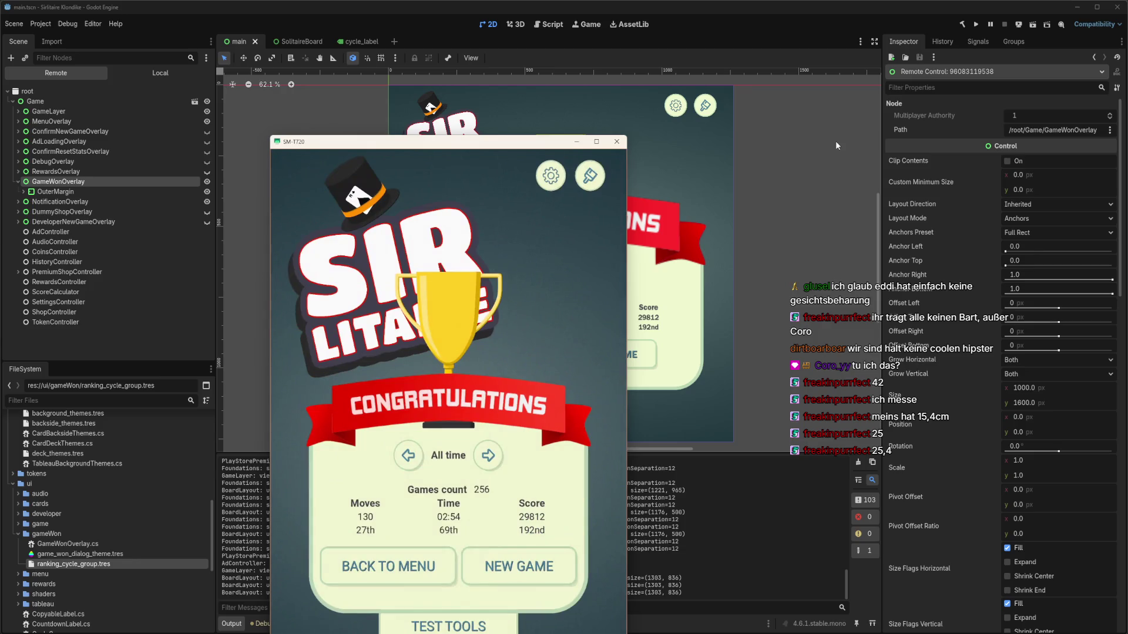
pyautogui.moveTo(441, 141)
pyautogui.mouseDown()
pyautogui.moveTo(666, 102)
pyautogui.moveTo(677, 86)
pyautogui.mouseUp()
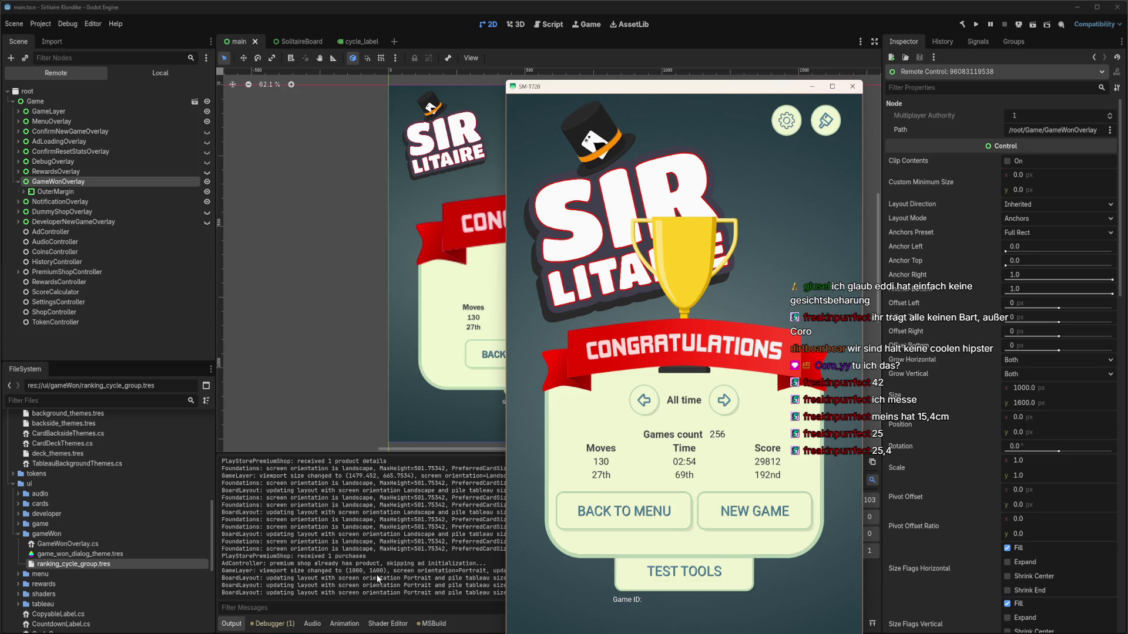
pyautogui.moveTo(675, 89)
pyautogui.mouseDown()
pyautogui.moveTo(753, 20)
pyautogui.moveTo(830, 20)
pyautogui.mouseUp()
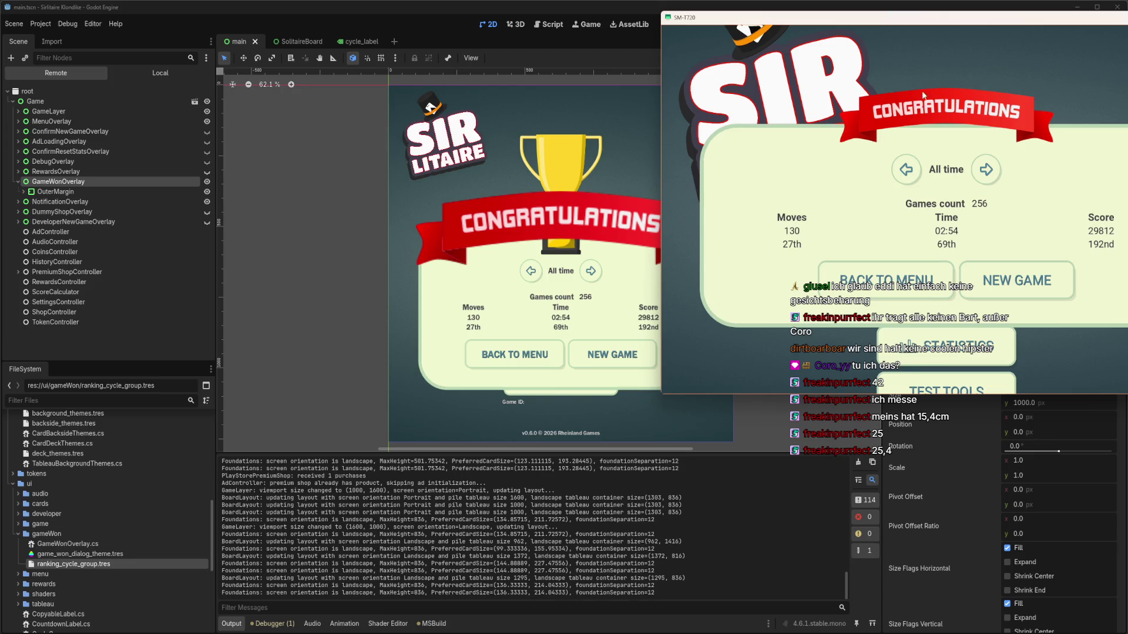
pyautogui.moveTo(940, 24)
pyautogui.mouseDown()
pyautogui.moveTo(693, 60)
pyautogui.moveTo(564, 130)
pyautogui.moveTo(625, 120)
pyautogui.mouseUp()
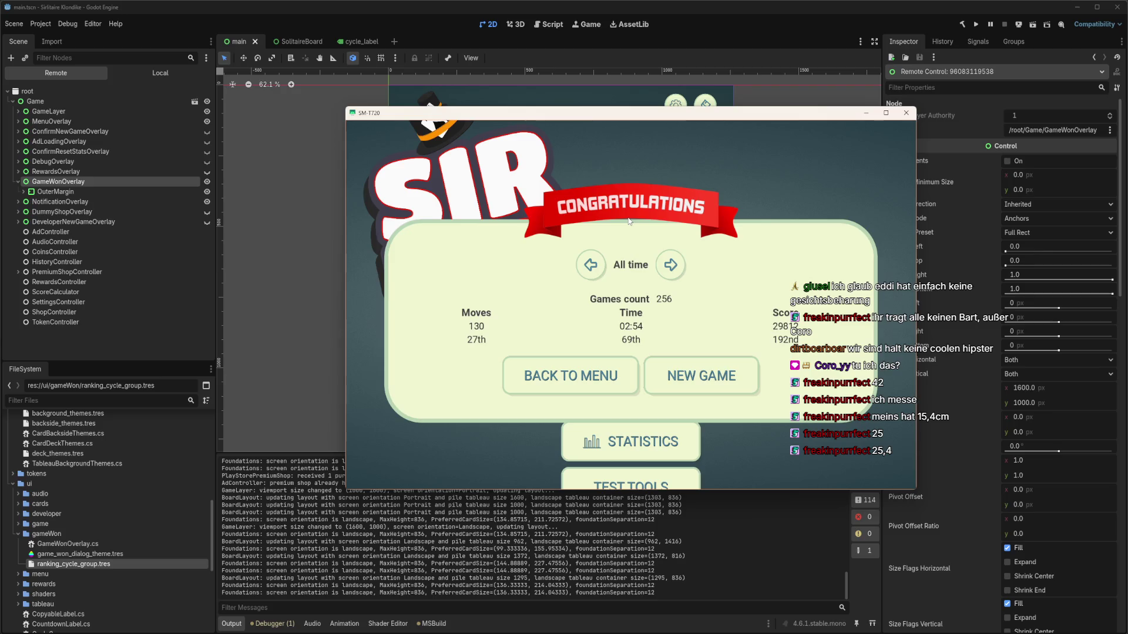
pyautogui.press('r')
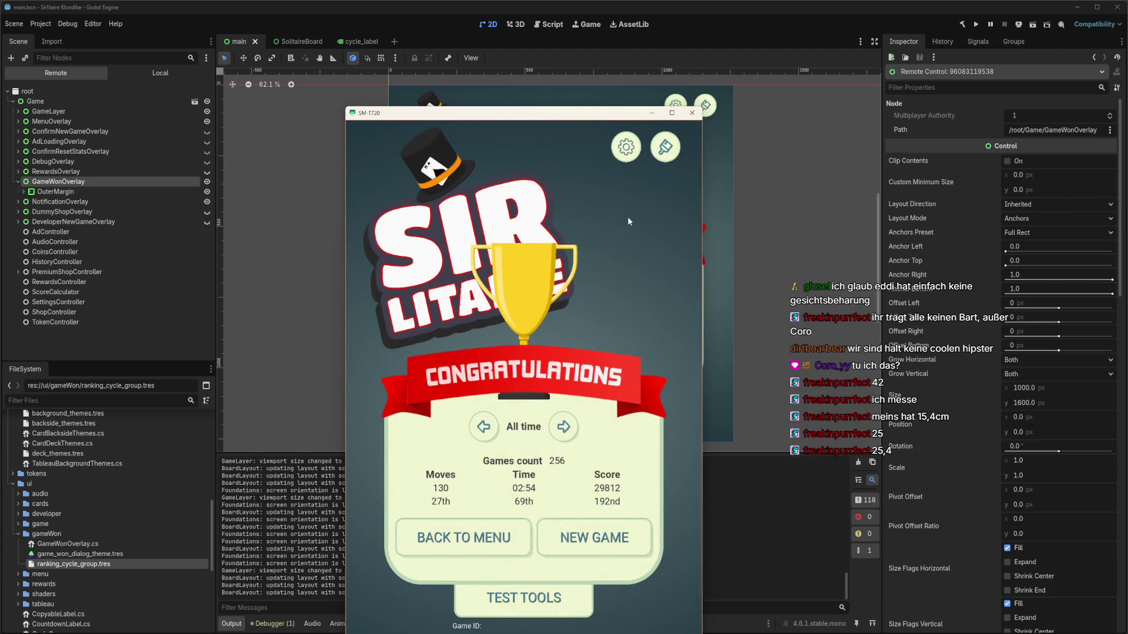
# Rotate the game back to landscape and shift its window to the left
pyautogui.press('r')
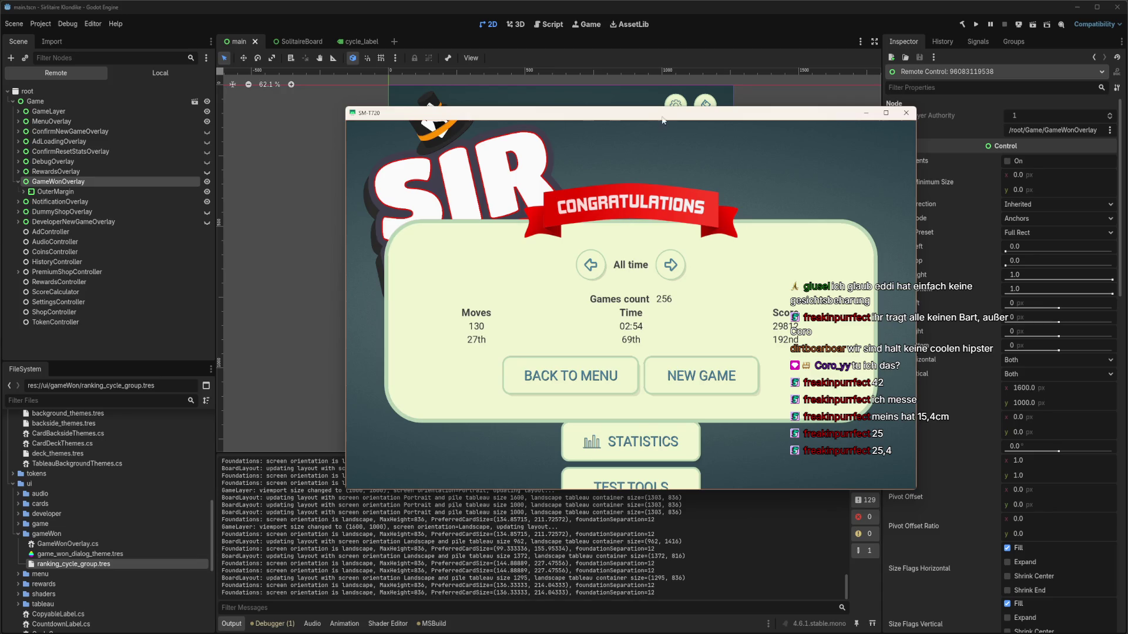
pyautogui.moveTo(662, 120); pyautogui.dragTo(577, 113)
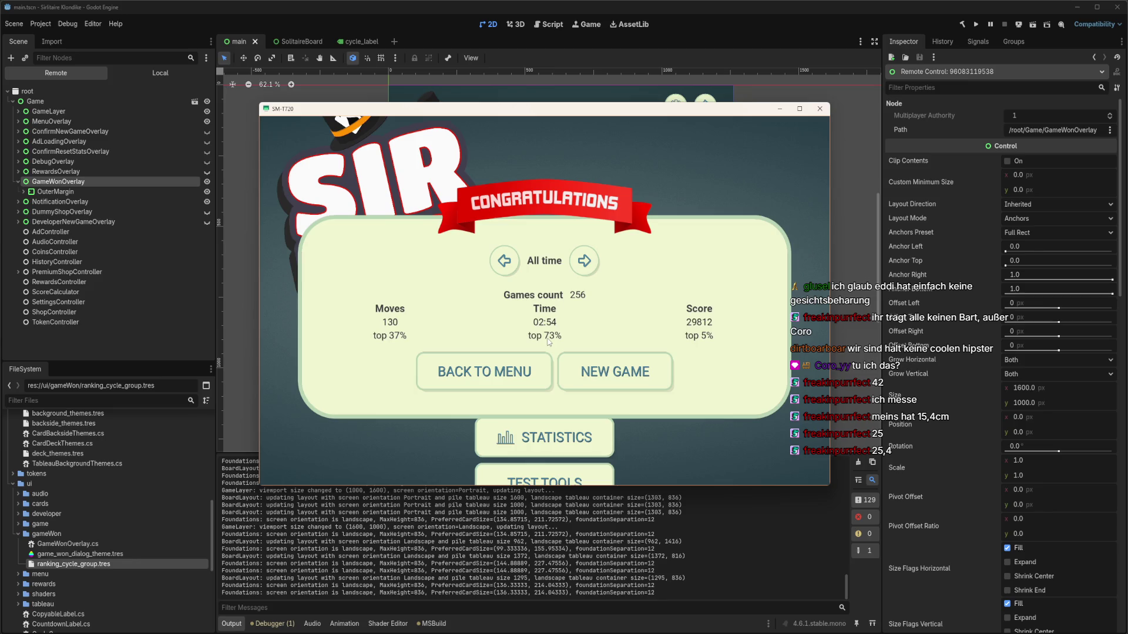
pyautogui.click(582, 265)
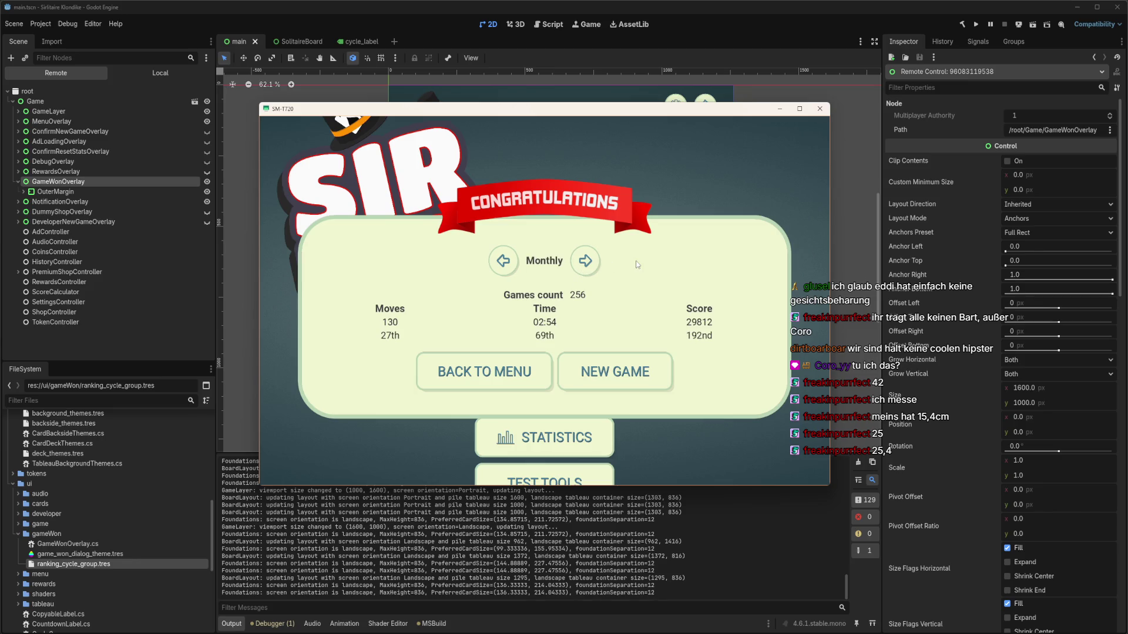
pyautogui.click(588, 266)
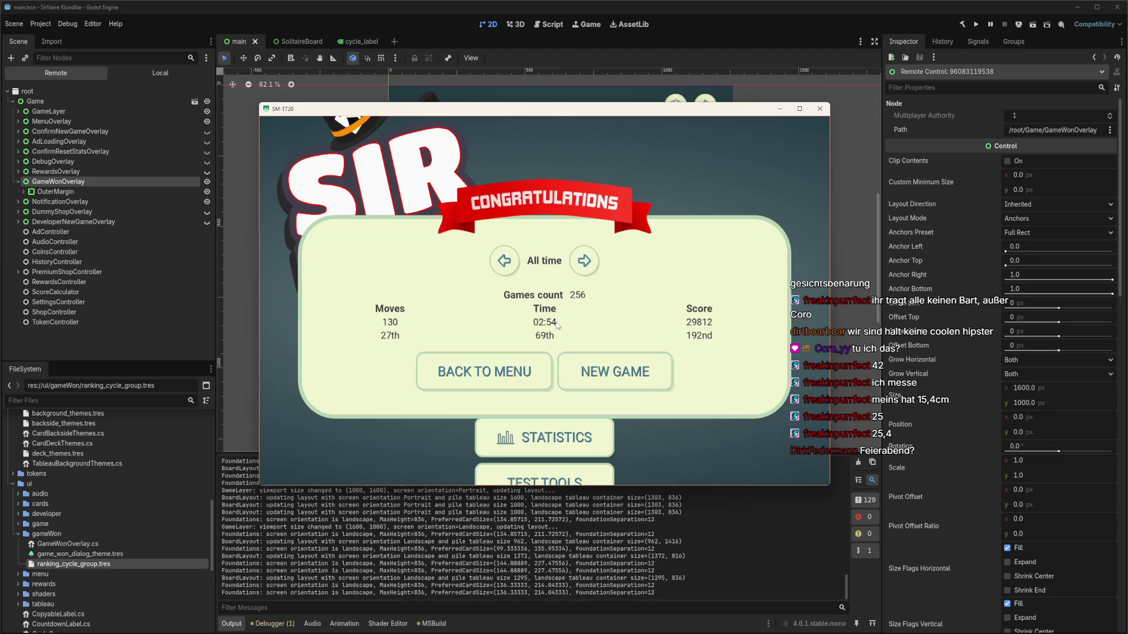
pyautogui.click(162, 74)
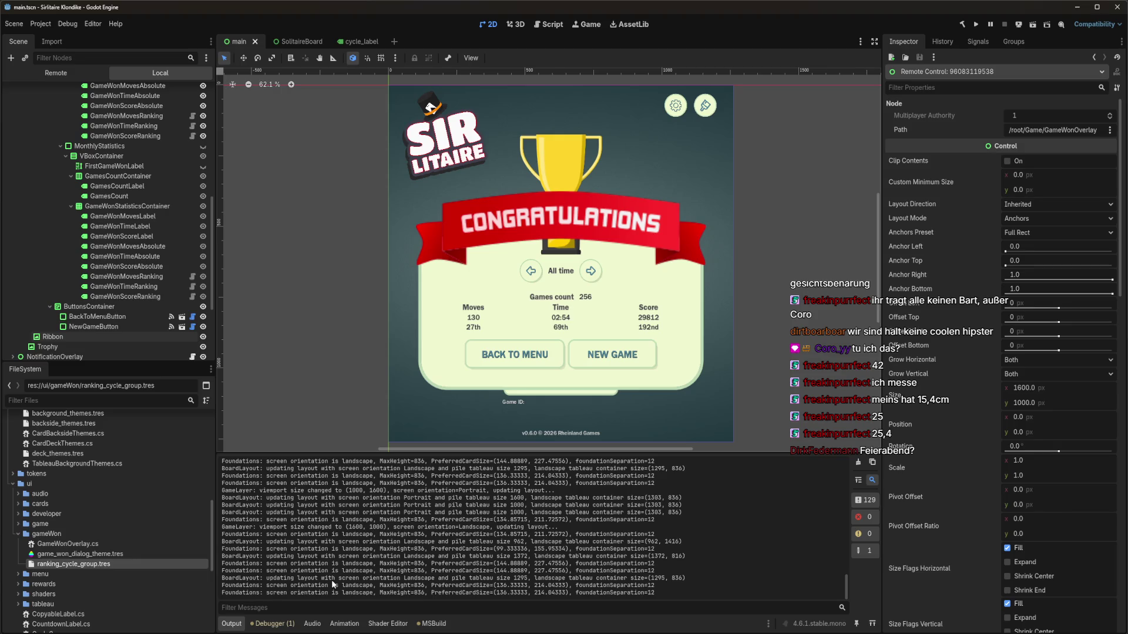
# Close the SM-T720 game window
pyautogui.hotkey('alt', 'Tab')
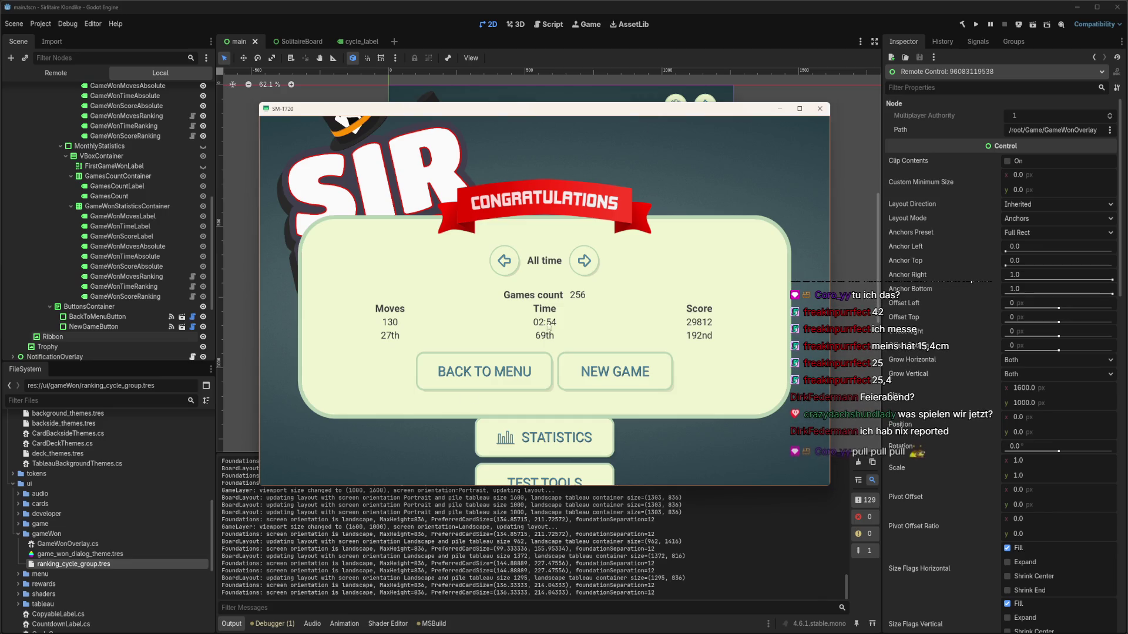
pyautogui.click(438, 416)
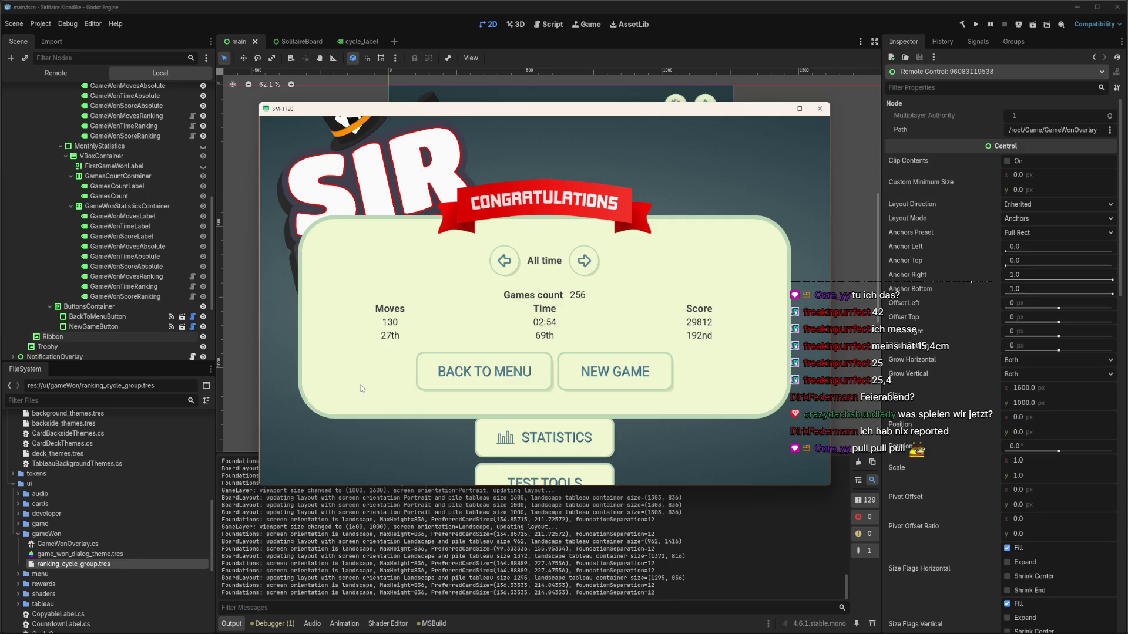
pyautogui.click(820, 108)
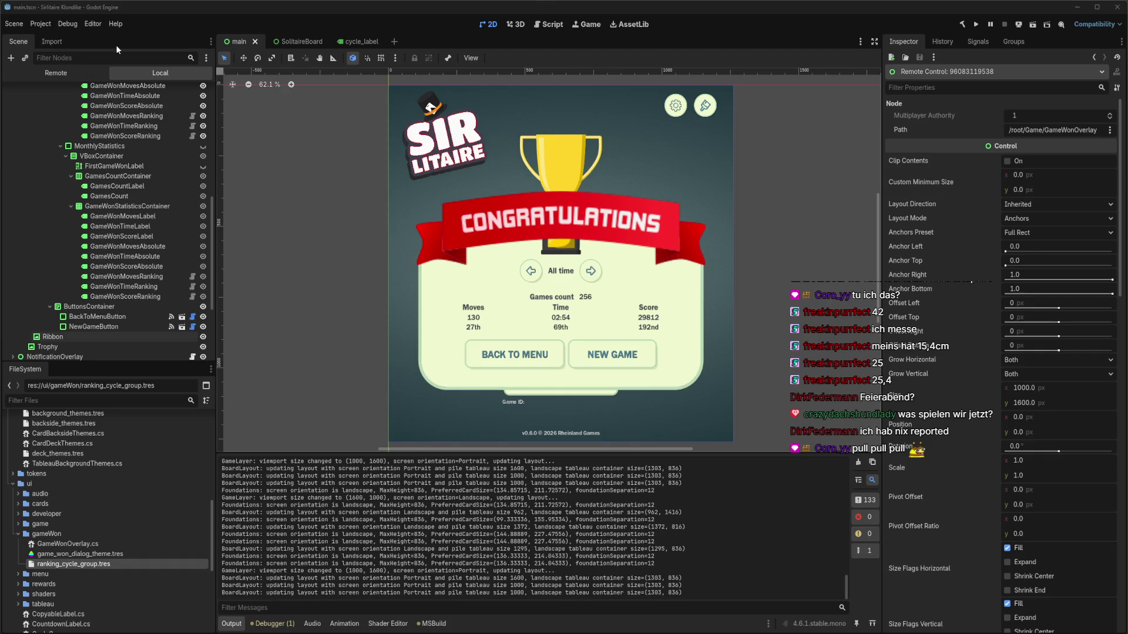
# Hide GameWonOverlay in the main scene with its eye icon and collapse the node
pyautogui.scroll(3, 157, 259)
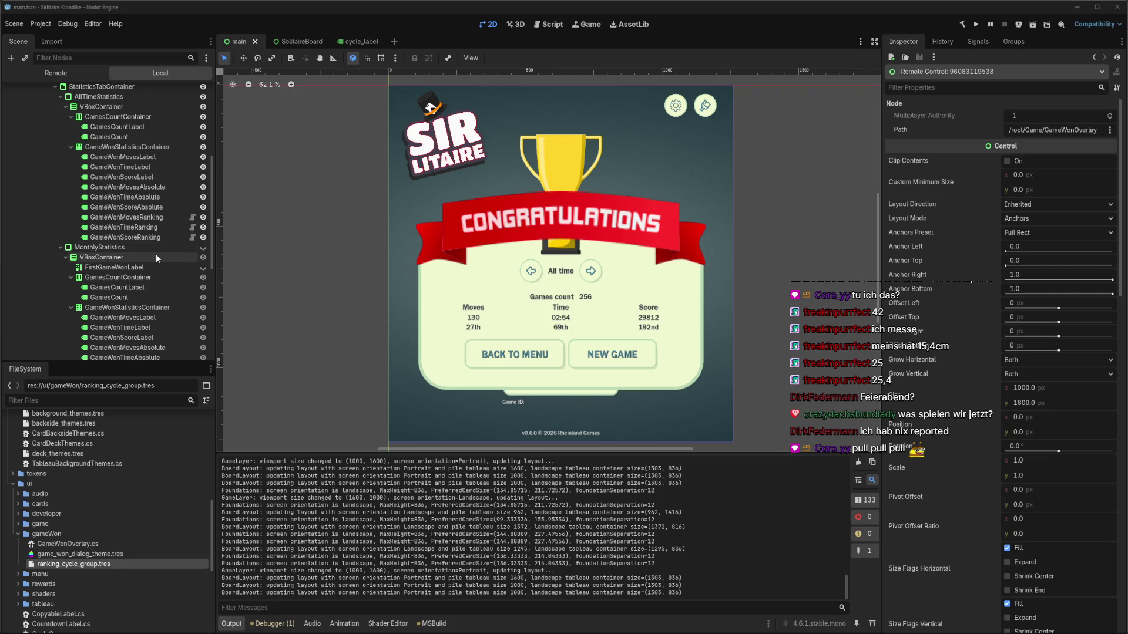
pyautogui.scroll(5, 157, 259)
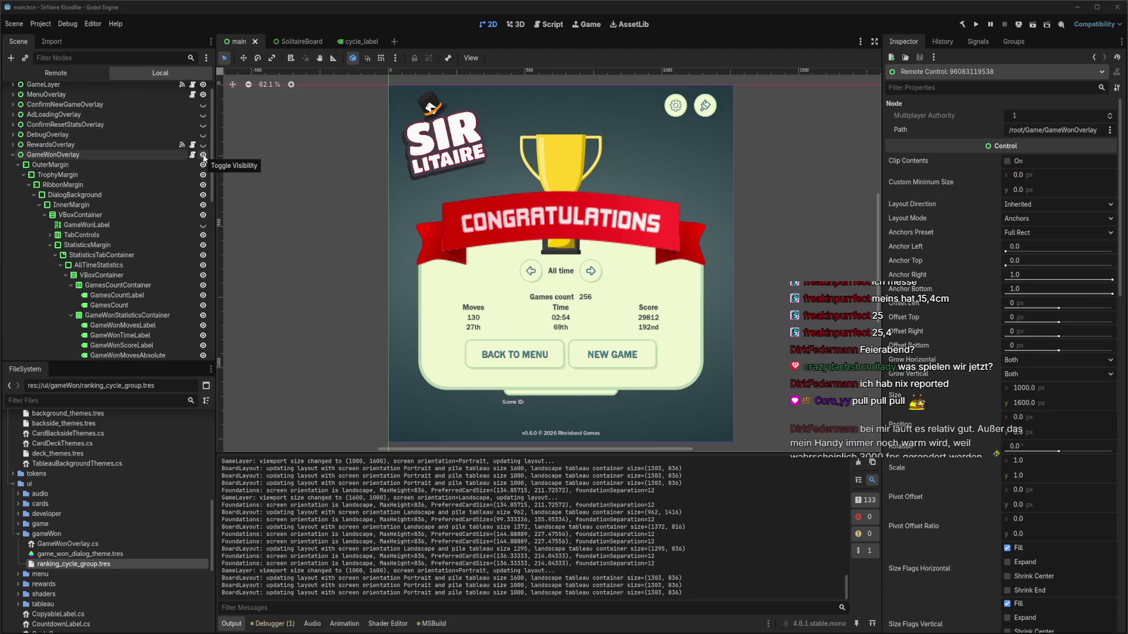
pyautogui.click(202, 154)
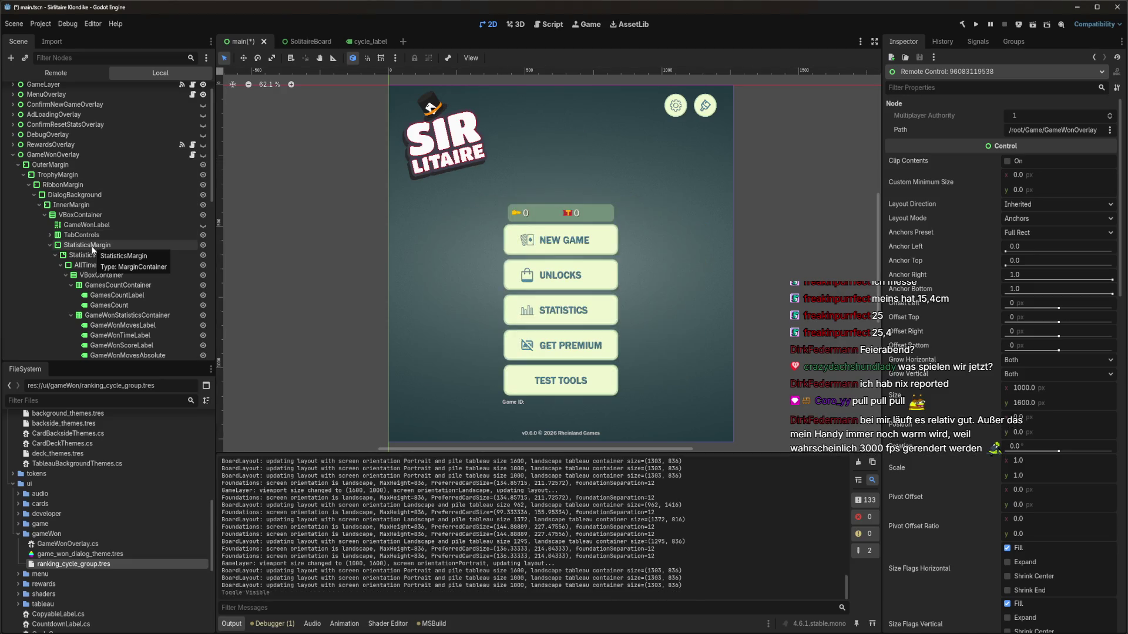
pyautogui.scroll(1, 99, 236)
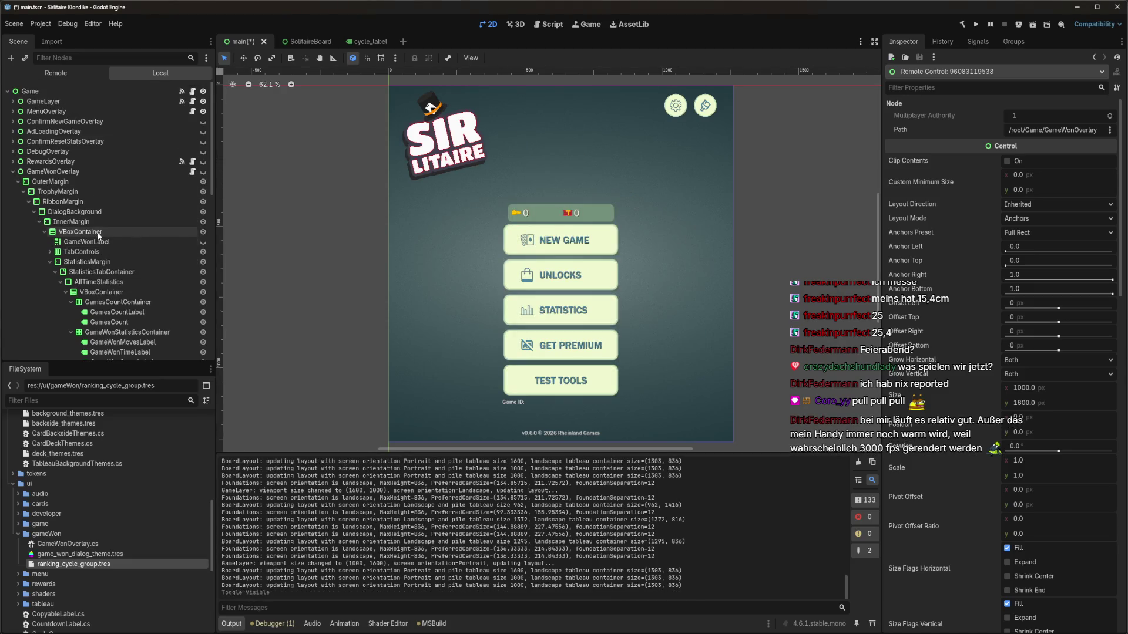
pyautogui.scroll(-2, 98, 235)
pyautogui.press('Left')
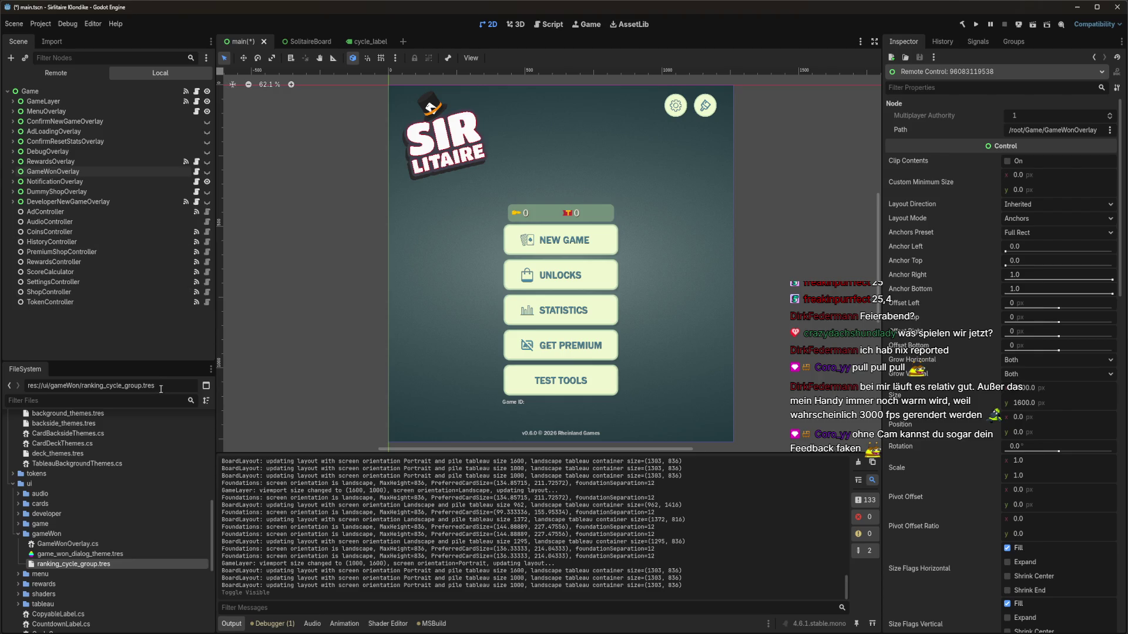
# Rotate the emulator back to portrait and return it to the Android home screen
pyautogui.moveTo(67, 632)
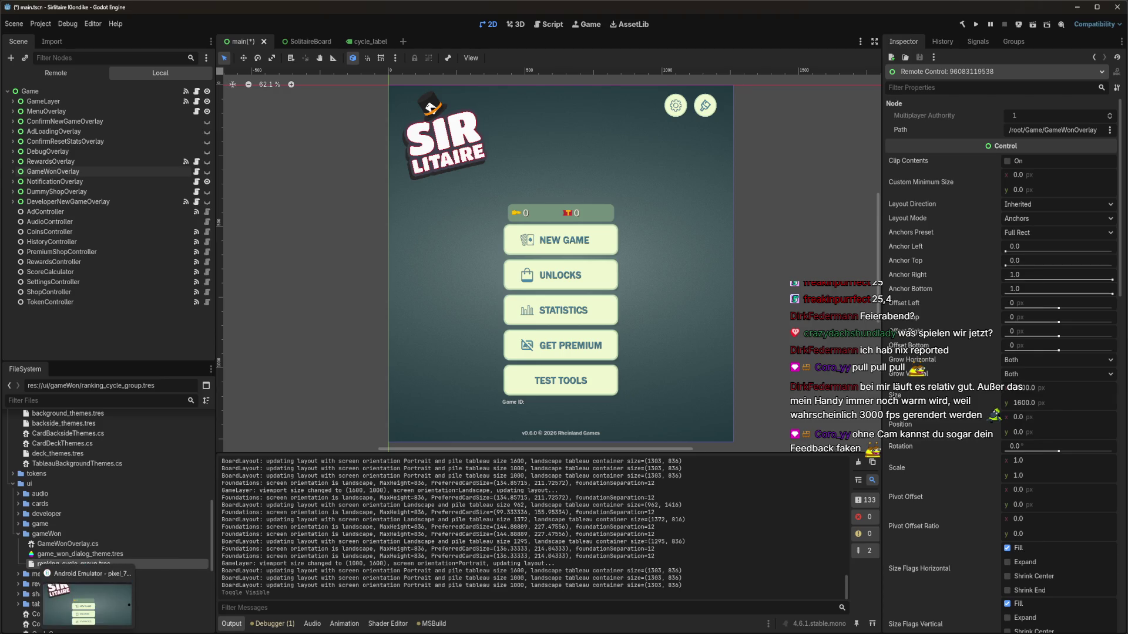
pyautogui.click(88, 599)
pyautogui.click(582, 216)
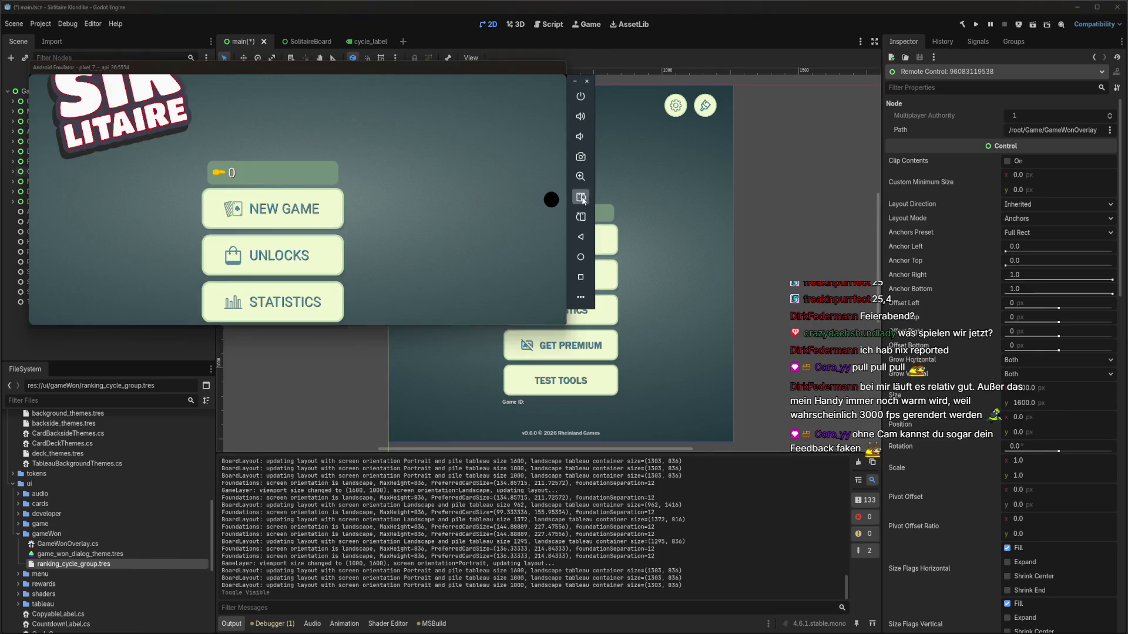
pyautogui.moveTo(154, 622); pyautogui.dragTo(155, 581)
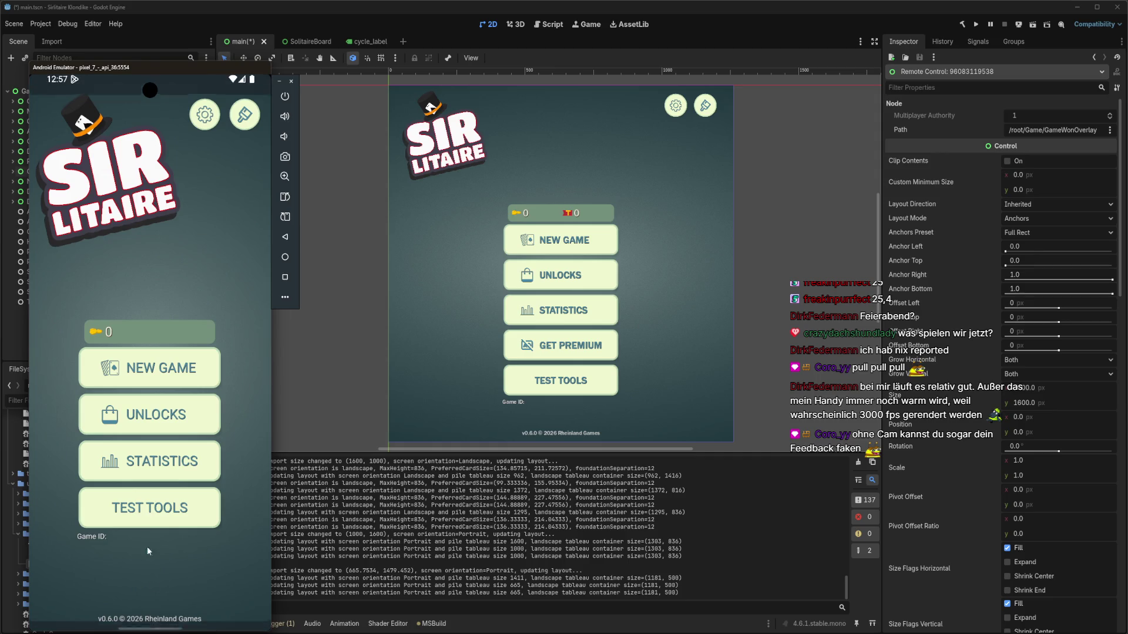
pyautogui.moveTo(156, 624); pyautogui.dragTo(177, 353)
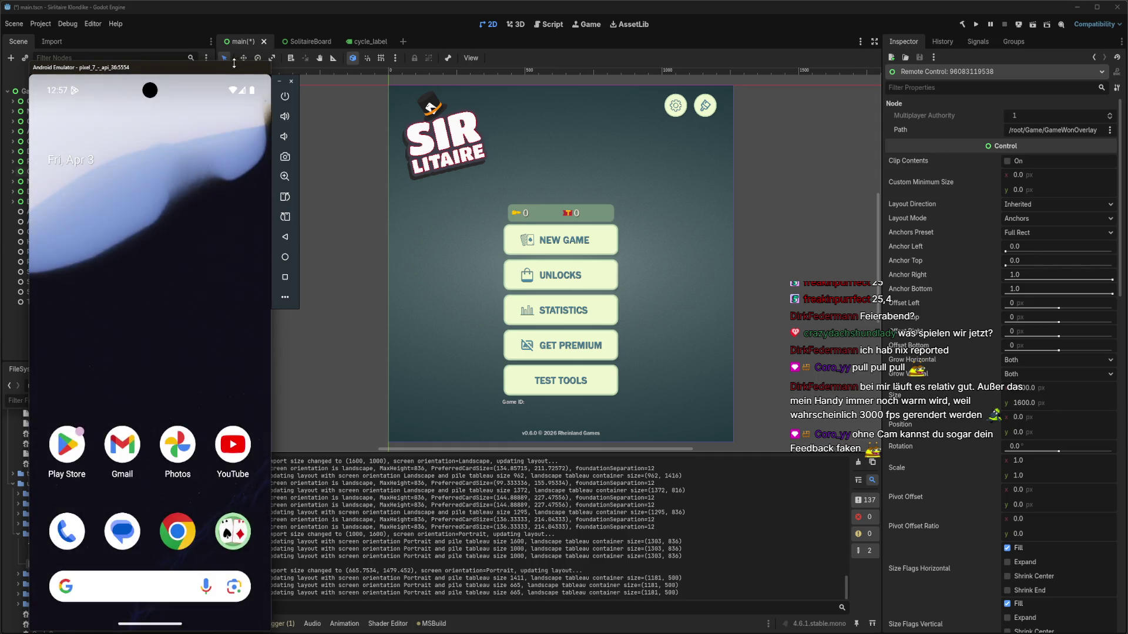
pyautogui.moveTo(253, 64); pyautogui.dragTo(439, 19)
pyautogui.click(465, 36)
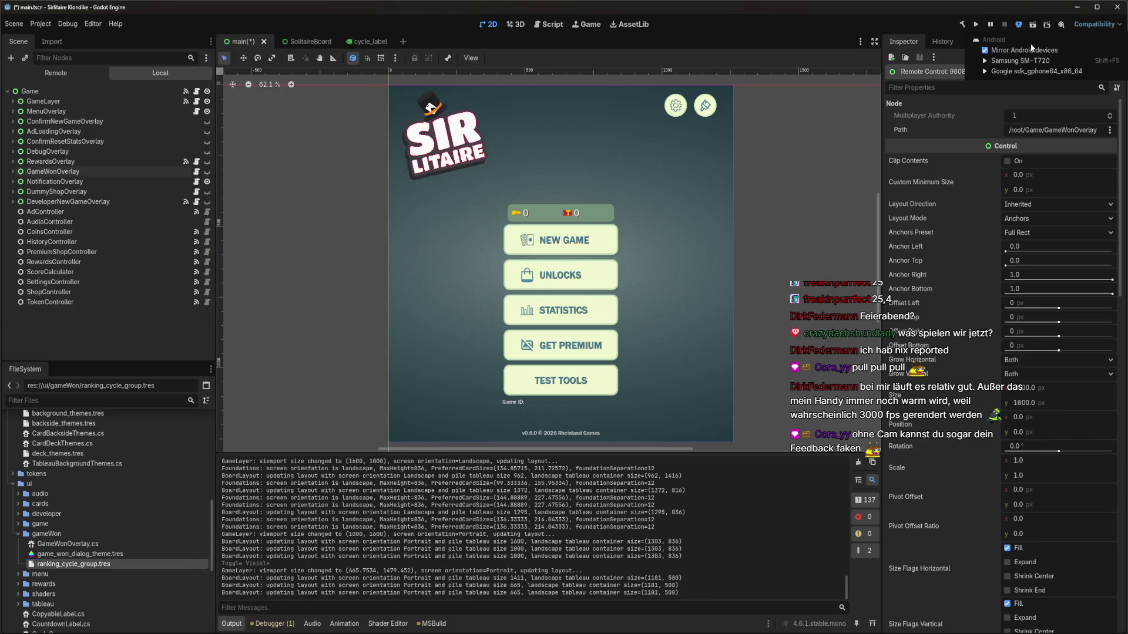
# Run the project on the Android emulator and show the Debugger panel
pyautogui.click(1019, 24)
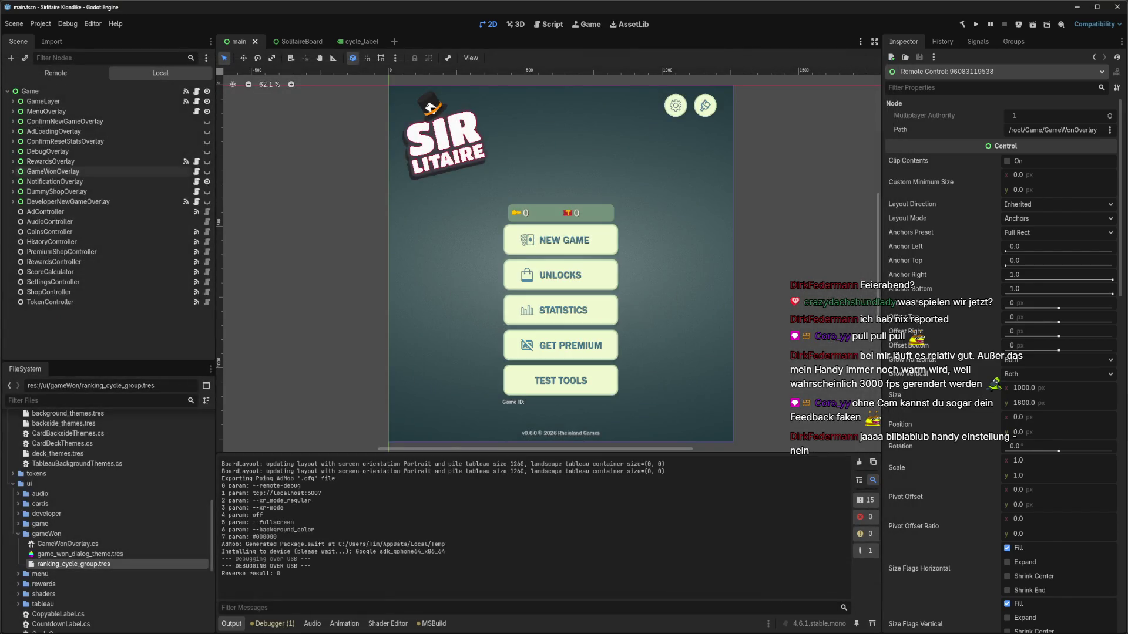
pyautogui.click(264, 624)
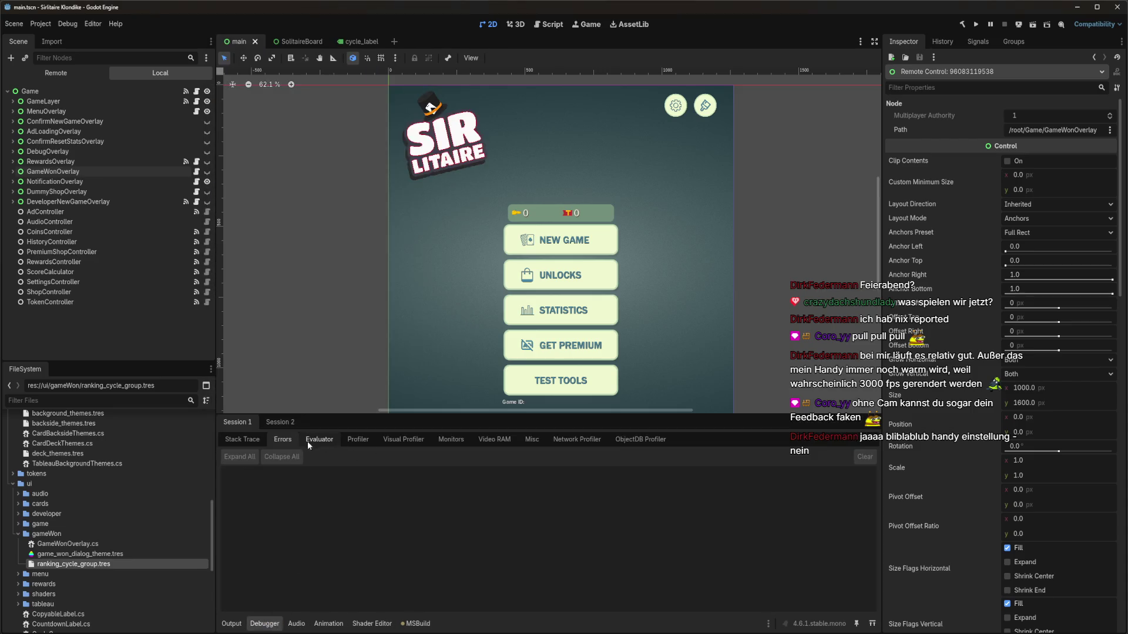
pyautogui.click(319, 440)
# Open the Debugger's Monitors tab and graph the FPS monitor
pyautogui.click(358, 440)
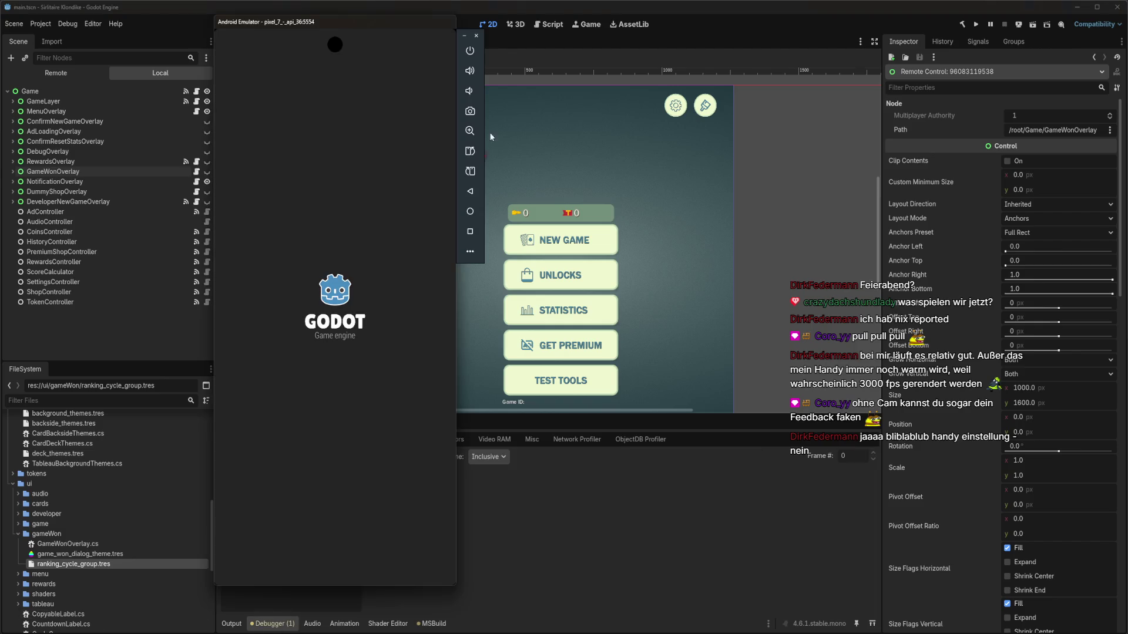
pyautogui.moveTo(395, 26)
pyautogui.mouseDown()
pyautogui.moveTo(193, 34)
pyautogui.moveTo(936, 43)
pyautogui.mouseUp()
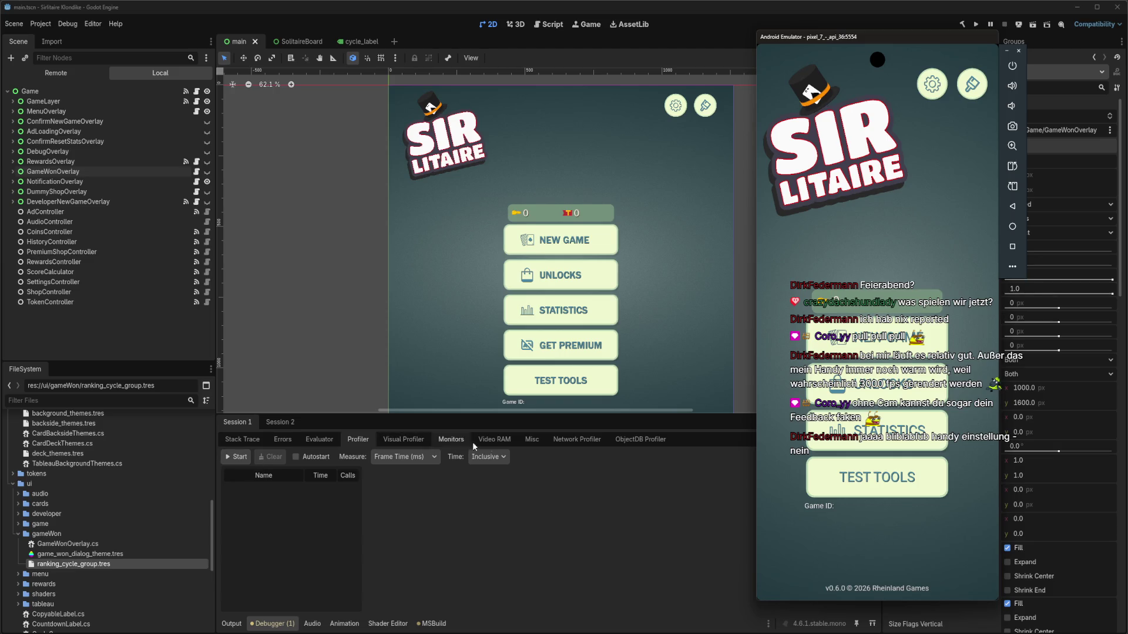
pyautogui.click(457, 442)
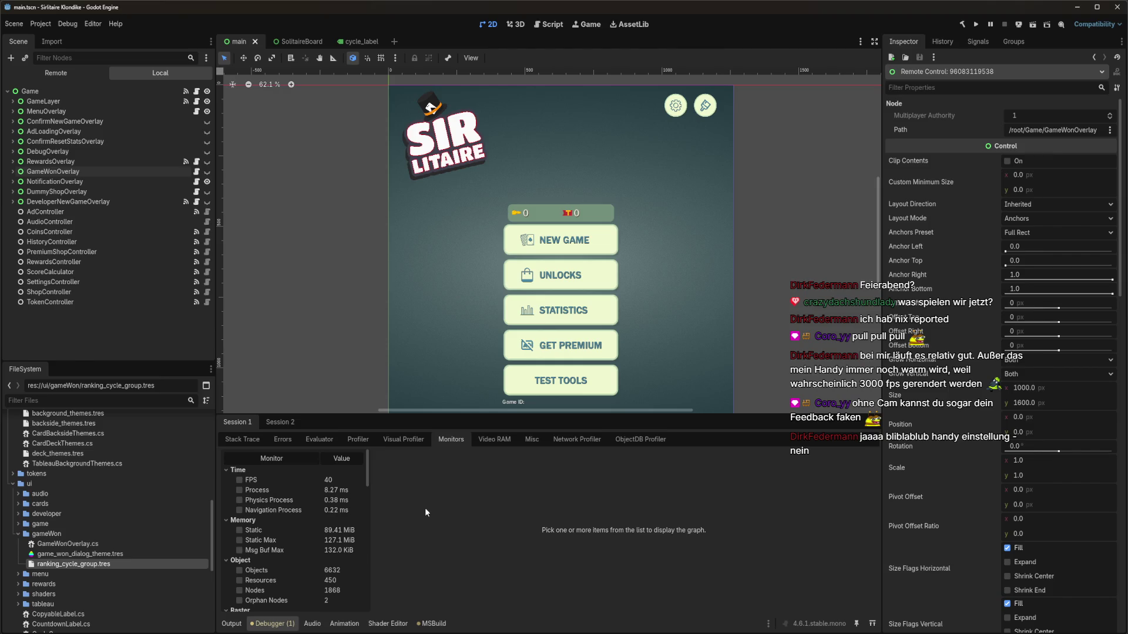
pyautogui.click(240, 480)
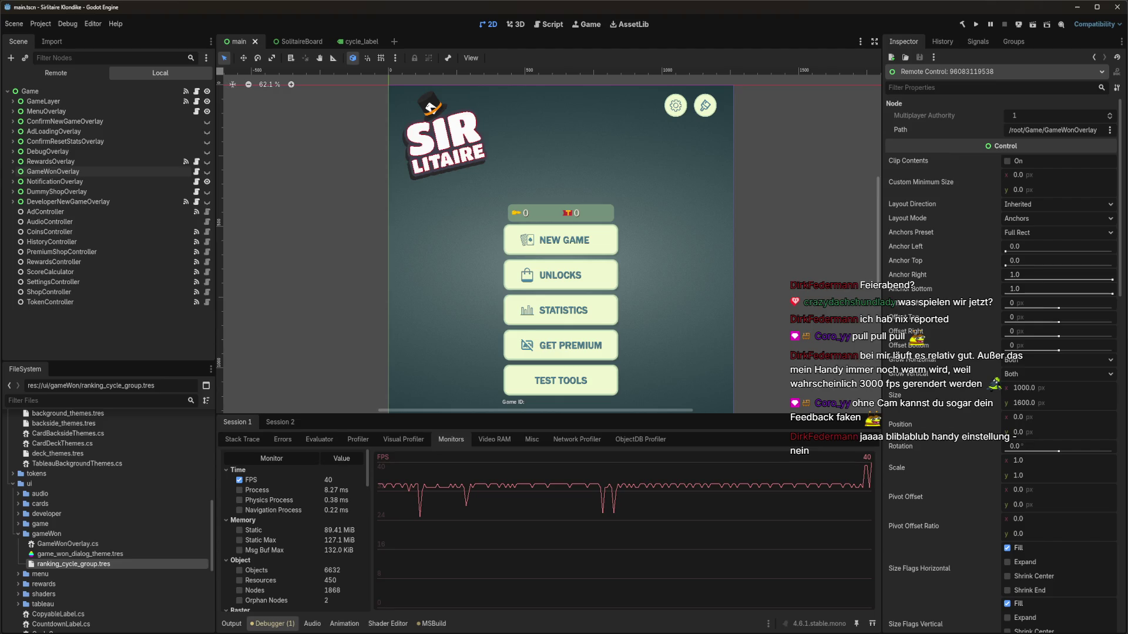
# Start a new solitaire game on the emulator and open its pause menu
pyautogui.hotkey('alt', 'Tab')
pyautogui.moveTo(909, 42)
pyautogui.mouseDown()
pyautogui.moveTo(368, 70)
pyautogui.moveTo(151, 47)
pyautogui.moveTo(161, 51)
pyautogui.mouseUp()
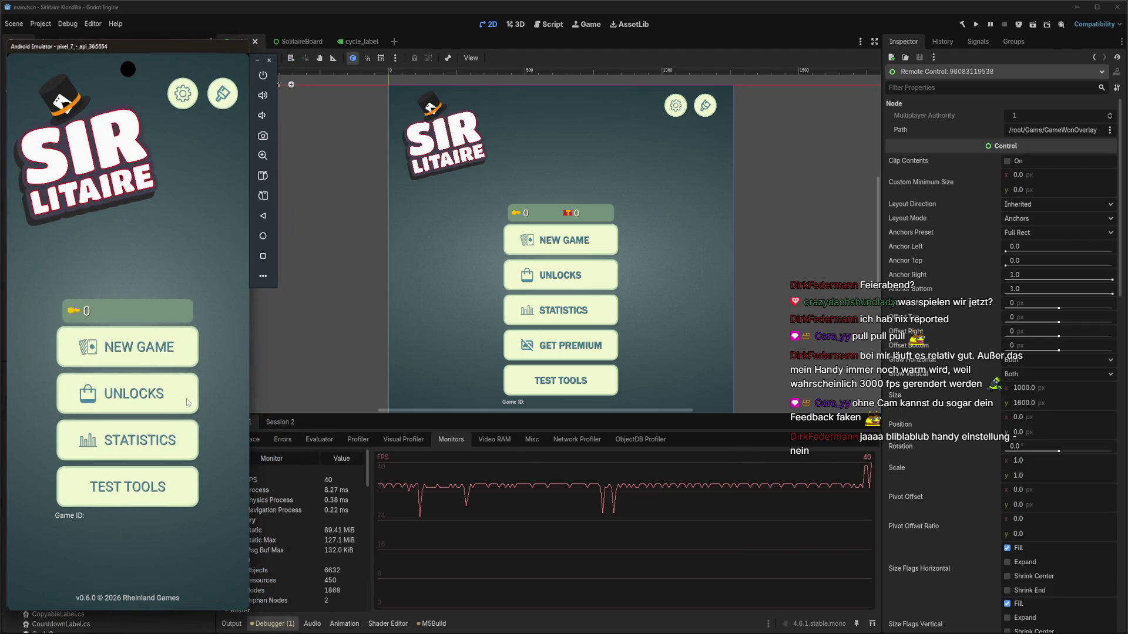
pyautogui.click(150, 350)
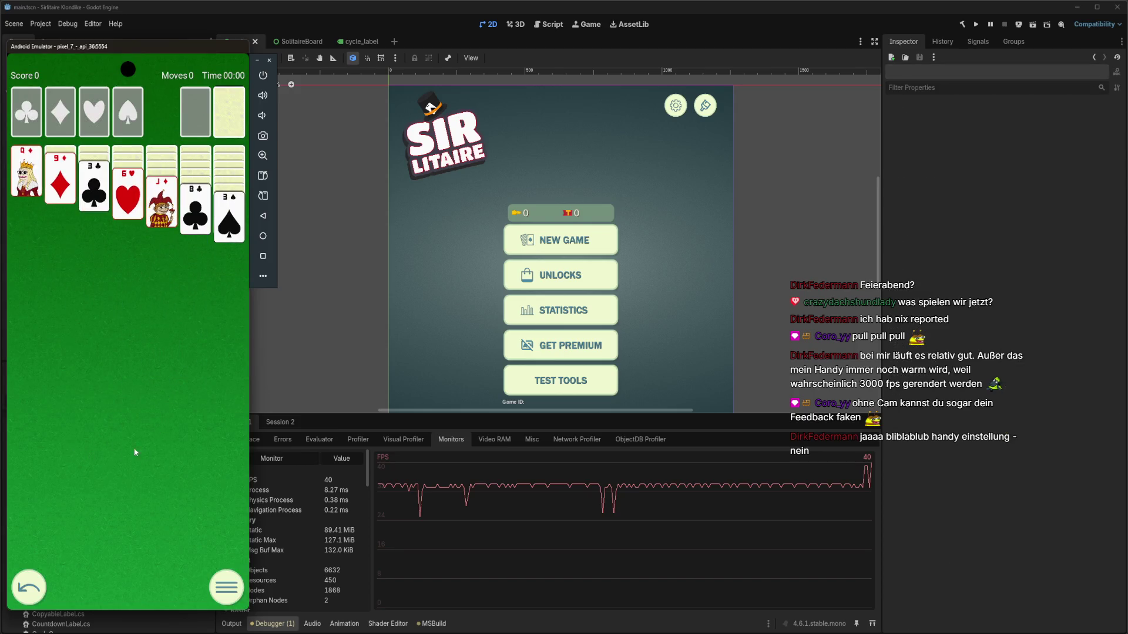
pyautogui.click(225, 587)
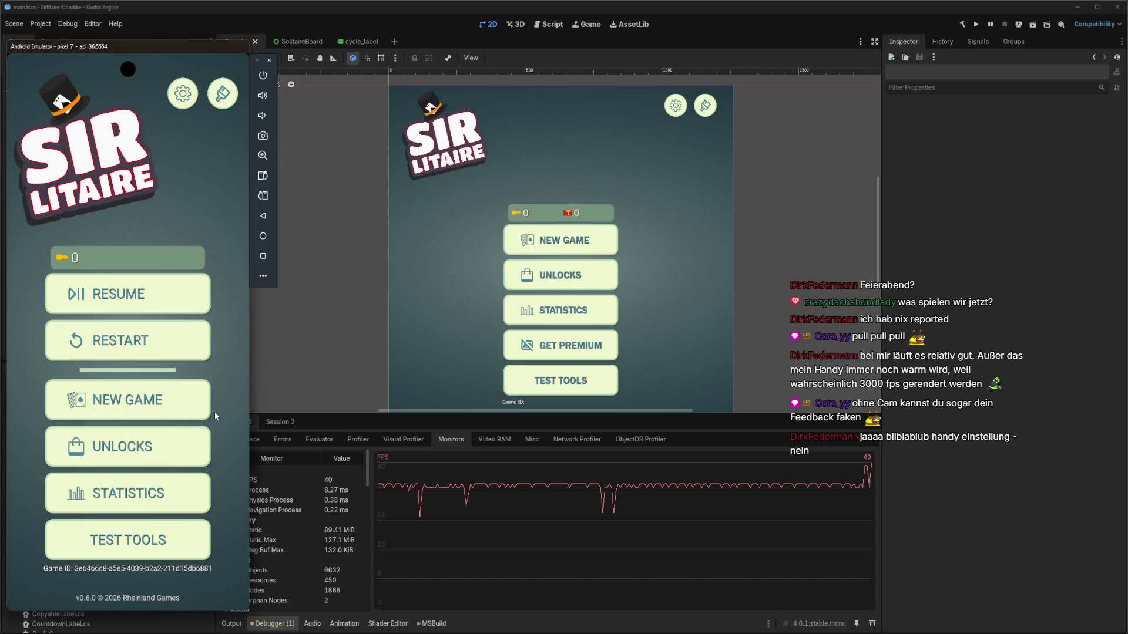
pyautogui.moveTo(163, 50); pyautogui.dragTo(851, 56)
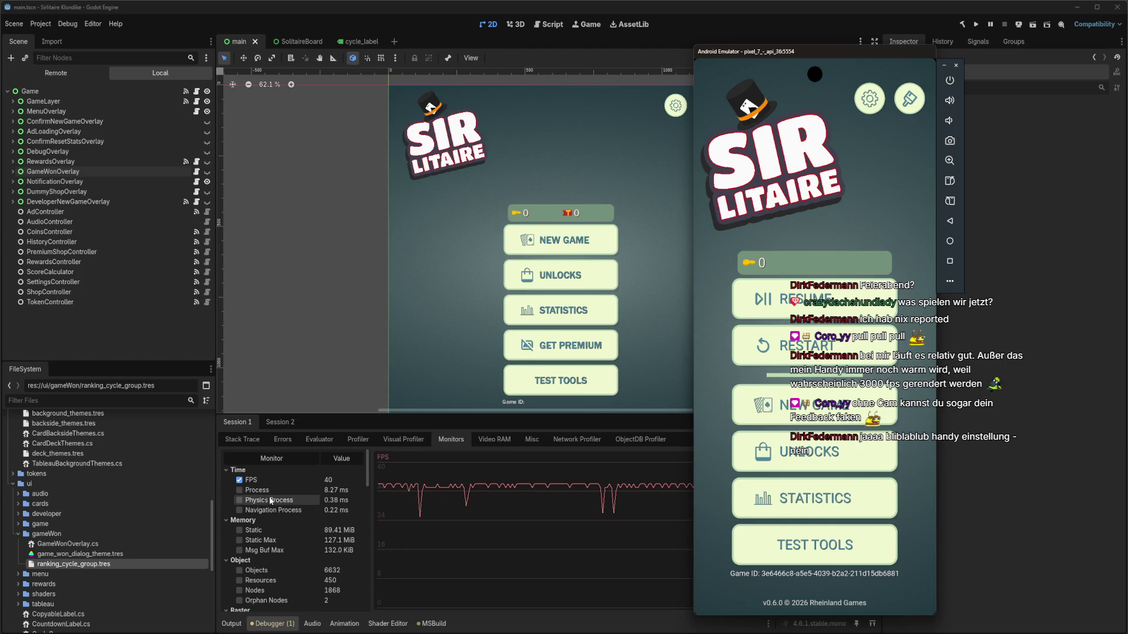
# Untick FPS, scroll the monitor list, then move to GameWonOverlay.cs in Rider
pyautogui.click(240, 484)
pyautogui.click(240, 482)
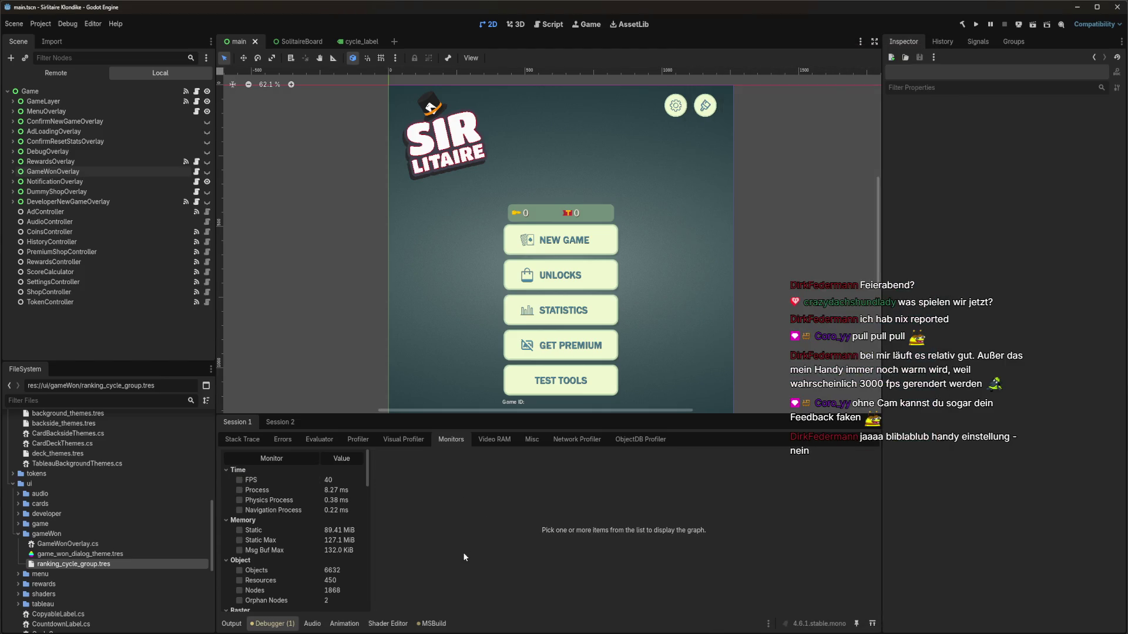
pyautogui.scroll(-5, 323, 552)
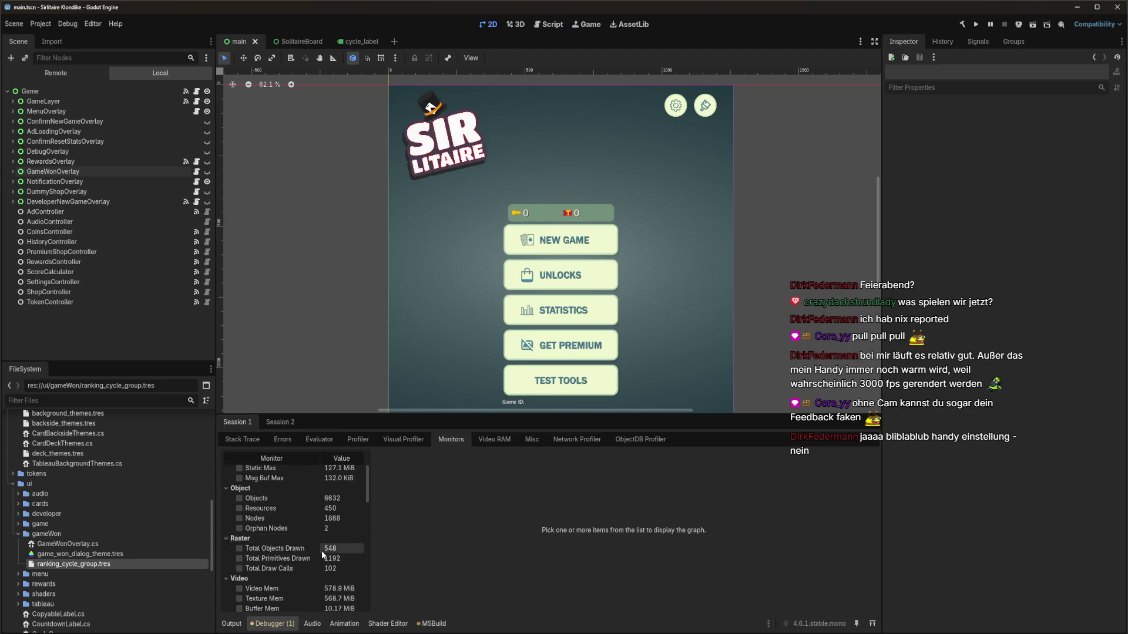
pyautogui.scroll(-8, 322, 552)
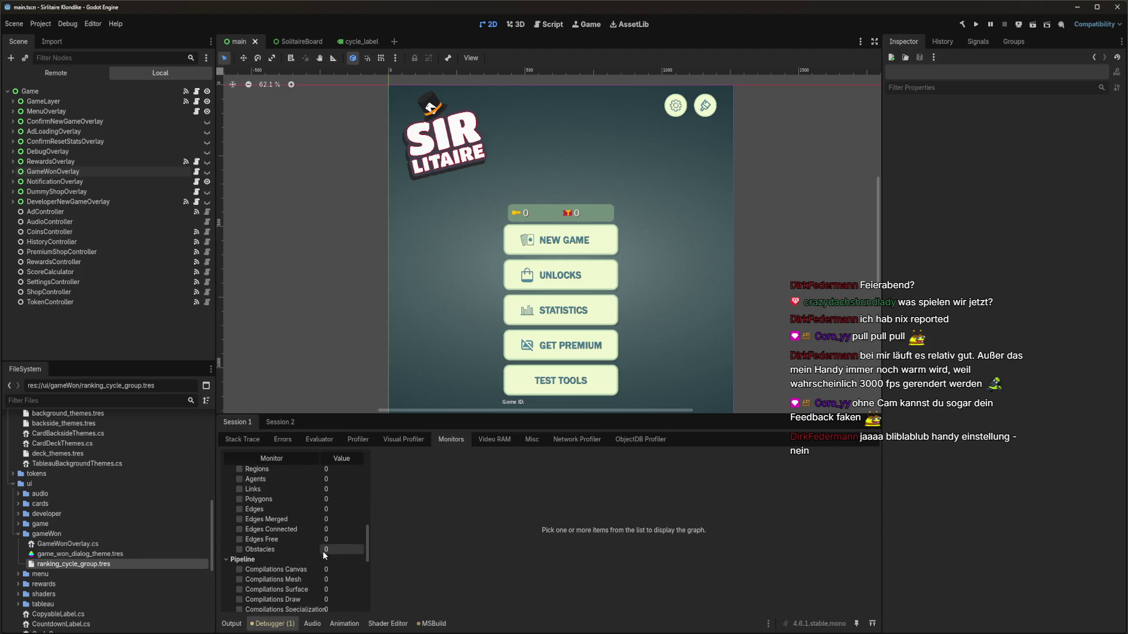
pyautogui.scroll(13, 325, 550)
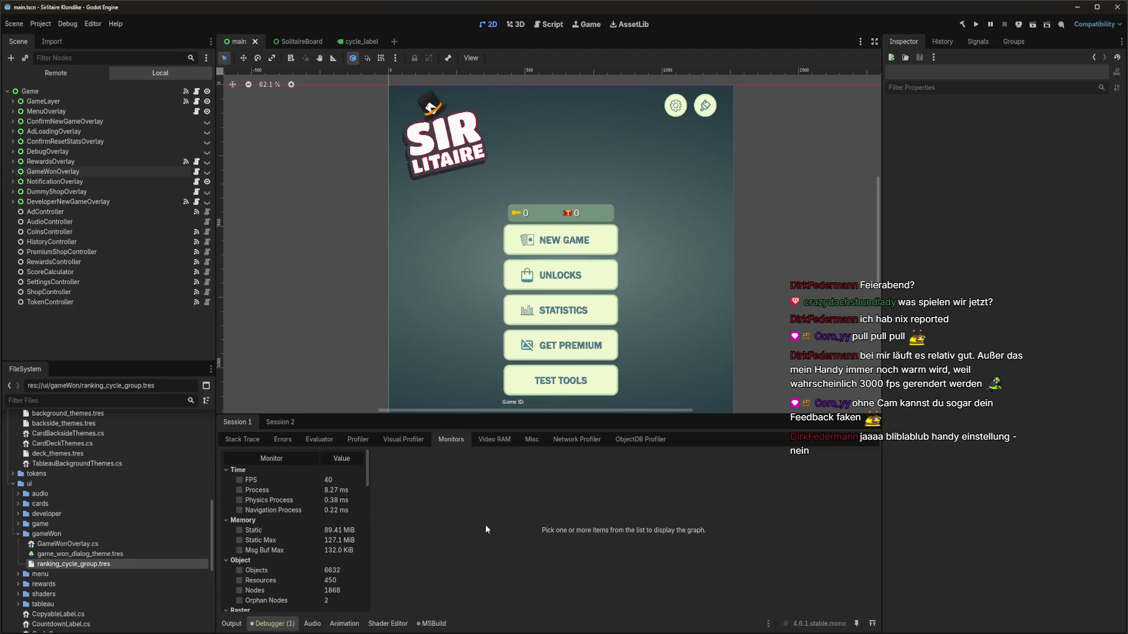
pyautogui.hotkey('alt', 'Tab')
pyautogui.click(259, 263)
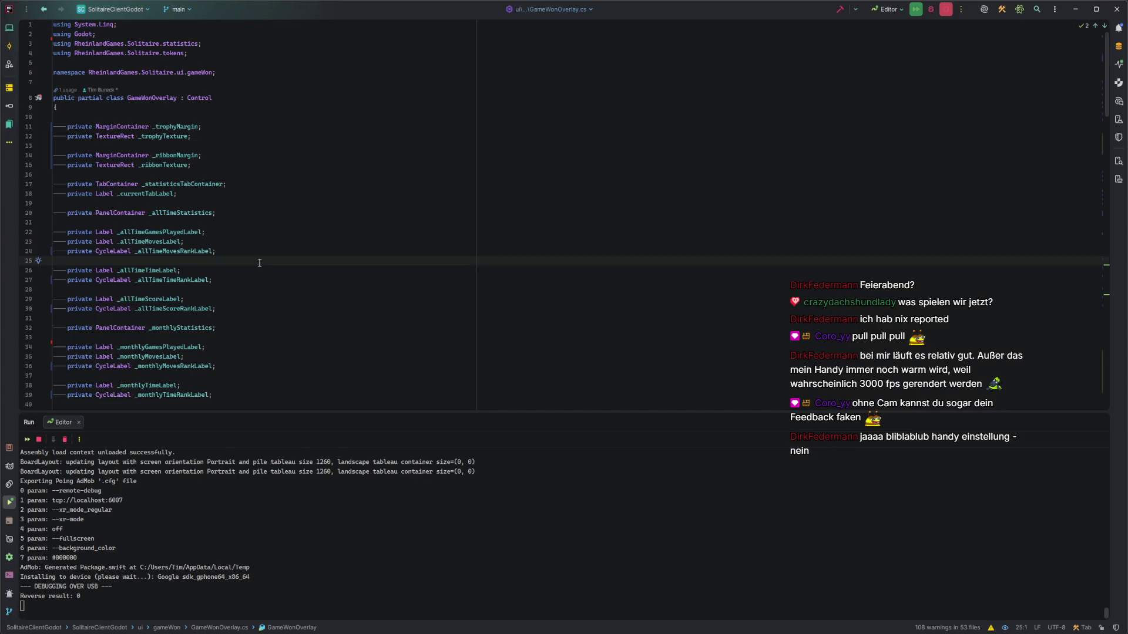
# Add the unversioned gameWon files to version control from the Commit window
pyautogui.click(232, 251)
pyautogui.click(222, 223)
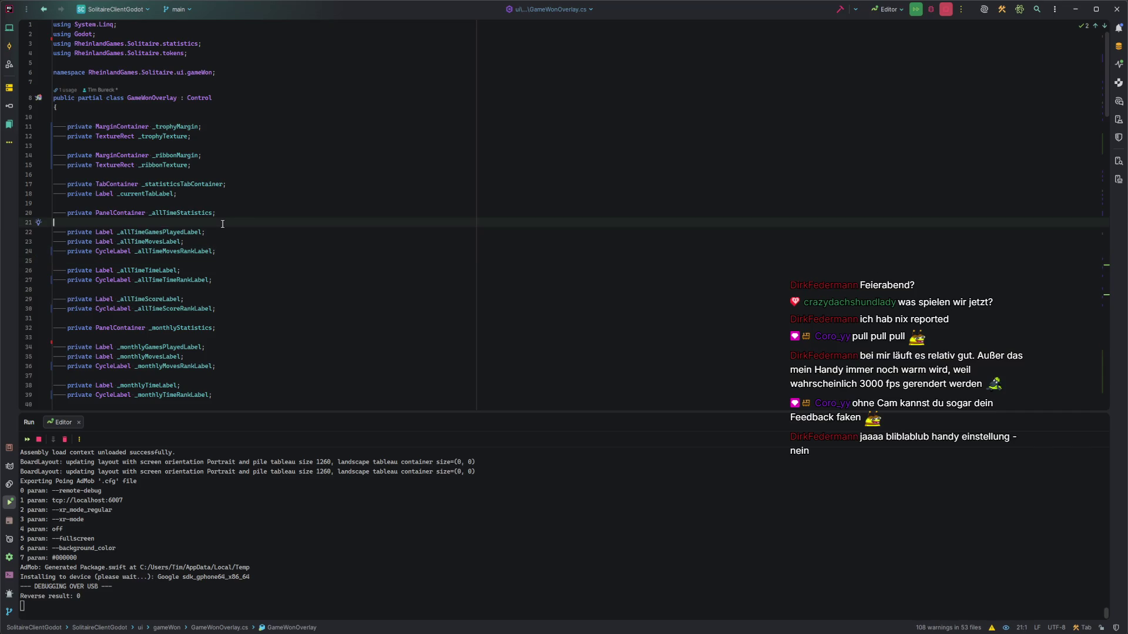
pyautogui.hotkey('ctrl', 'k')
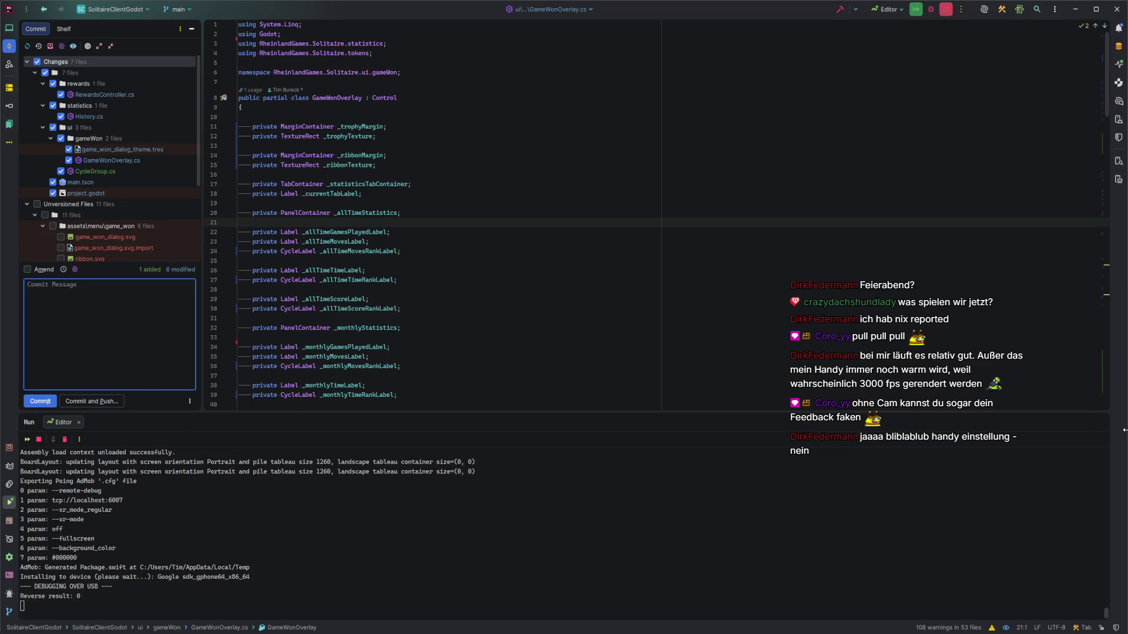
pyautogui.hotkey('alt', '4')
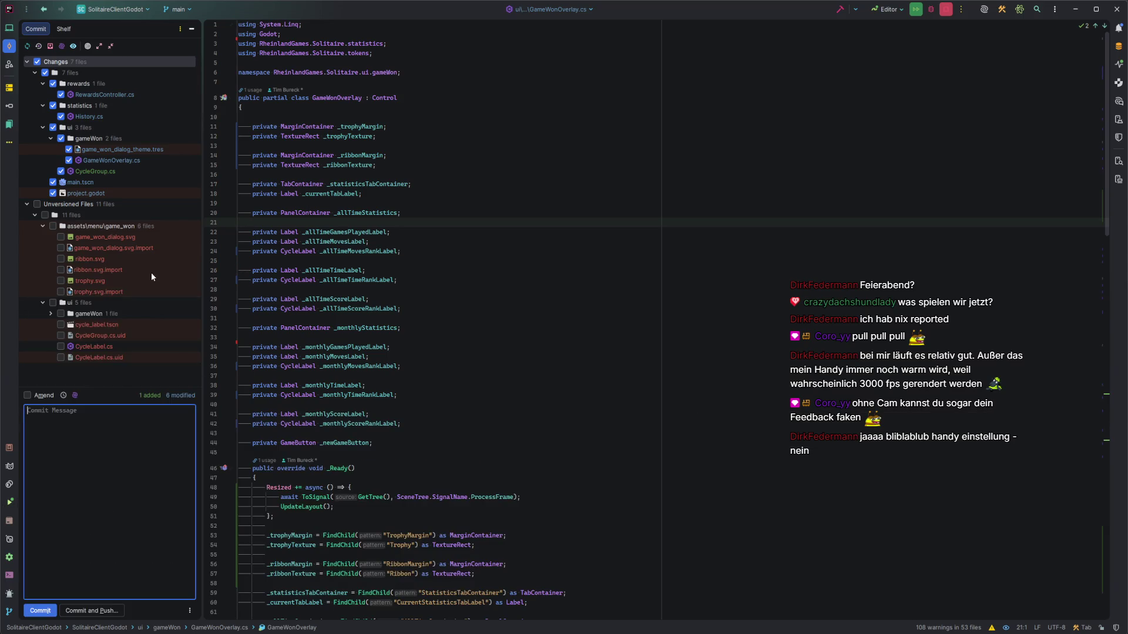
pyautogui.click(50, 314)
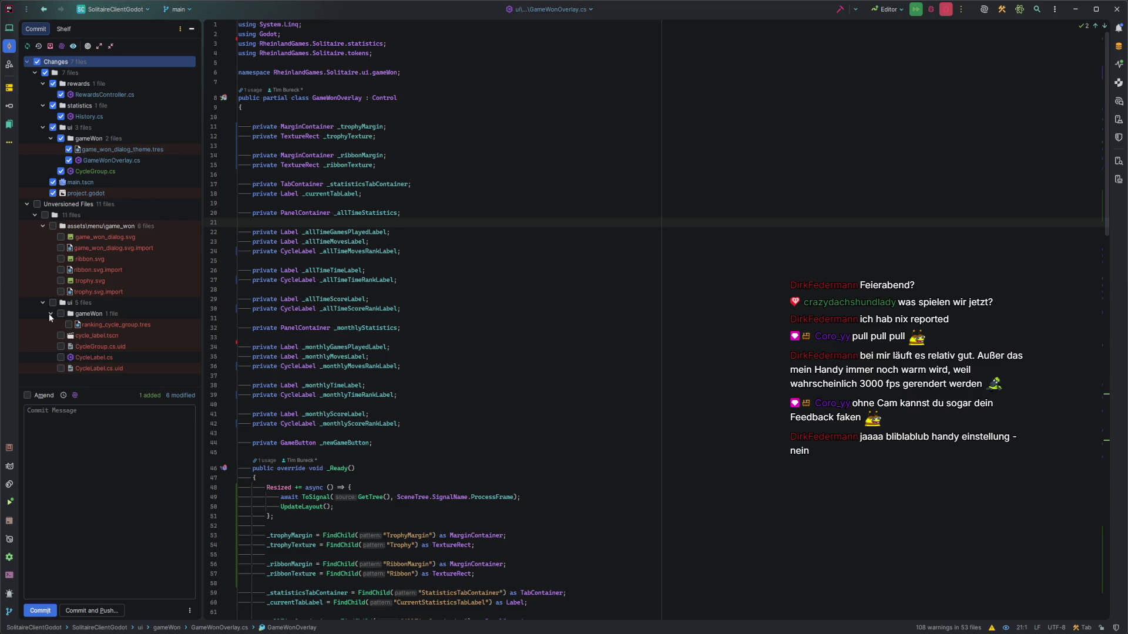
pyautogui.click(93, 368)
pyautogui.keyDown('shift'); pyautogui.click(93, 231); pyautogui.keyUp('shift')
pyautogui.keyDown('shift'); pyautogui.click(92, 227); pyautogui.keyUp('shift')
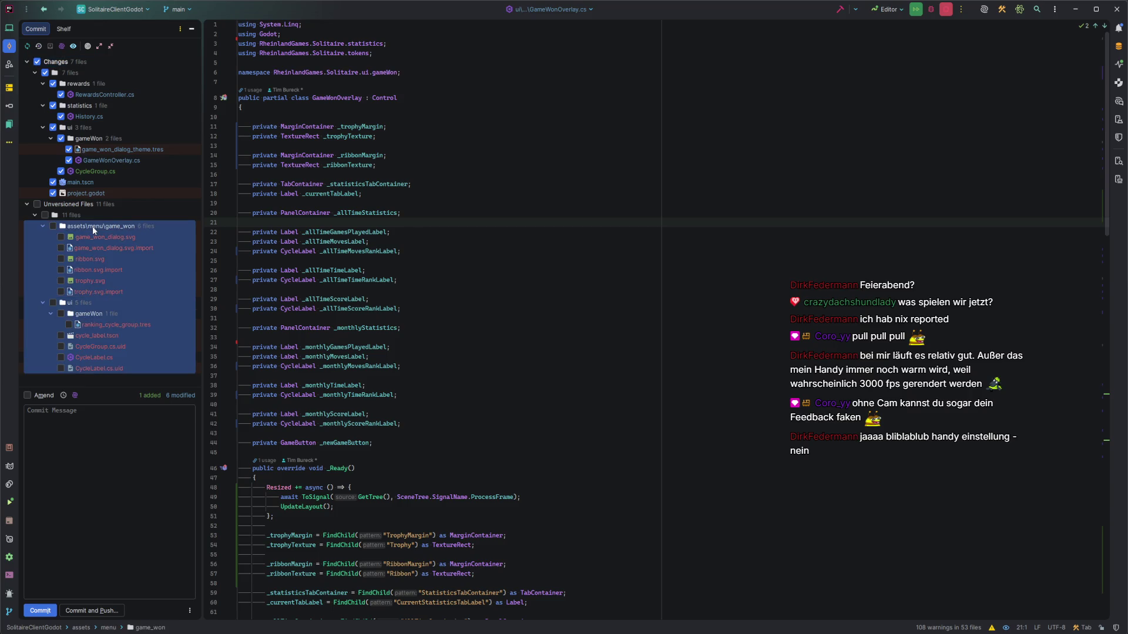
pyautogui.hotkey('ctrl', 'alt', 'a')
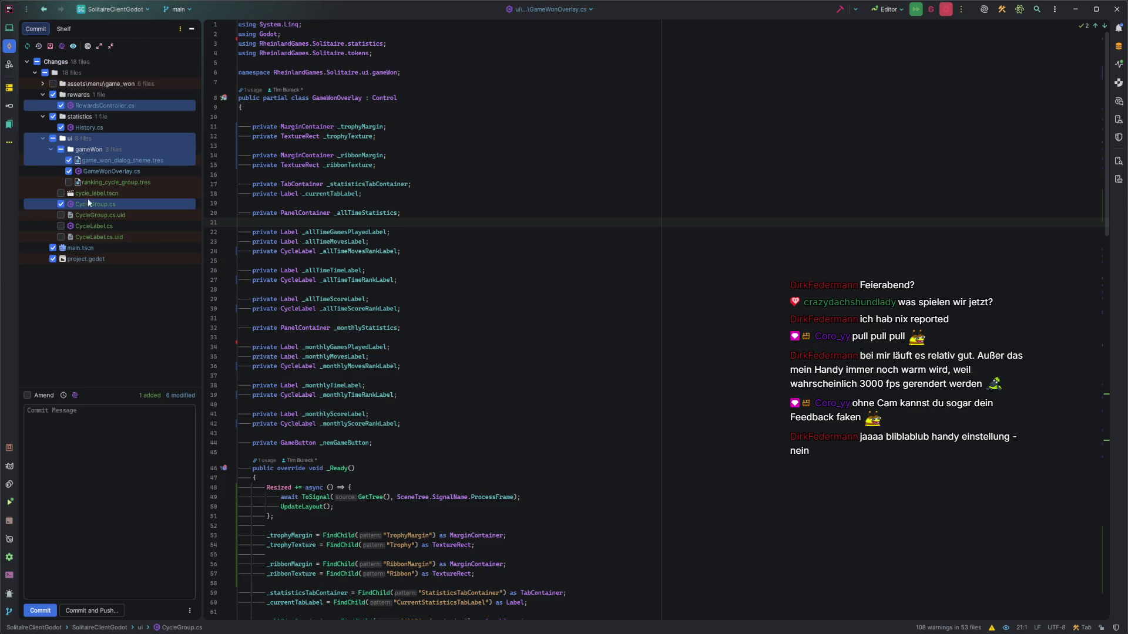
# Include all 18 changes and start the commit message with "feat:"
pyautogui.click(37, 63)
pyautogui.click(65, 435)
pyautogui.write('feat:')
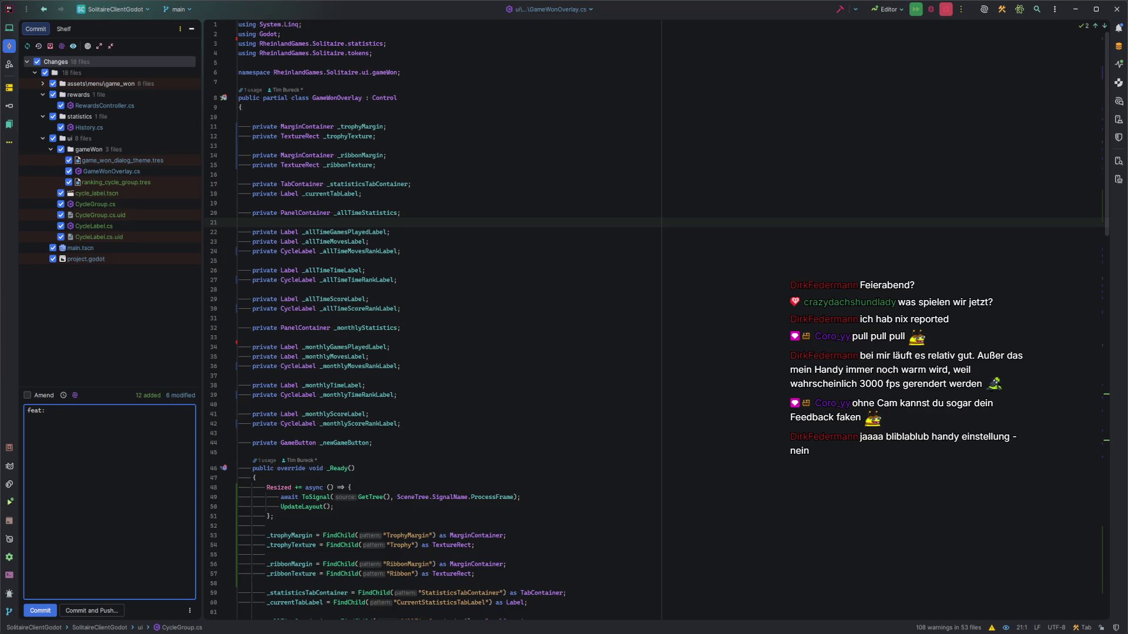
pyautogui.click(102, 106)
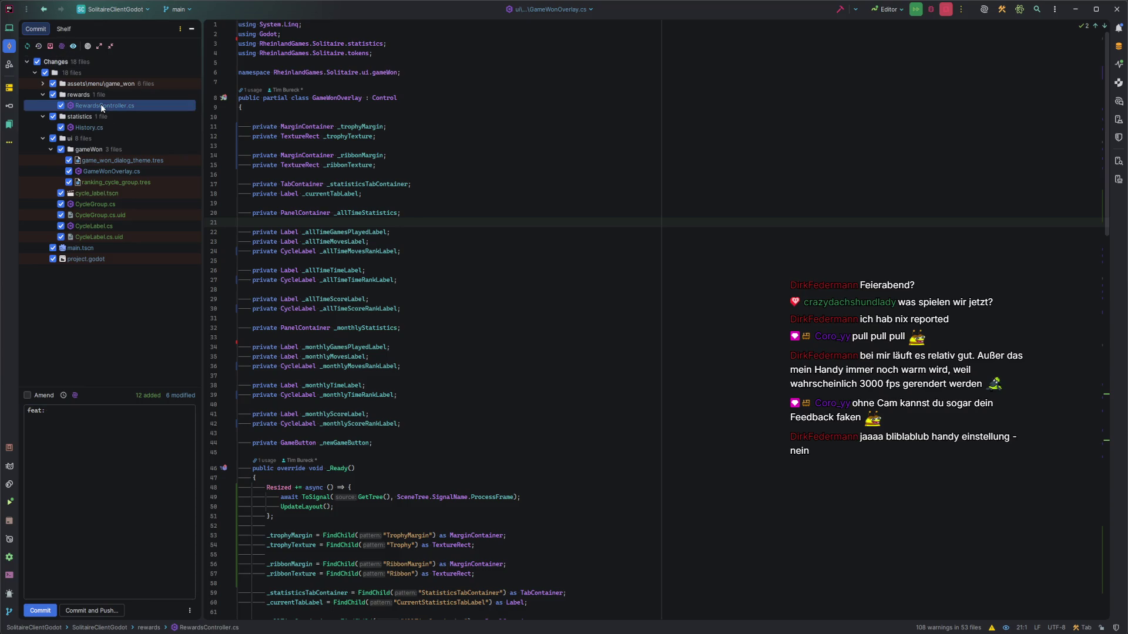
pyautogui.click(43, 84)
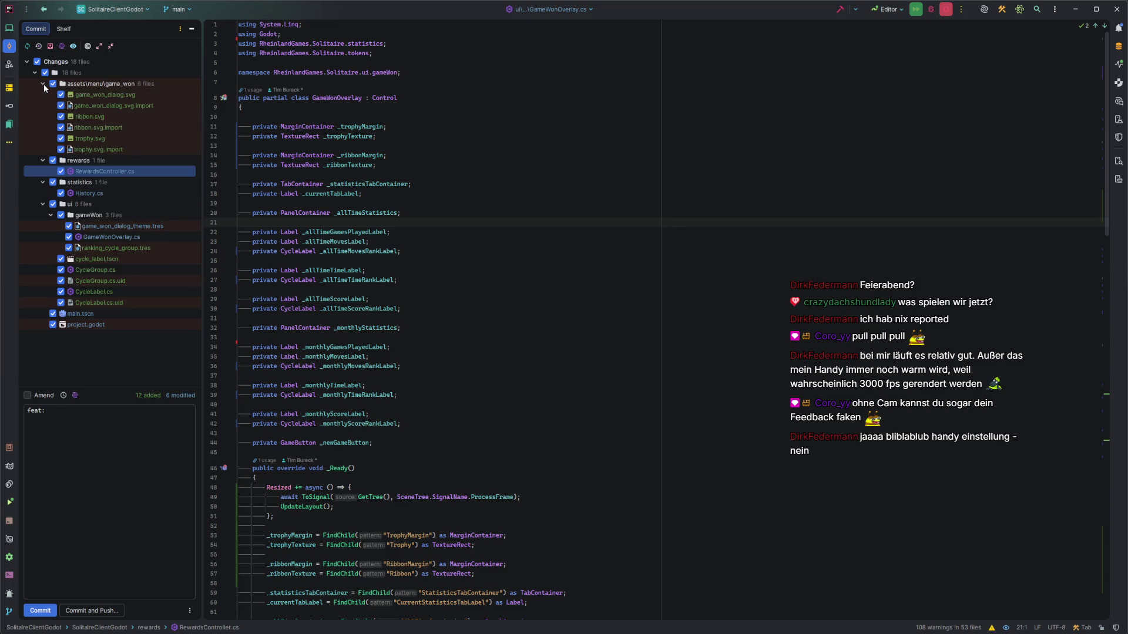
# Review the RewardsController.cs and History.cs diffs
pyautogui.doubleClick(110, 170)
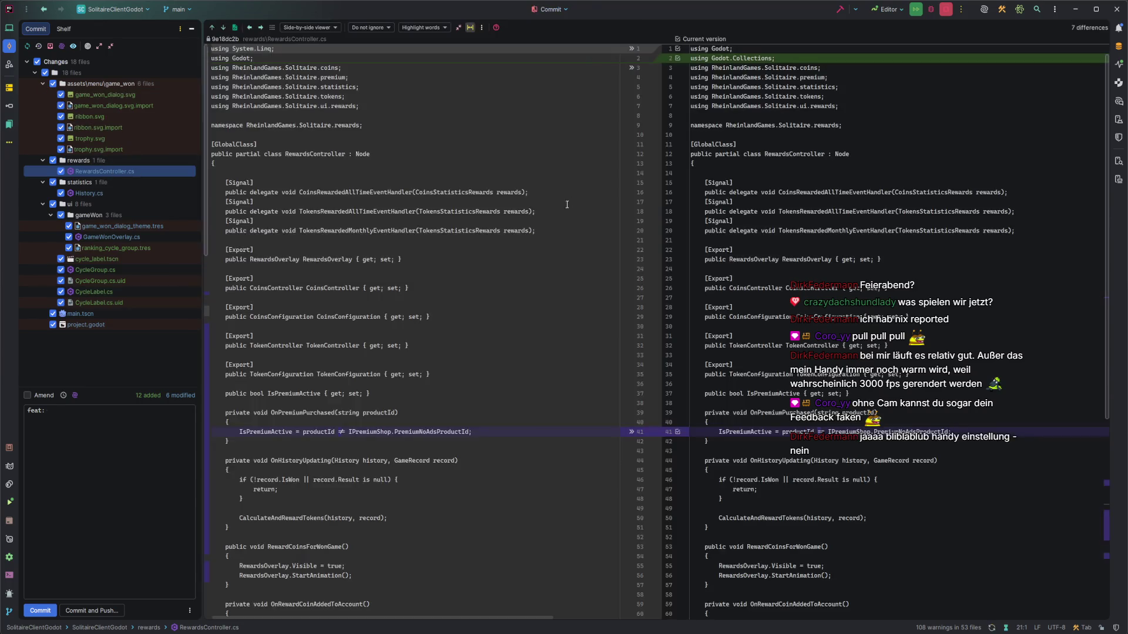
pyautogui.scroll(-15, 709, 596)
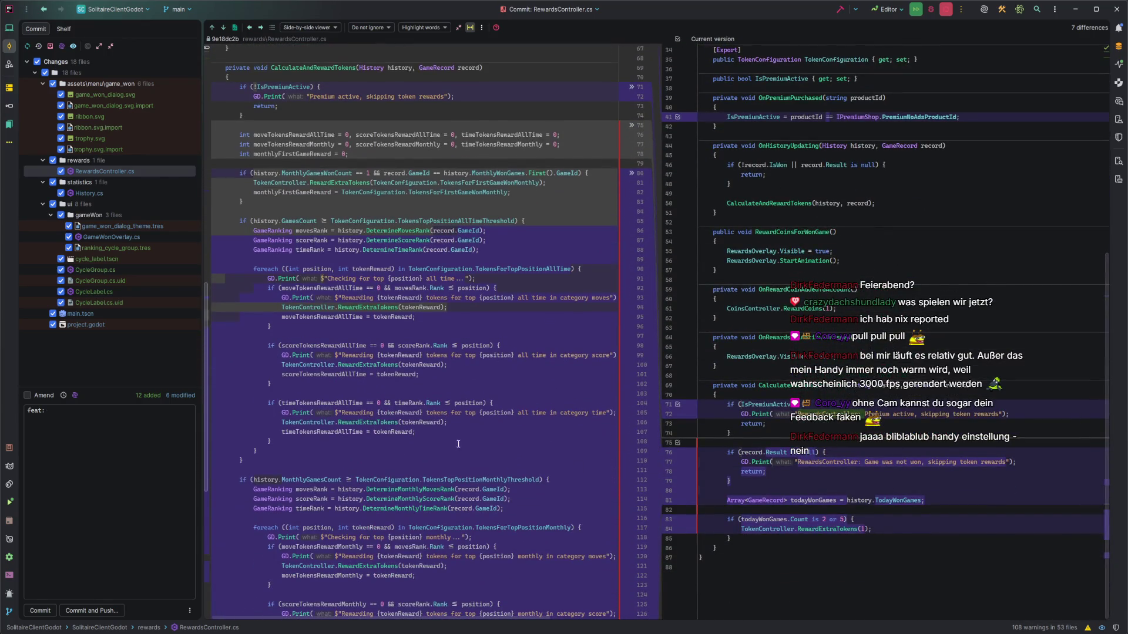
pyautogui.scroll(15, 459, 445)
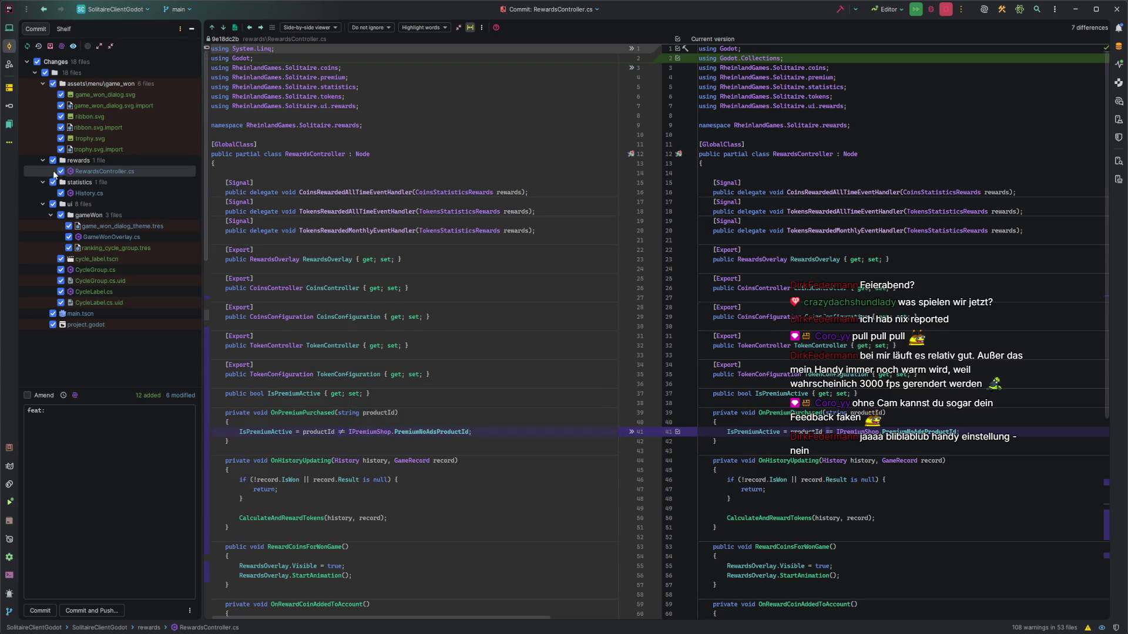
pyautogui.click(92, 194)
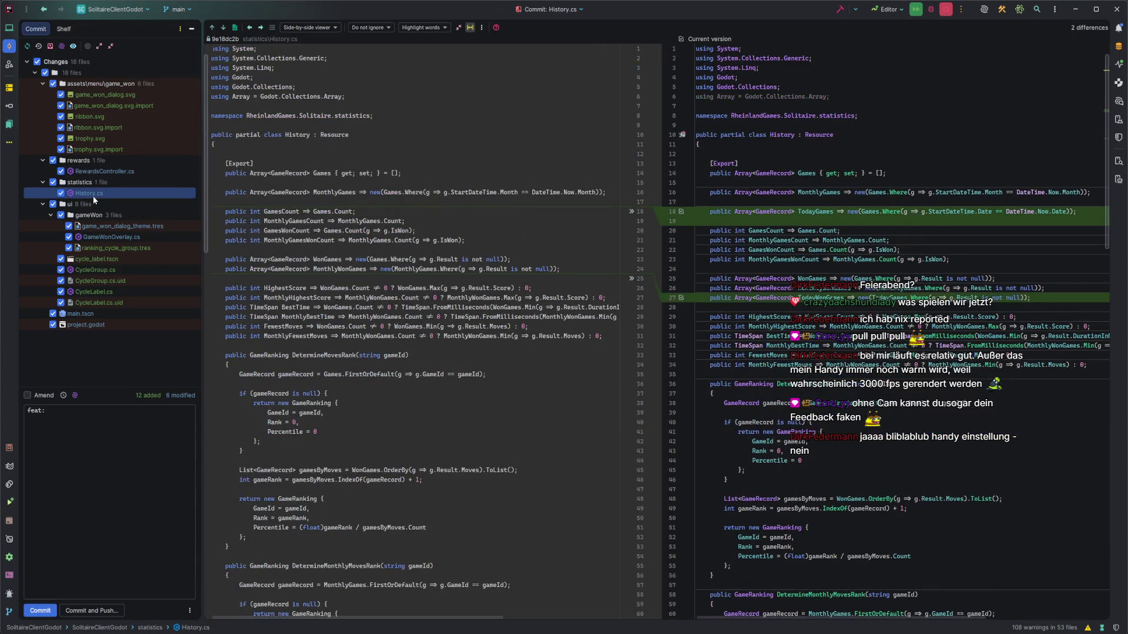
pyautogui.scroll(-10, 371, 307)
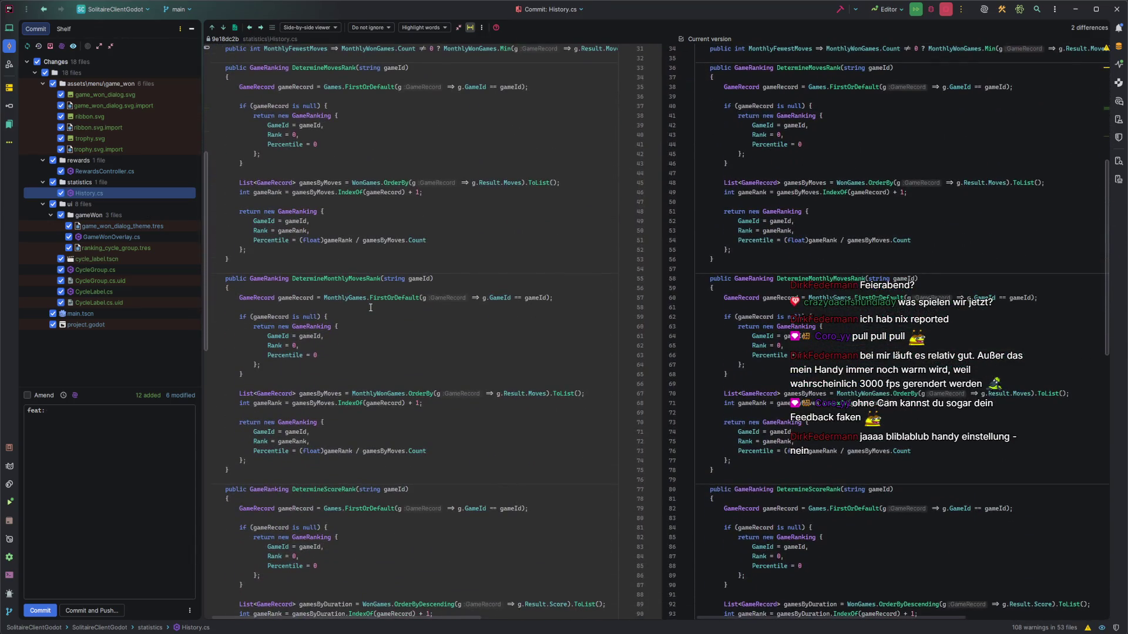
pyautogui.scroll(10, 371, 307)
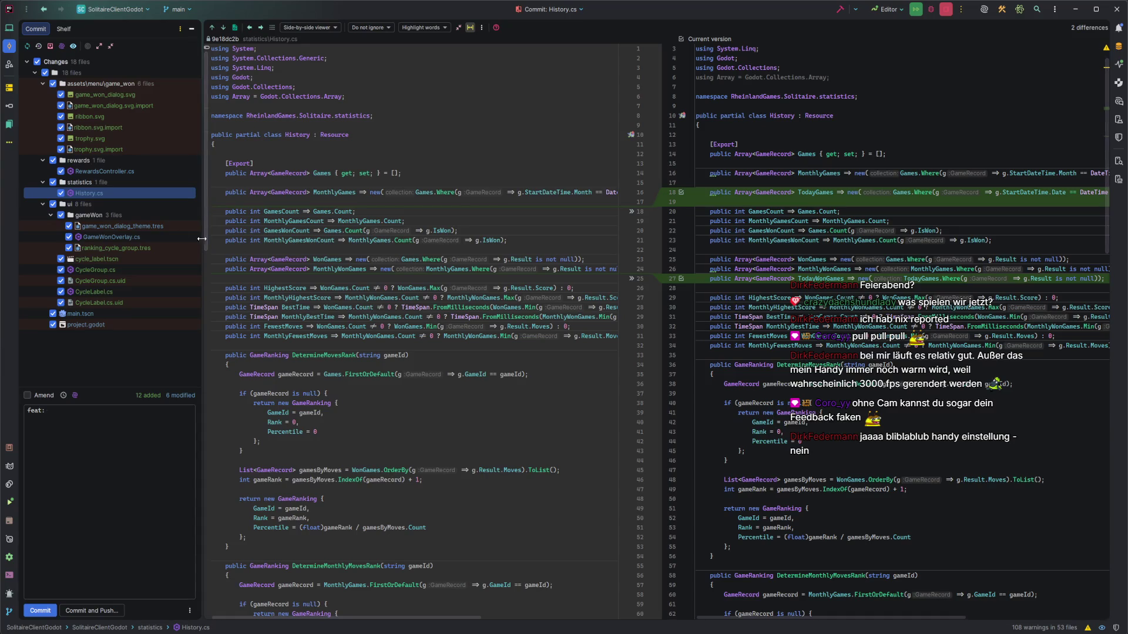
# Include only the rewards and statistics changes, excluding the game_won and ui folders and main.tscn
pyautogui.click(53, 160)
pyautogui.click(53, 182)
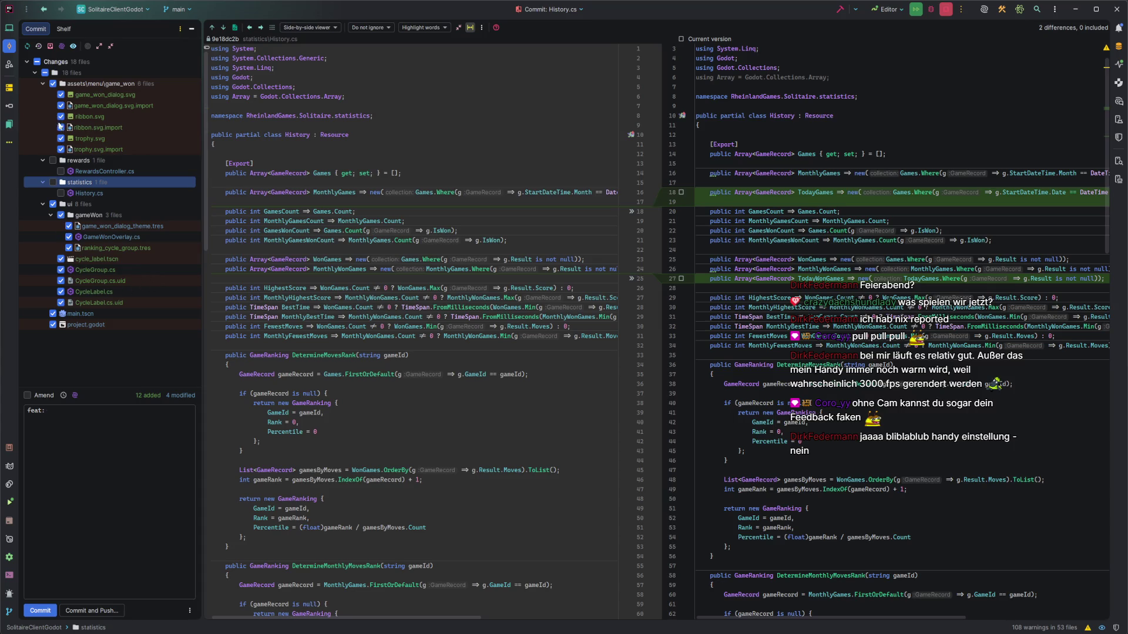
pyautogui.click(79, 442)
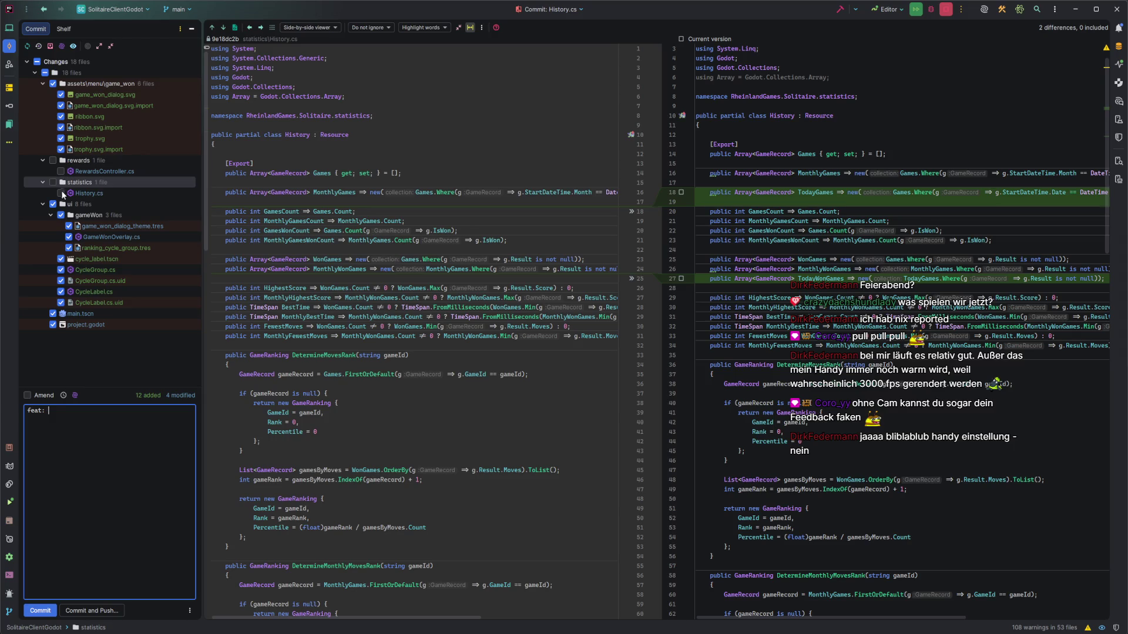
pyautogui.click(53, 204)
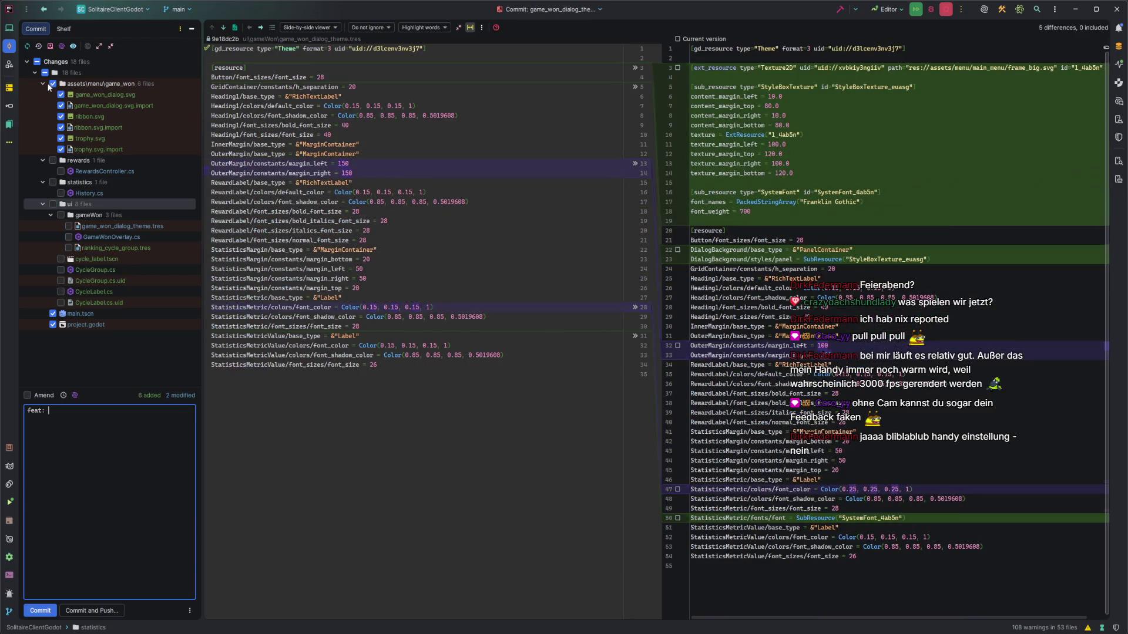
pyautogui.click(54, 83)
pyautogui.click(52, 160)
pyautogui.click(52, 183)
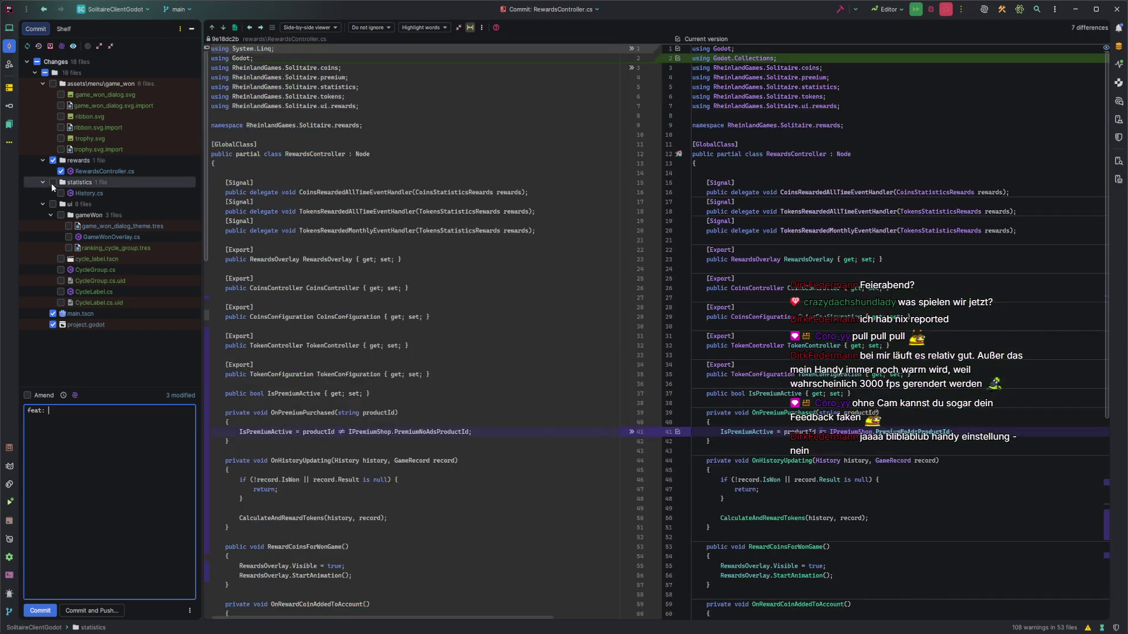
pyautogui.click(49, 315)
pyautogui.click(53, 313)
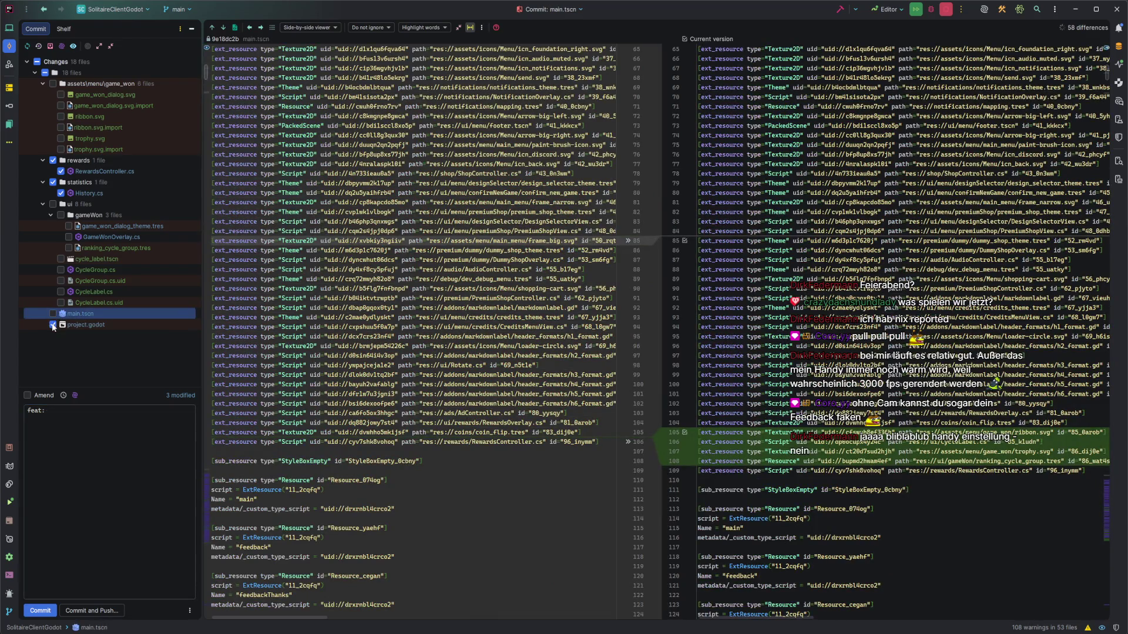
# Revert the handheld orientation change on line 36 of project.godot
pyautogui.click(76, 325)
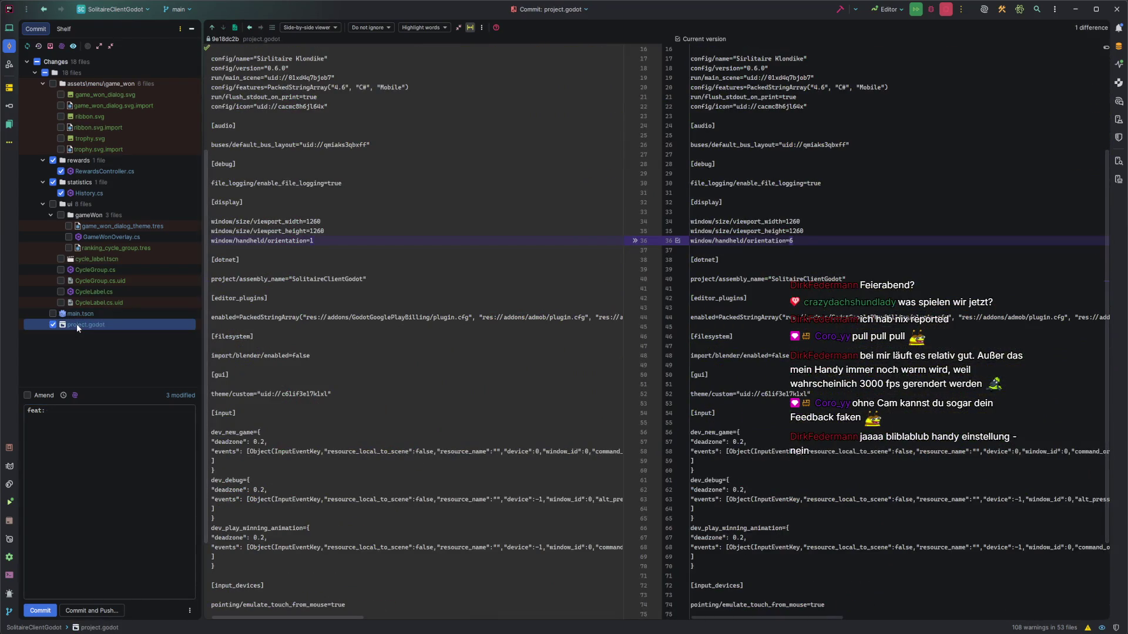
pyautogui.scroll(-5, 470, 361)
pyautogui.scroll(10, 470, 361)
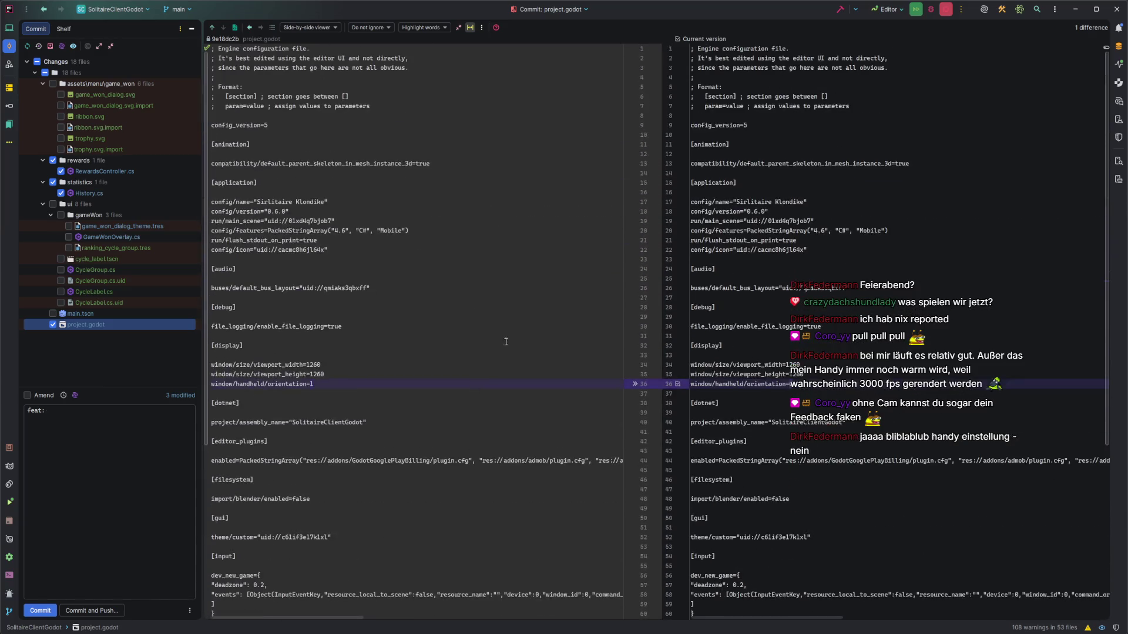
pyautogui.click(635, 385)
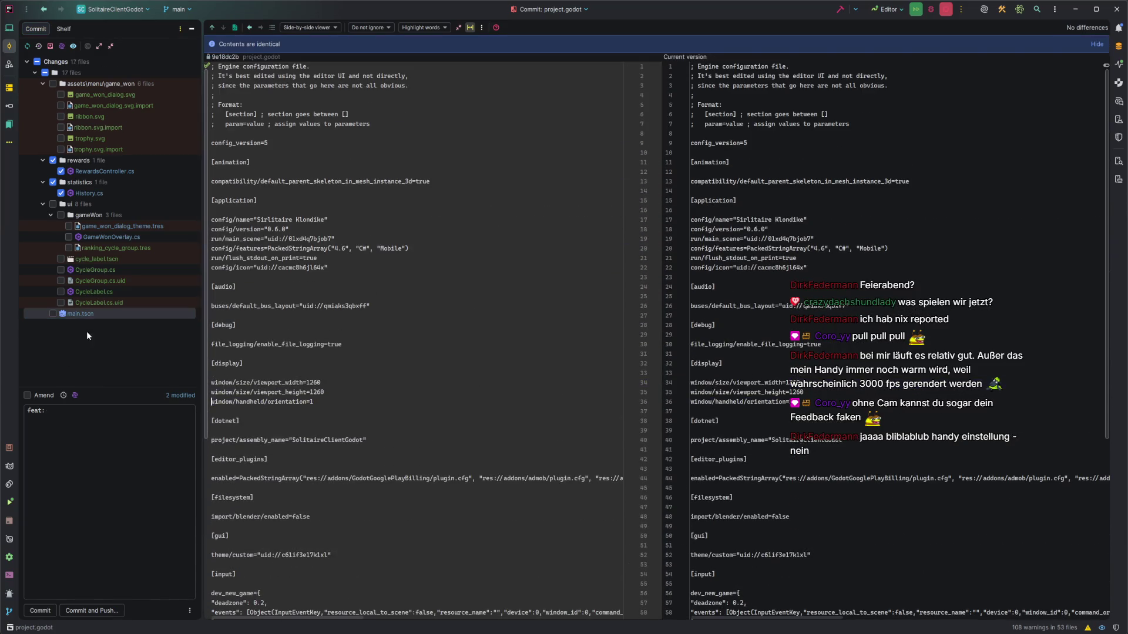
pyautogui.click(84, 315)
pyautogui.click(119, 432)
pyautogui.write('rework coins &')
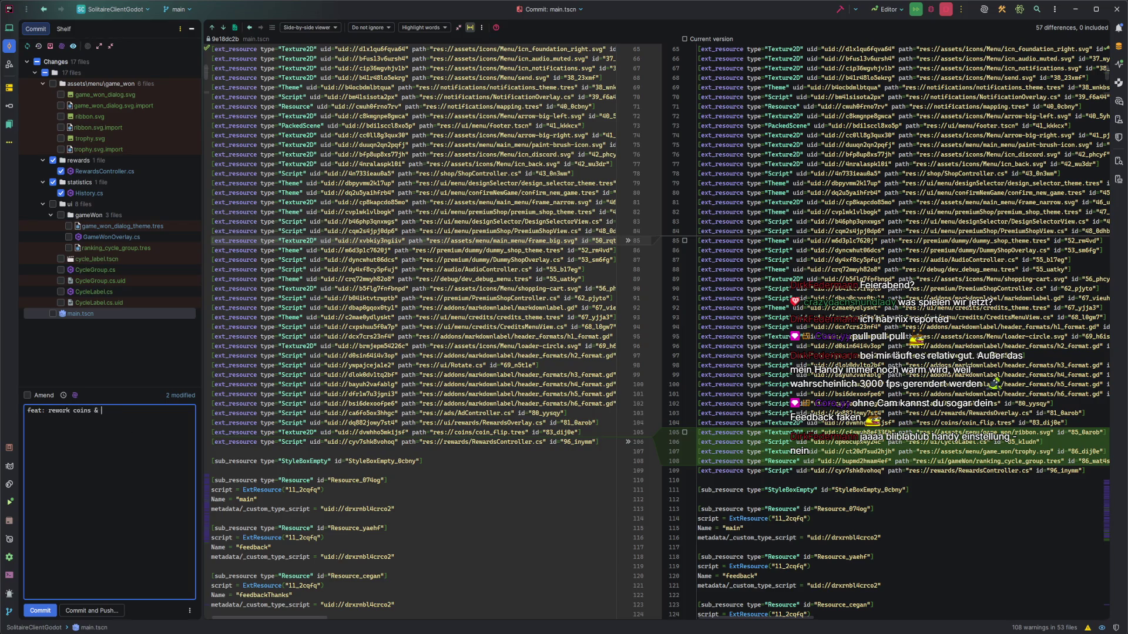
# Write the commit message 'feat: rework coins & tokens rewards' with a 'Refs:' line below
pyautogui.write('tokje')
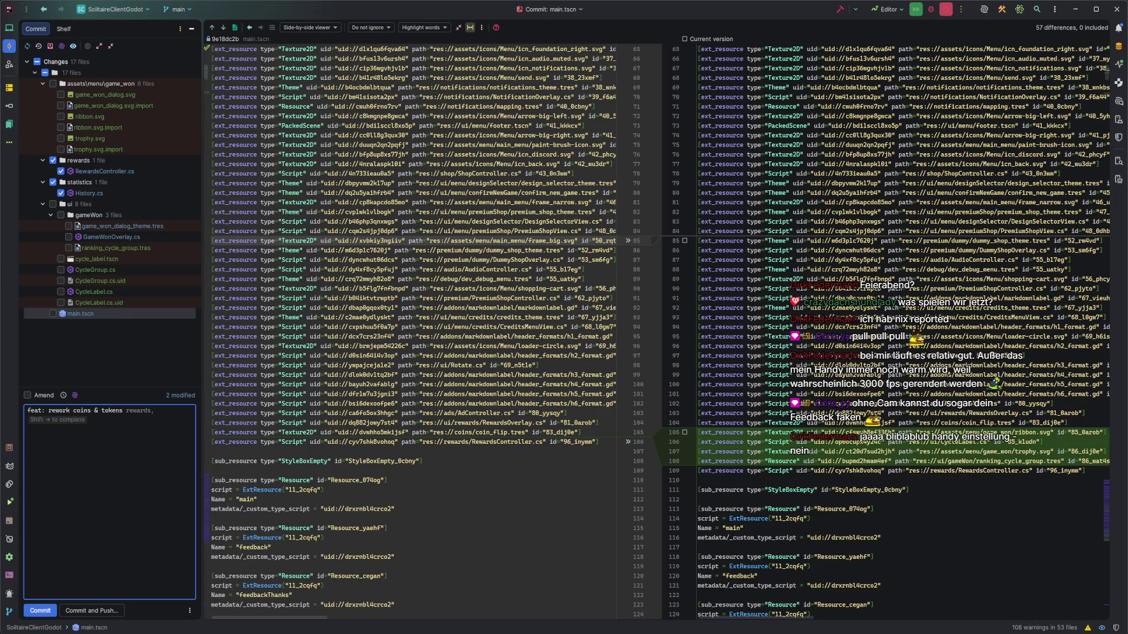
pyautogui.press('Return')
pyautogui.press('Return')
pyautogui.hotkey('ctrl', 'z')
pyautogui.write('wards')
pyautogui.press('Escape')
pyautogui.press('Return')
pyautogui.write('Refs:')
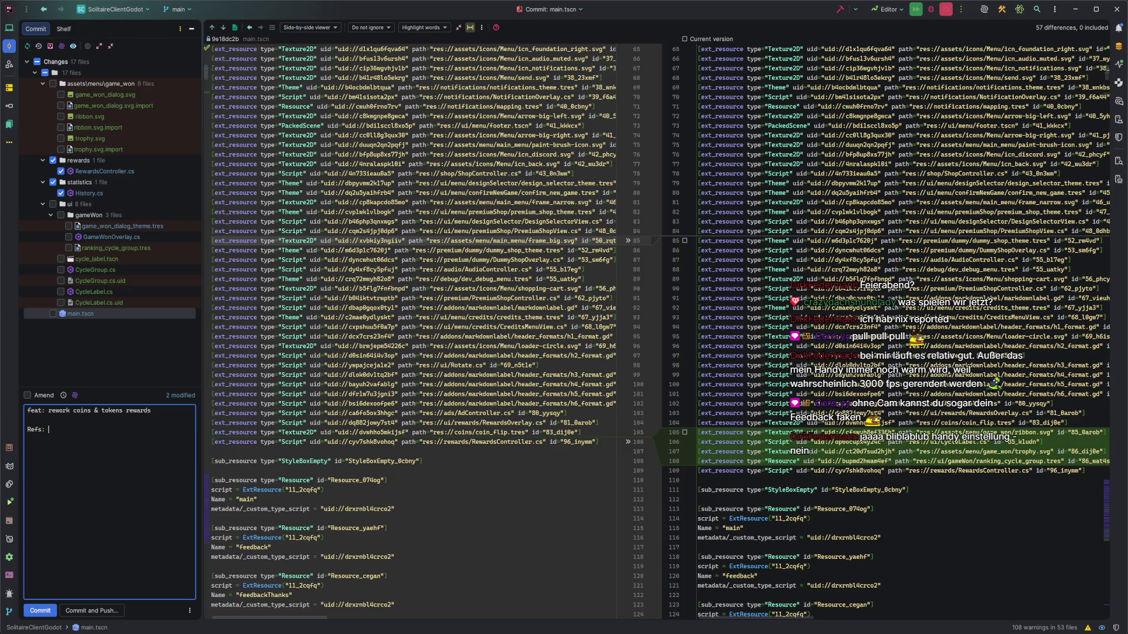
# Copy card ID $1gx from the Codecks rewards card and paste it after Refs:
pyautogui.hotkey('alt', 'Tab')
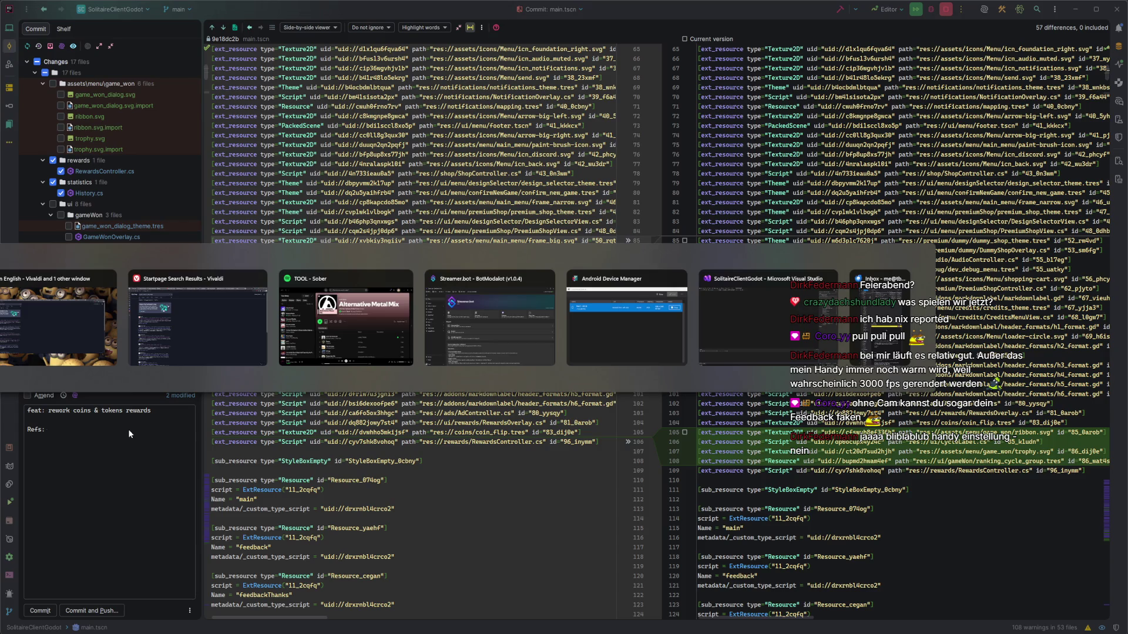
pyautogui.press('Tab')
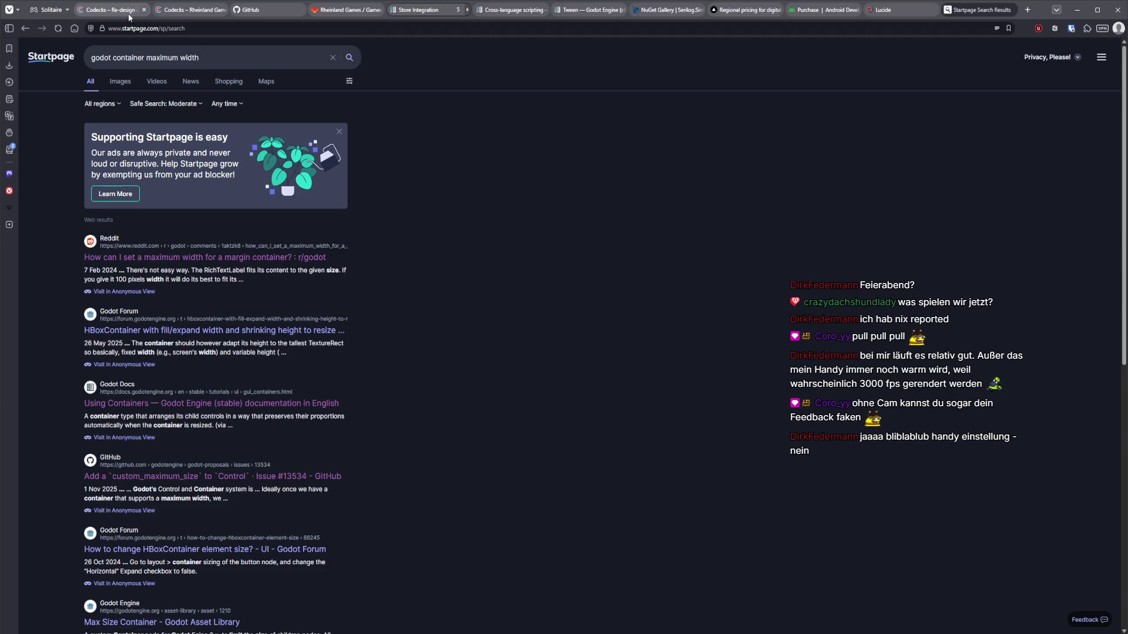
pyautogui.click(114, 9)
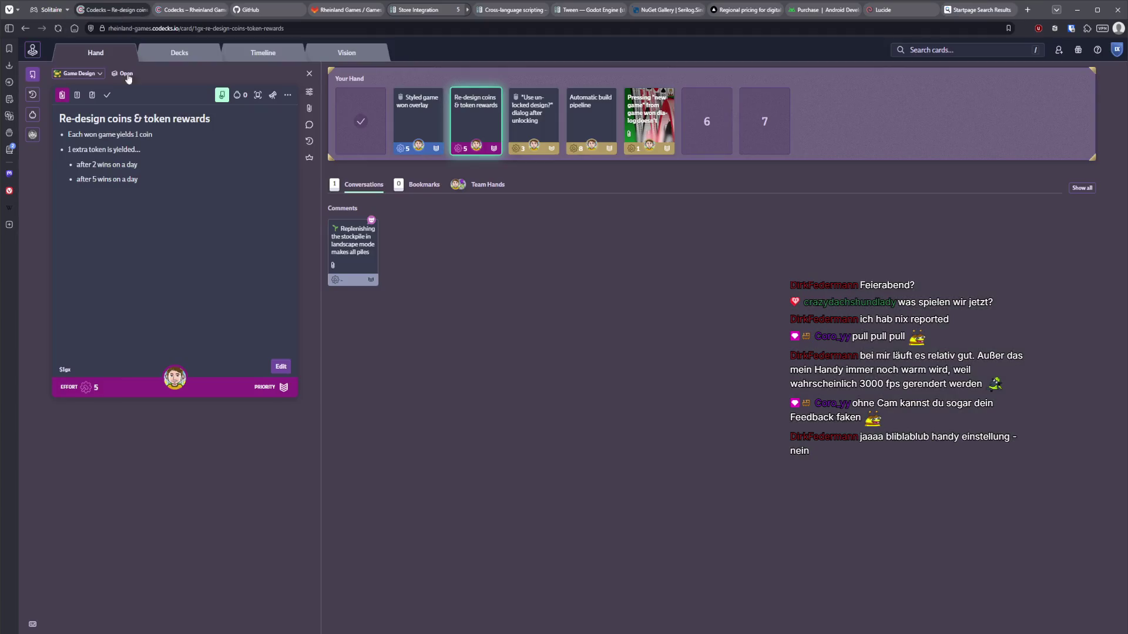
pyautogui.click(66, 376)
pyautogui.hotkey('alt', 'Tab')
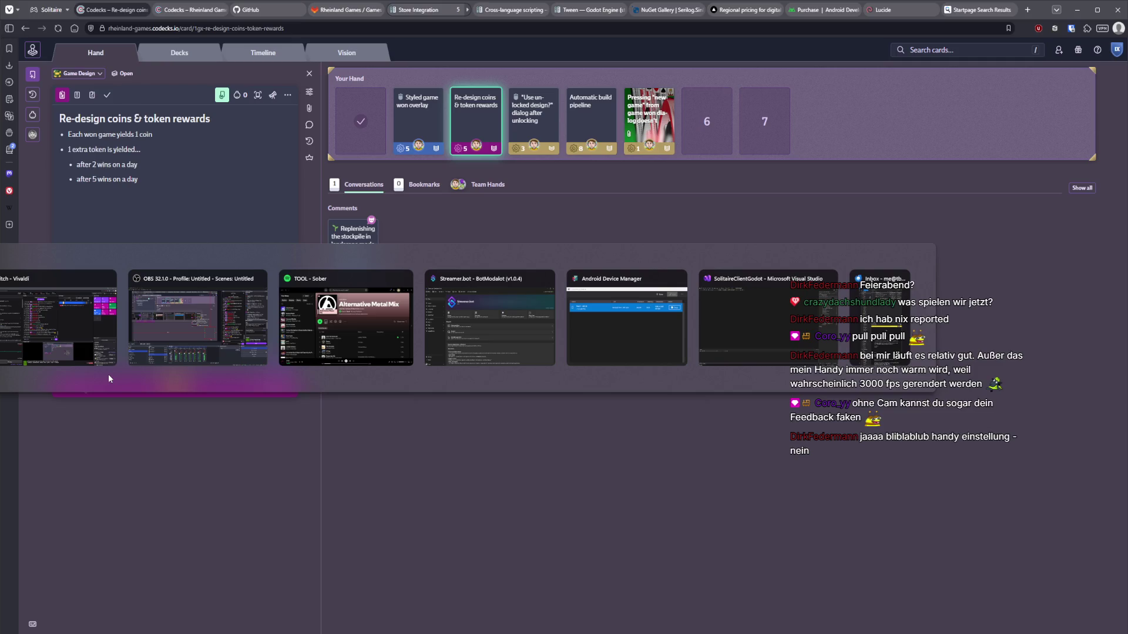
pyautogui.write('$1gx')
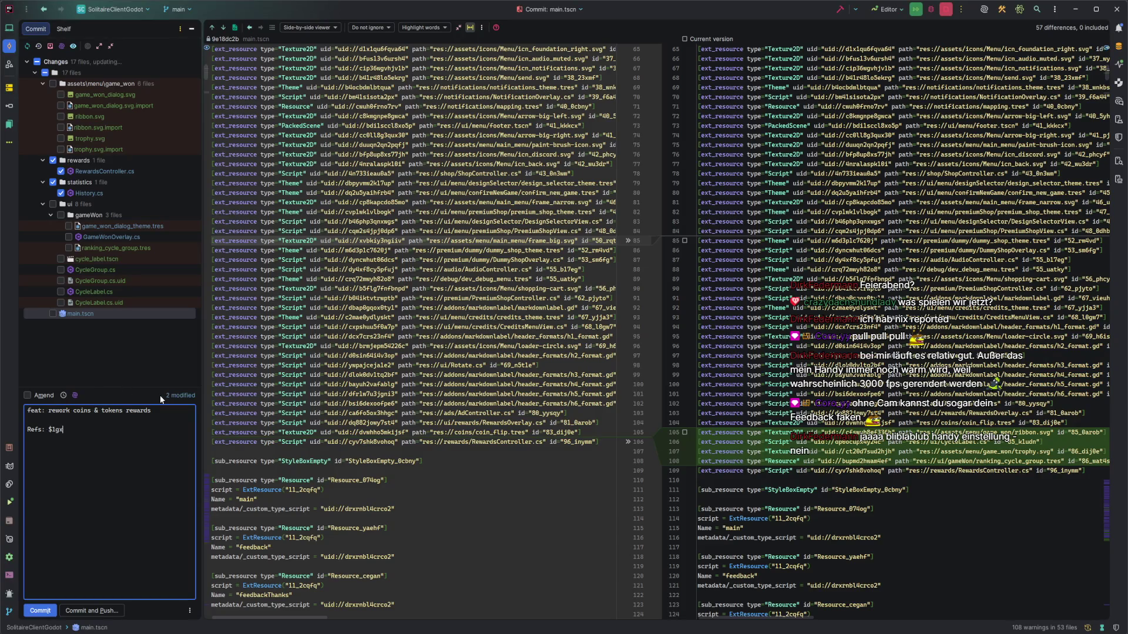
# Commit the rewards changes, then include all remaining files with message 'feat: styled game won overlay' and 'Refs:'
pyautogui.hotkey('ctrl', 'Return')
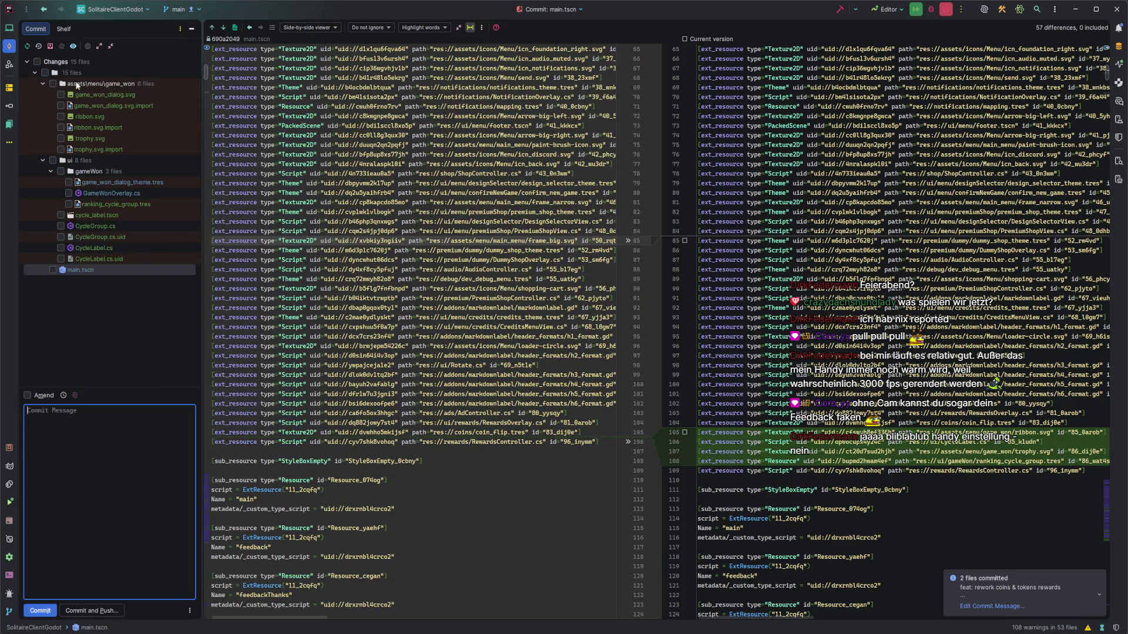
pyautogui.click(37, 62)
pyautogui.click(89, 486)
pyautogui.write('feat:')
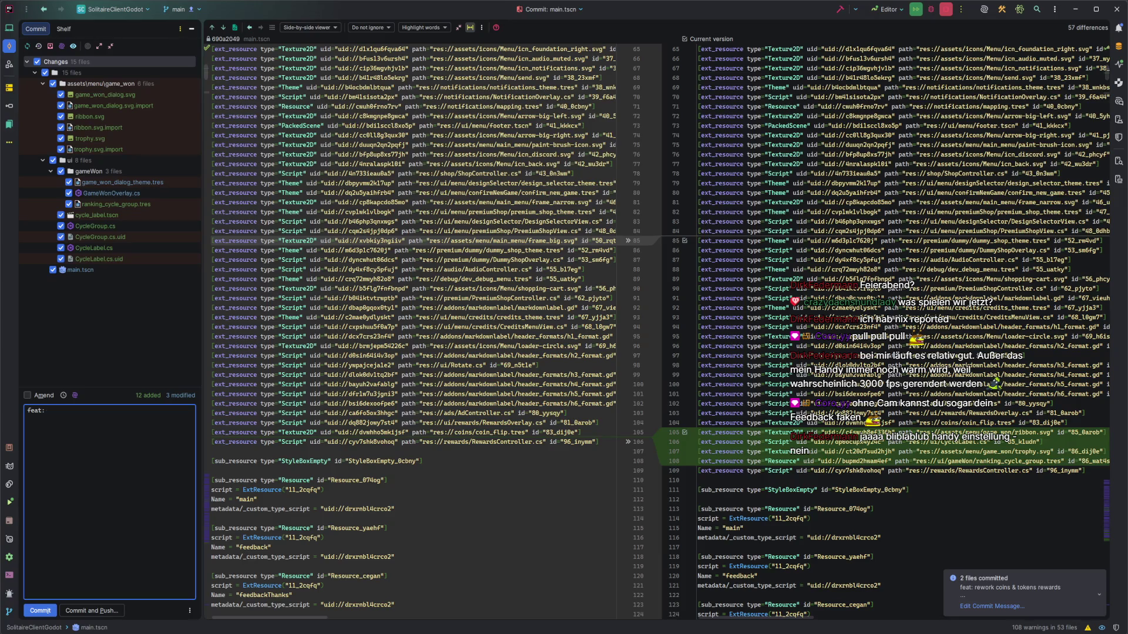
pyautogui.write('won lay')
pyautogui.press('Return')
pyautogui.press('Return')
pyautogui.write('Refs:')
# Copy card ID $1ec from the Styled game won overlay card and paste it after Refs:
pyautogui.hotkey('alt', 'Tab')
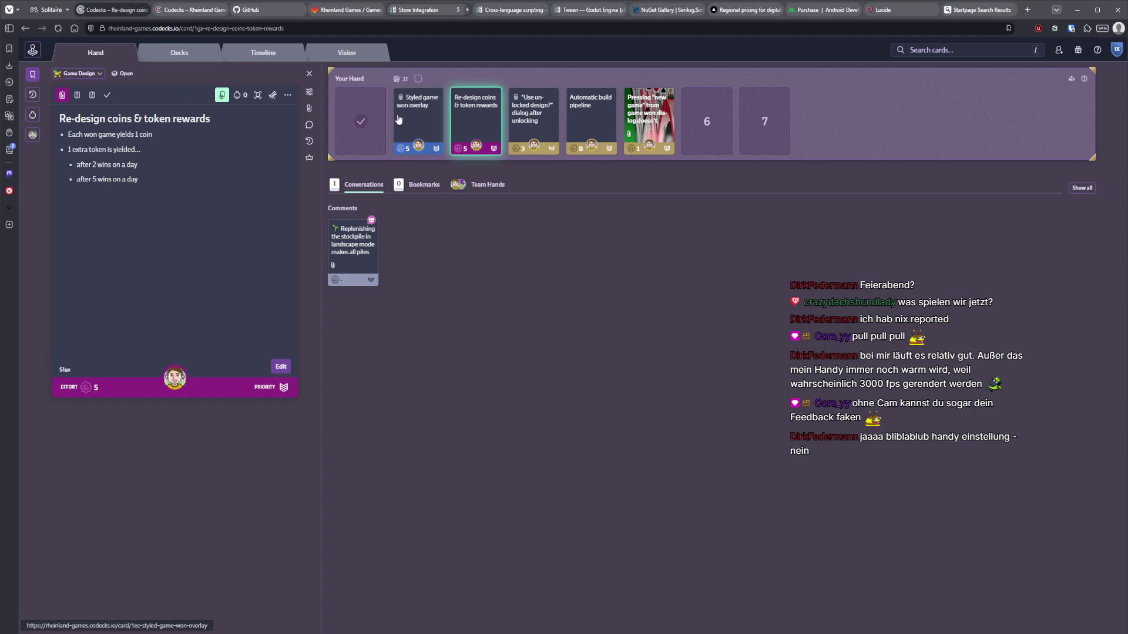
pyautogui.click(398, 119)
pyautogui.click(66, 342)
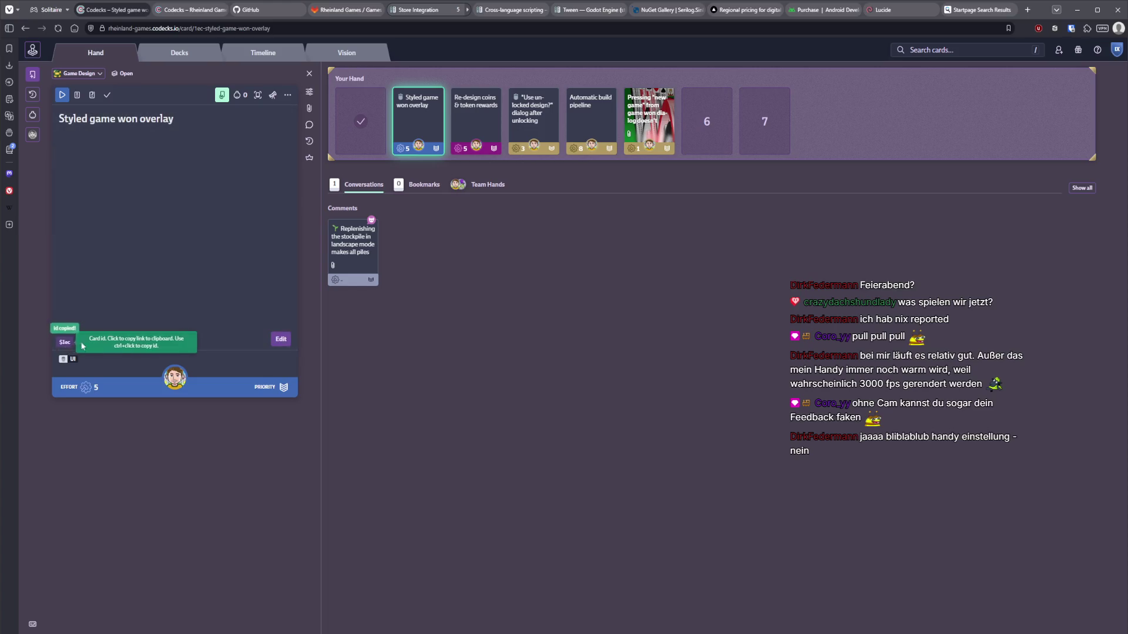
pyautogui.hotkey('alt', 'Tab')
pyautogui.write('$1ec')
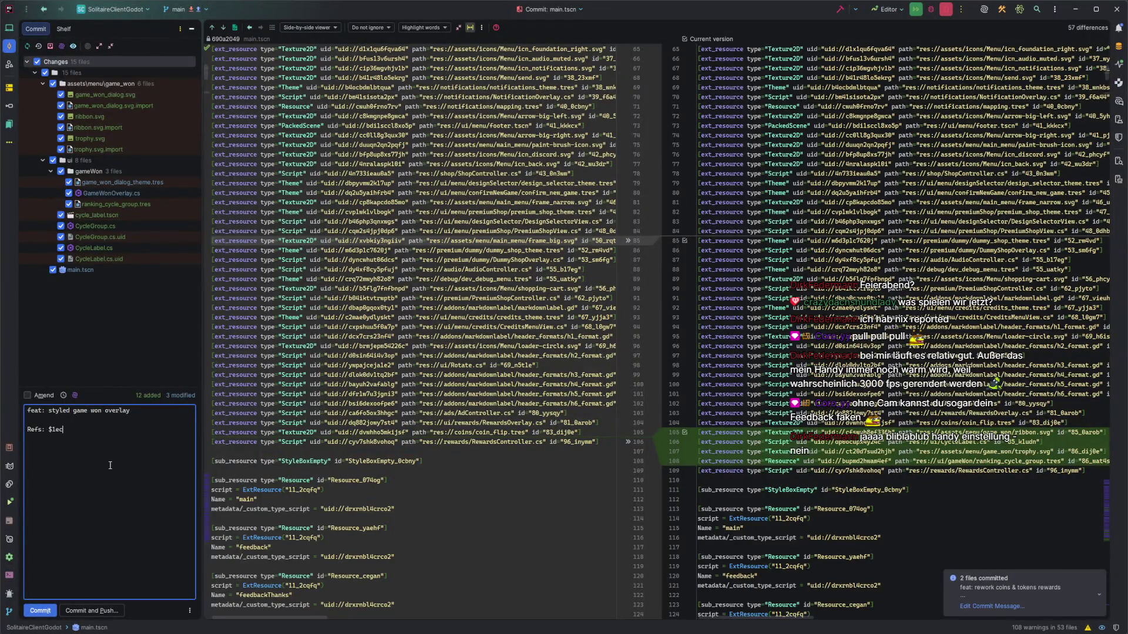
# Commit the 15 overlay files, update the project with rebase, and open Push Commits
pyautogui.hotkey('ctrl', 'Return')
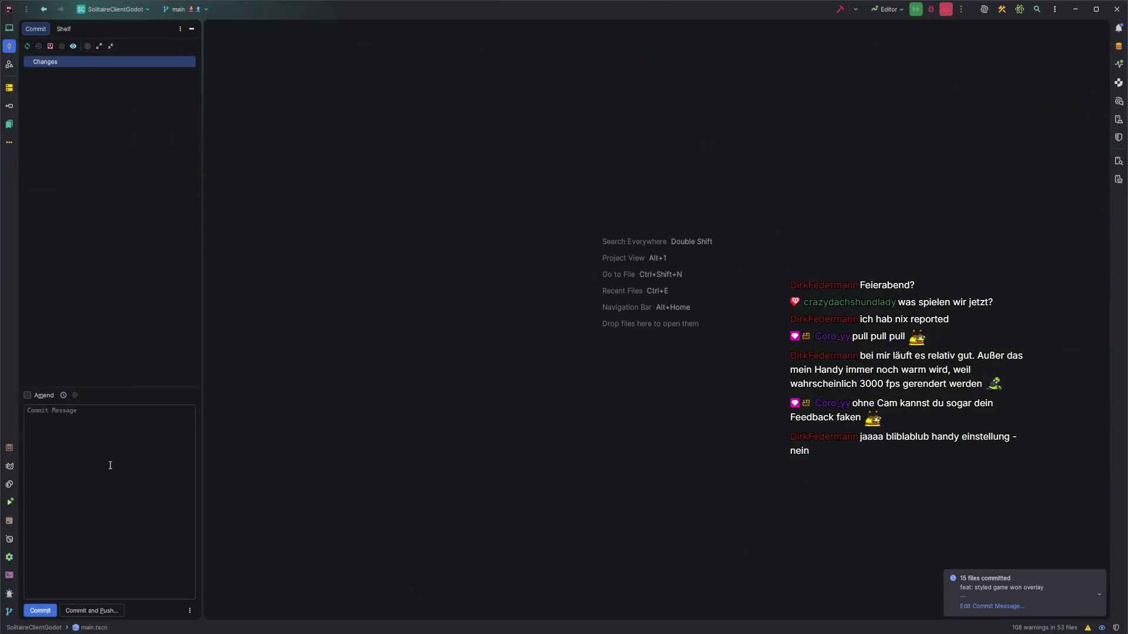
pyautogui.hotkey('ctrl', 't')
pyautogui.press('Return')
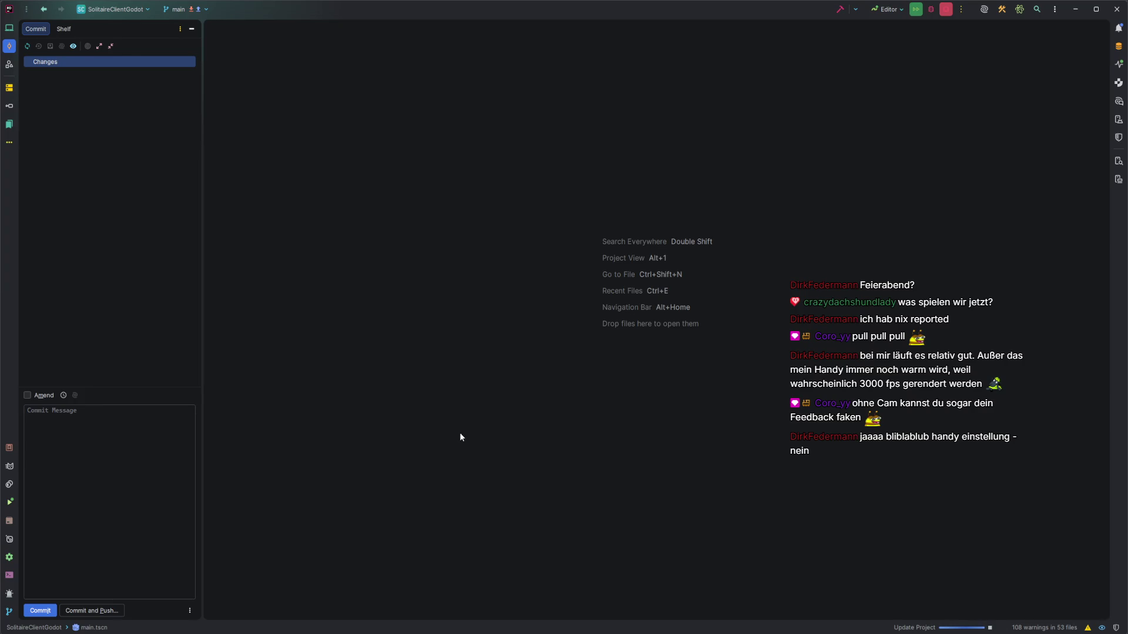
pyautogui.hotkey('ctrl', 'shift', 'k')
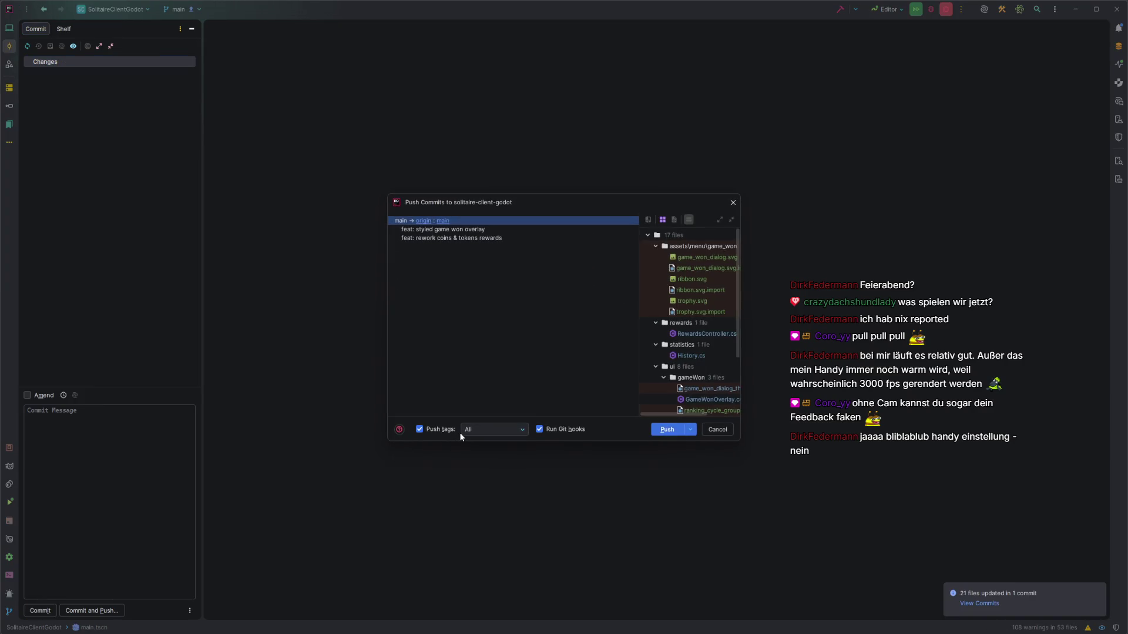
# Push both commits to origin/main, inspect the incoming flower background commit, and return to Codecks
pyautogui.press('Return')
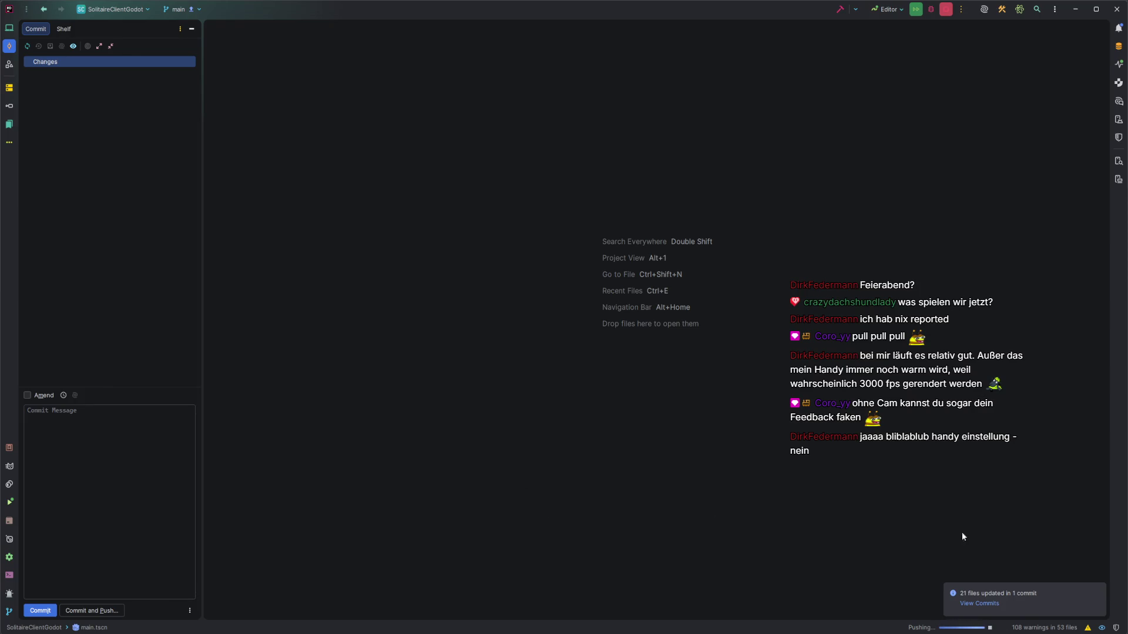
pyautogui.click(990, 605)
pyautogui.click(220, 457)
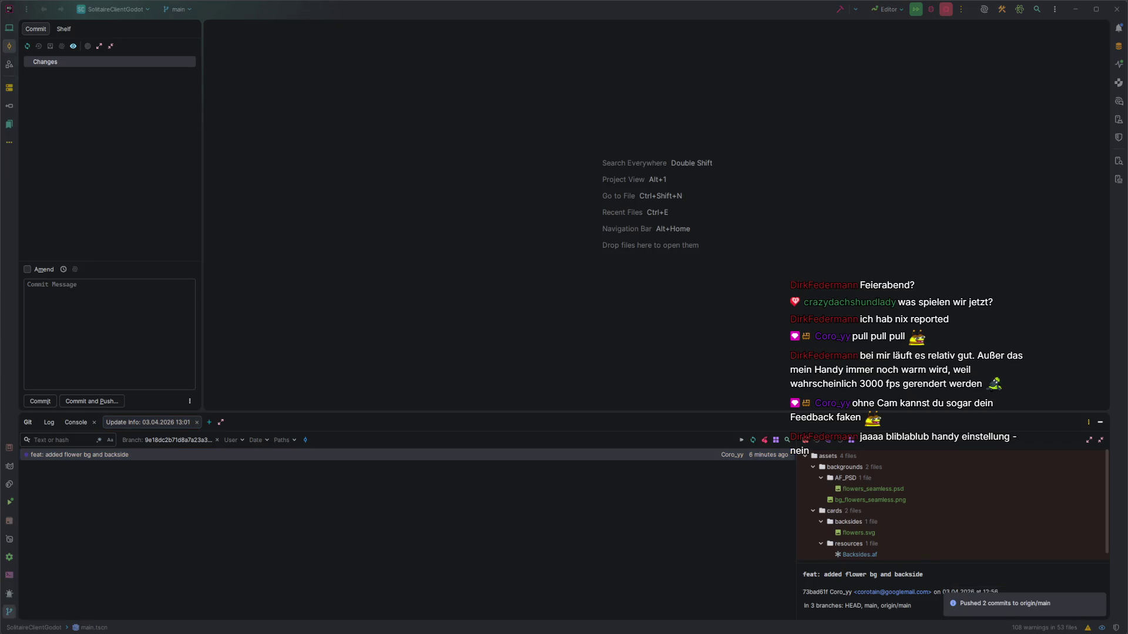
pyautogui.moveTo(6, 632)
pyautogui.click(37, 596)
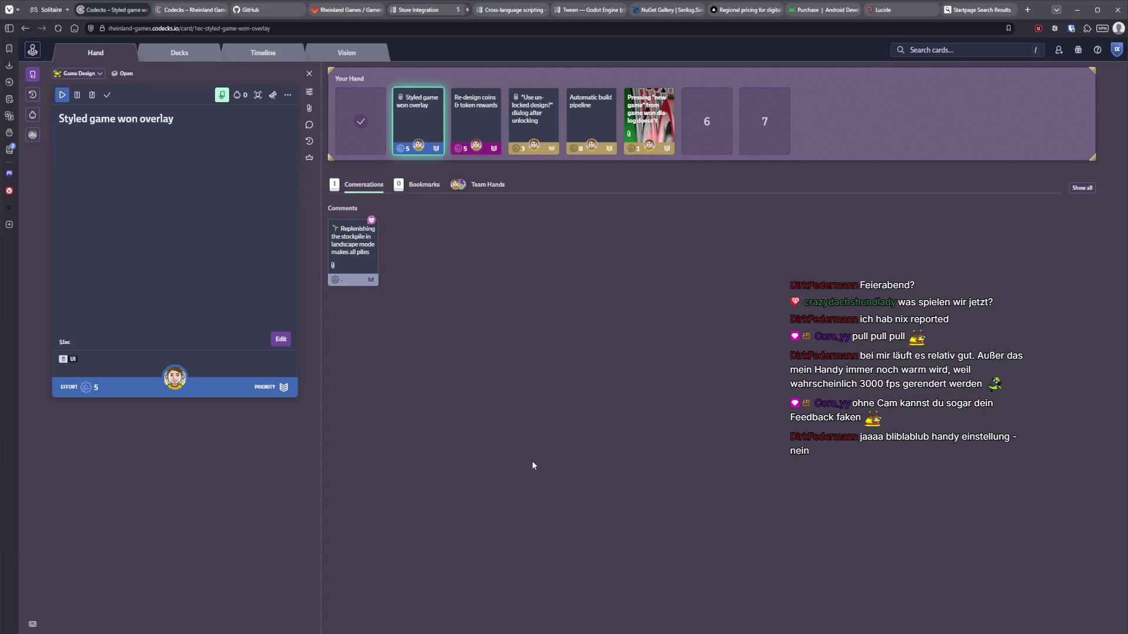
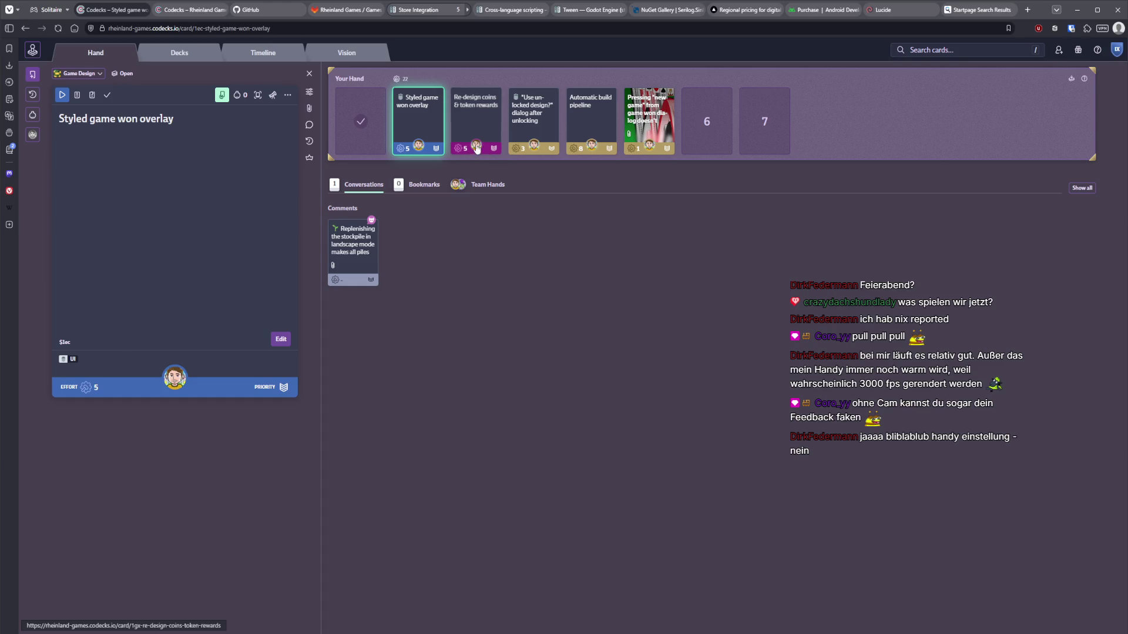
# Mark the 'Re-design coins & token rewards' and 'Styled game won overlay' cards as done
pyautogui.click(476, 117)
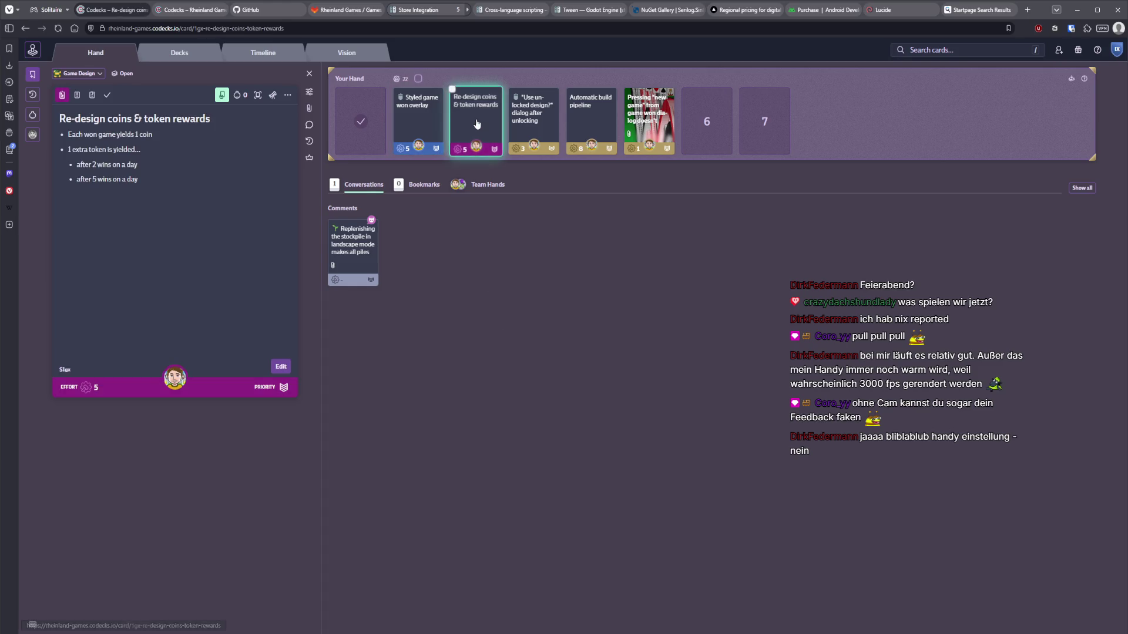
pyautogui.click(107, 95)
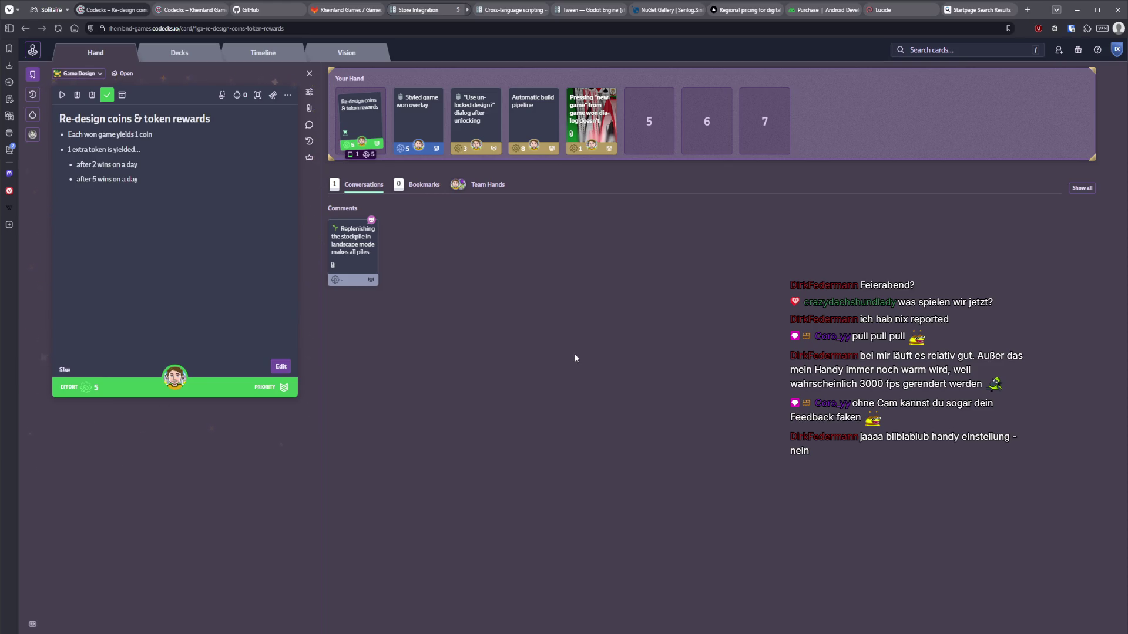
pyautogui.click(429, 124)
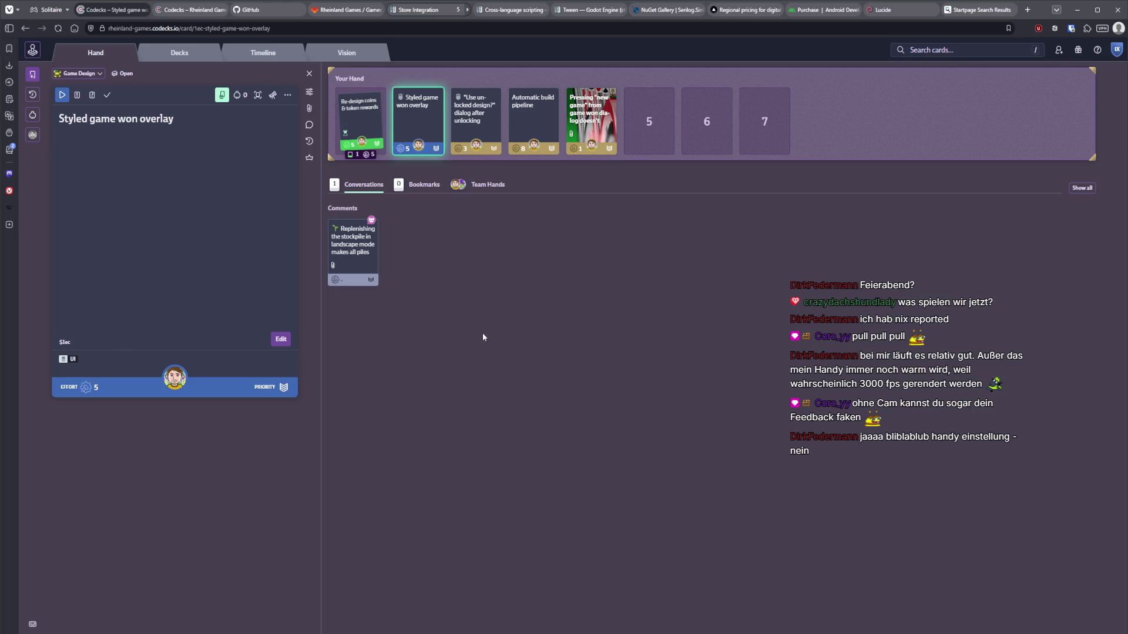
pyautogui.click(107, 96)
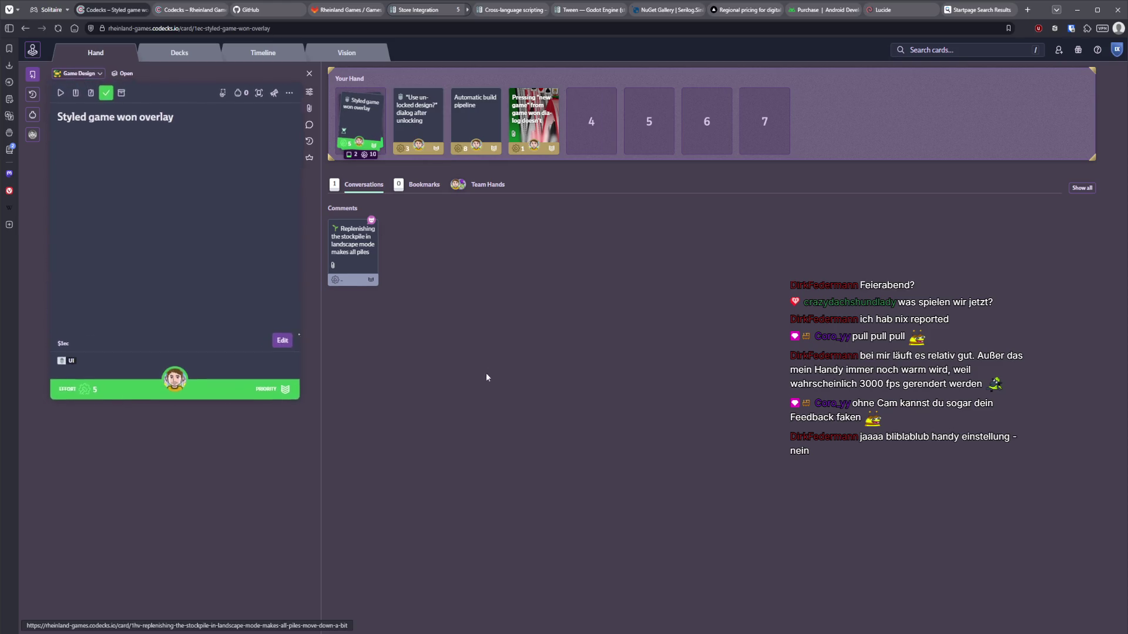
# Glance at the Programming deck in the Decks overview, then return to the Hand and Godot
pyautogui.click(179, 52)
pyautogui.click(99, 342)
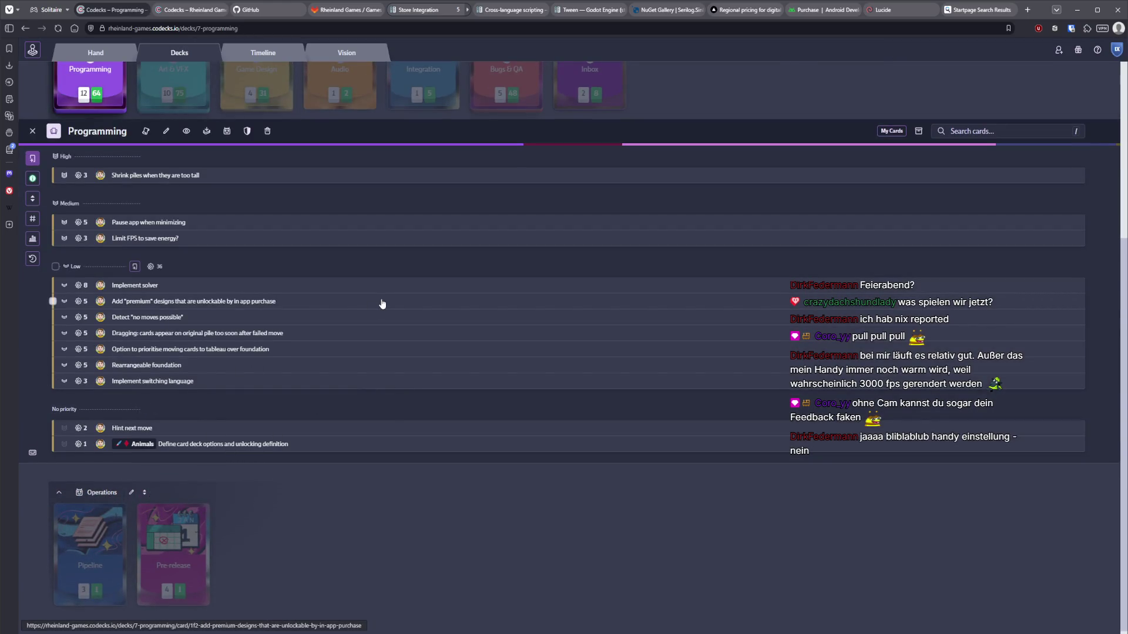
pyautogui.press('Escape')
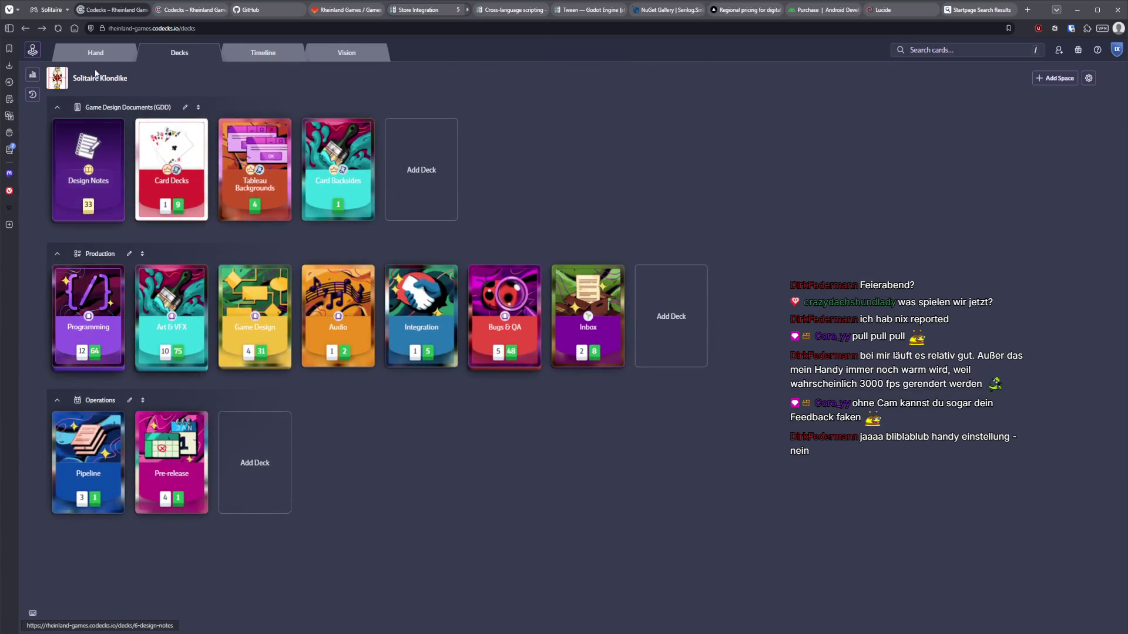
pyautogui.click(95, 53)
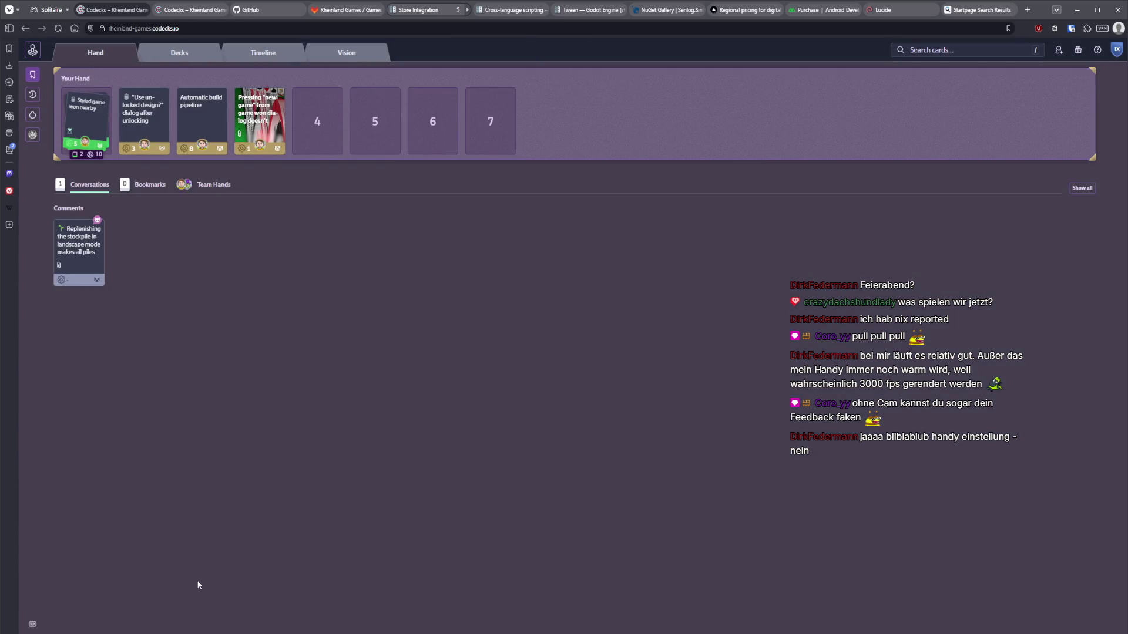
pyautogui.hotkey('alt', 'Tab')
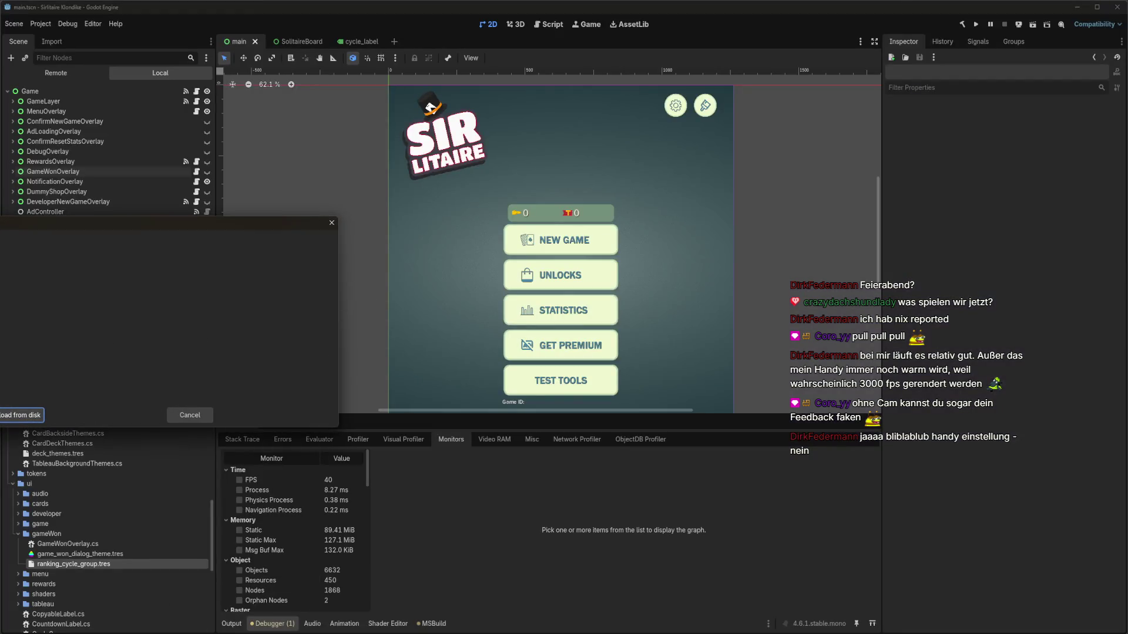
# Reload the scene and duplicate themes/backsides/fruits.tres as flowers.tres
pyautogui.click(14, 415)
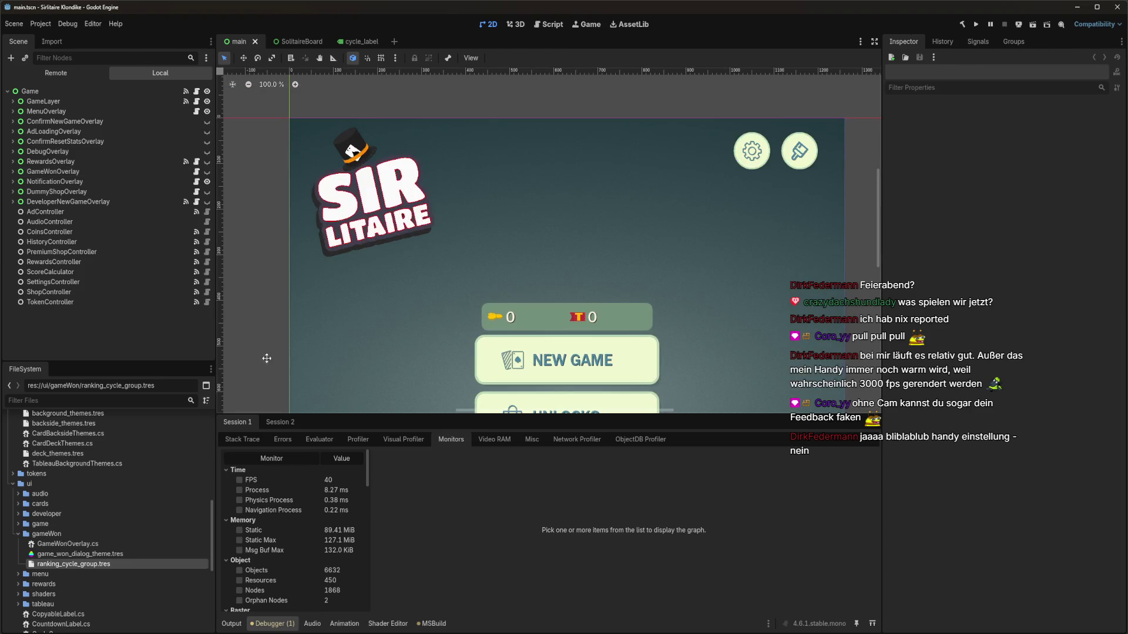
pyautogui.scroll(-5, 315, 247)
pyautogui.scroll(-2, 359, 326)
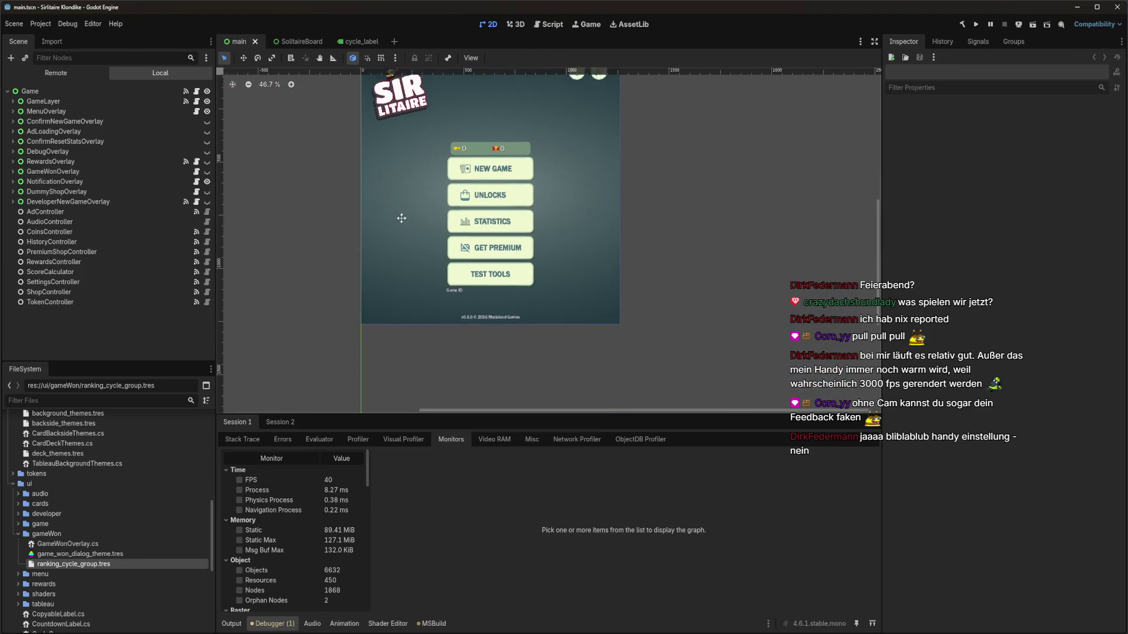
pyautogui.scroll(1, 398, 272)
pyautogui.click(18, 533)
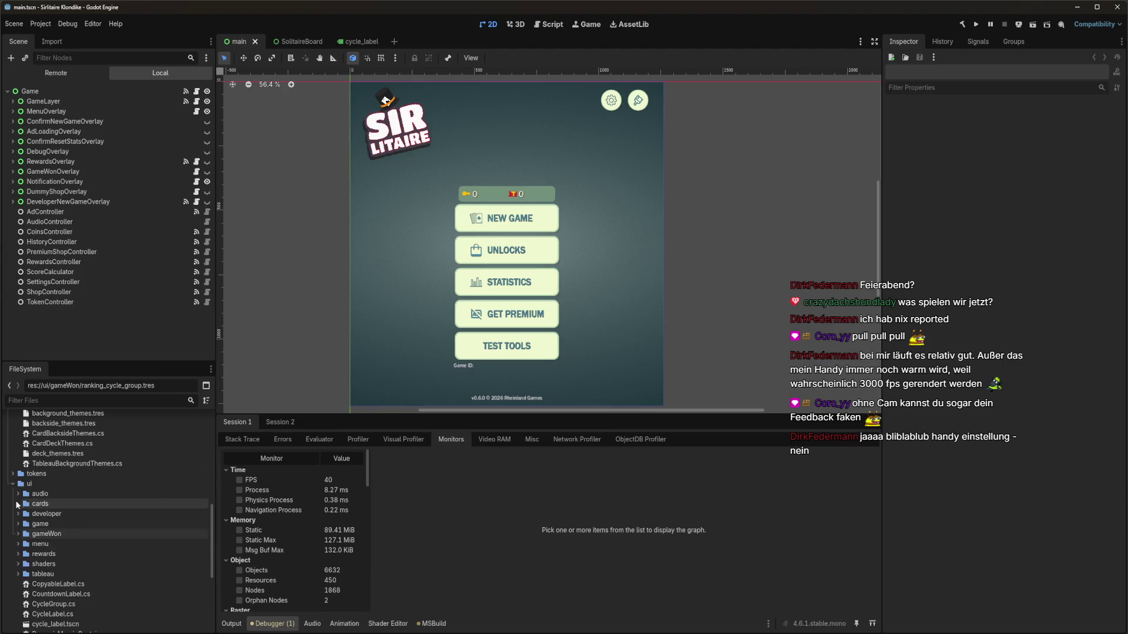
pyautogui.click(13, 483)
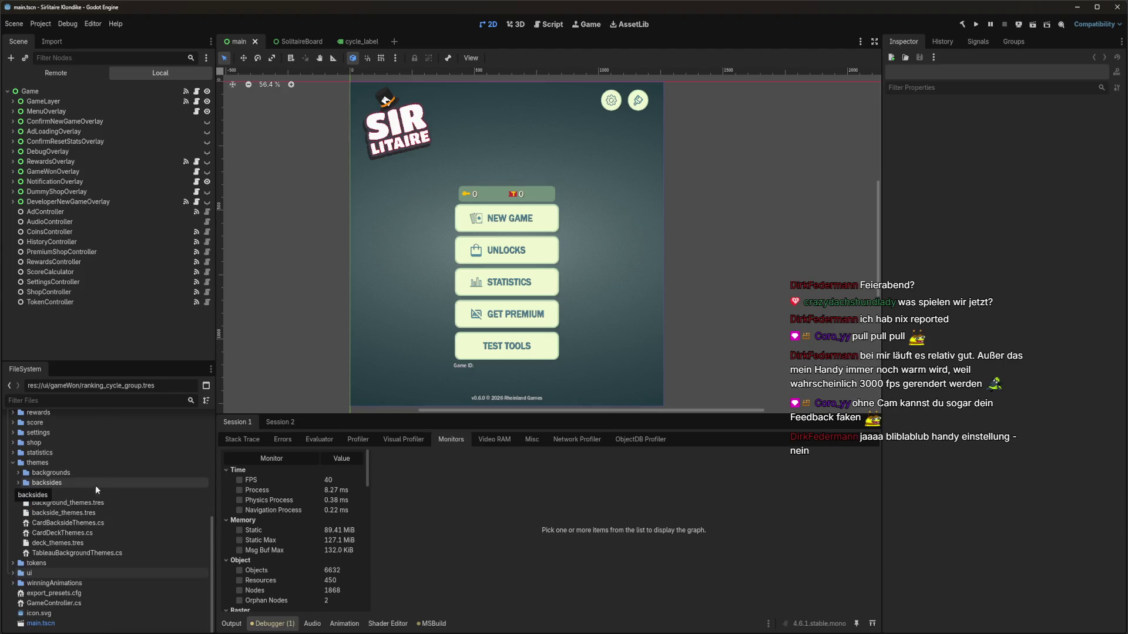
pyautogui.click(18, 483)
pyautogui.click(36, 483)
pyautogui.click(63, 543)
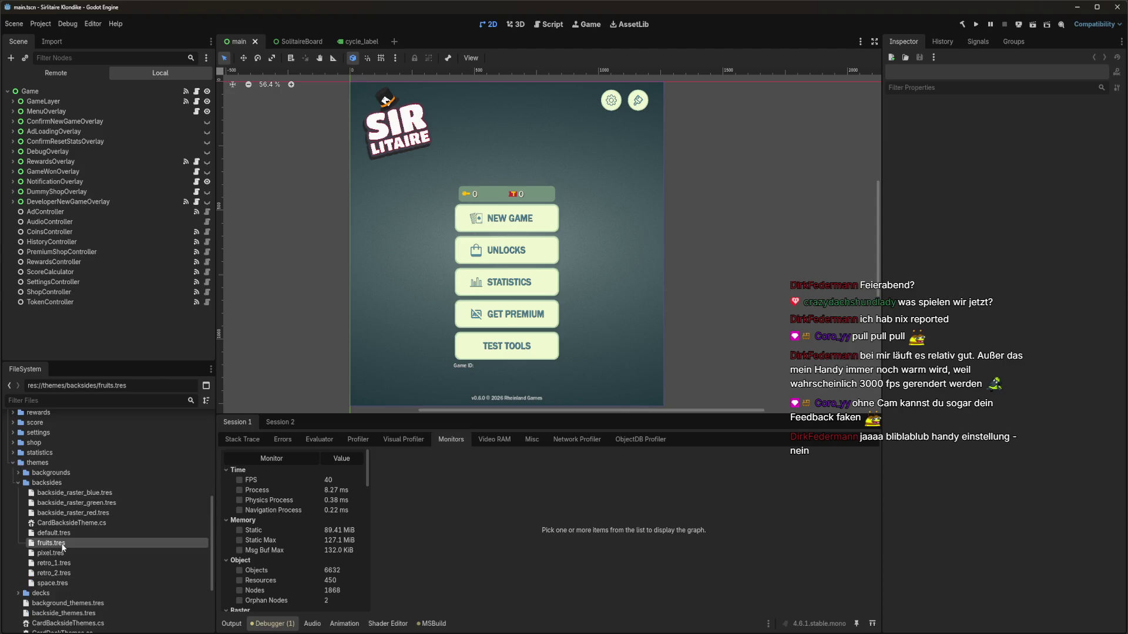
pyautogui.hotkey('ctrl', 'd')
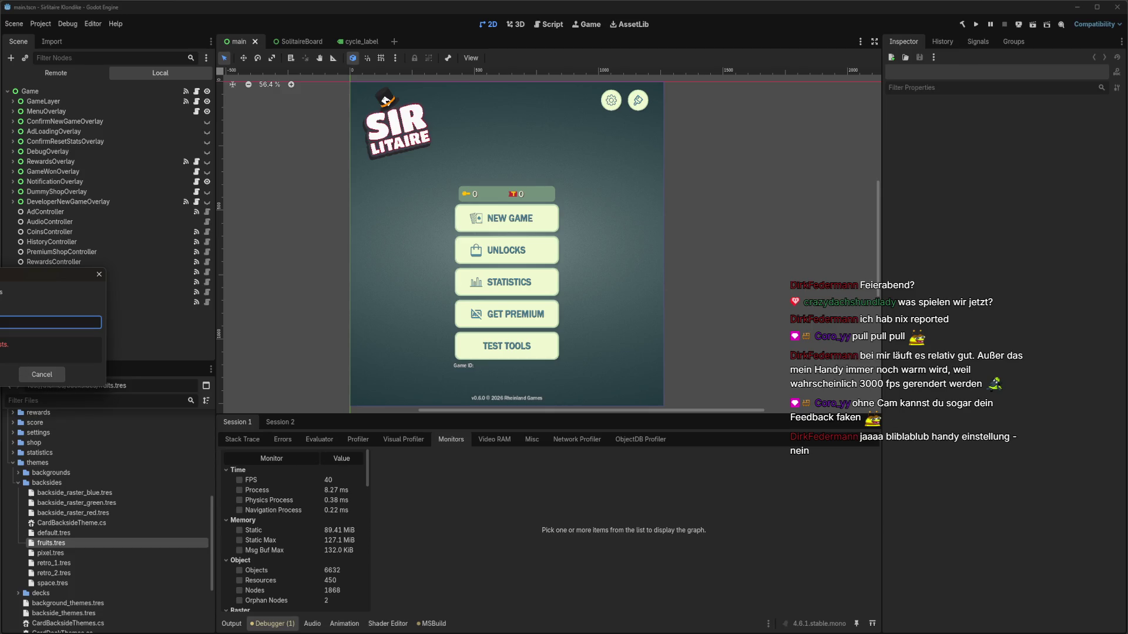
pyautogui.press('Return')
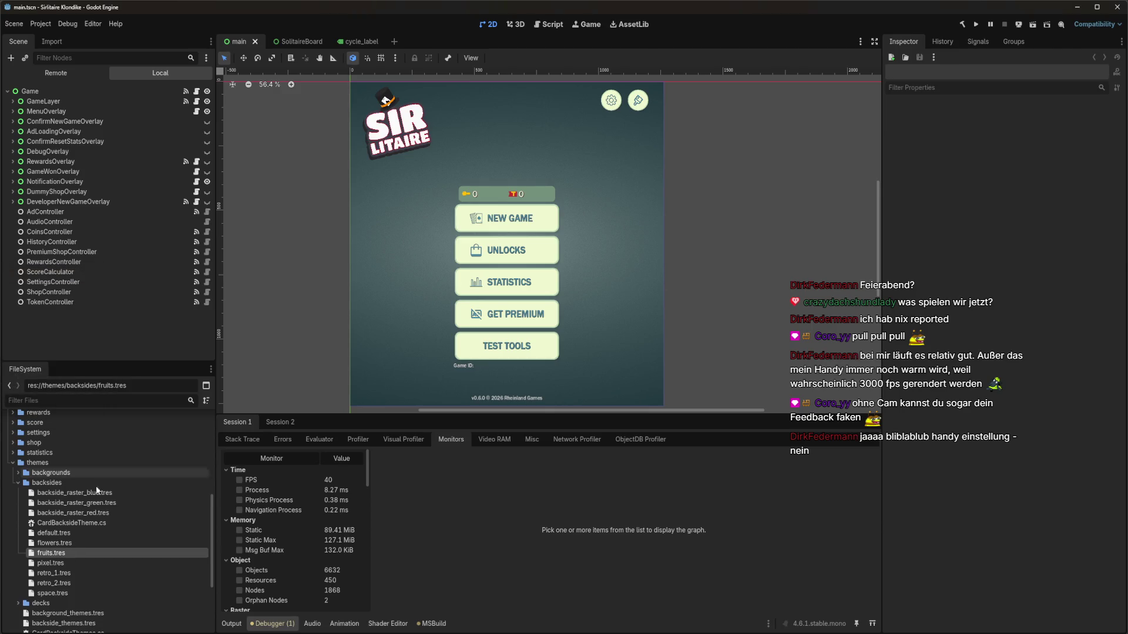
# Change the flowers.tres theme's Name from 'fruits' to 'flowers' and save
pyautogui.scroll(5, 35, 505)
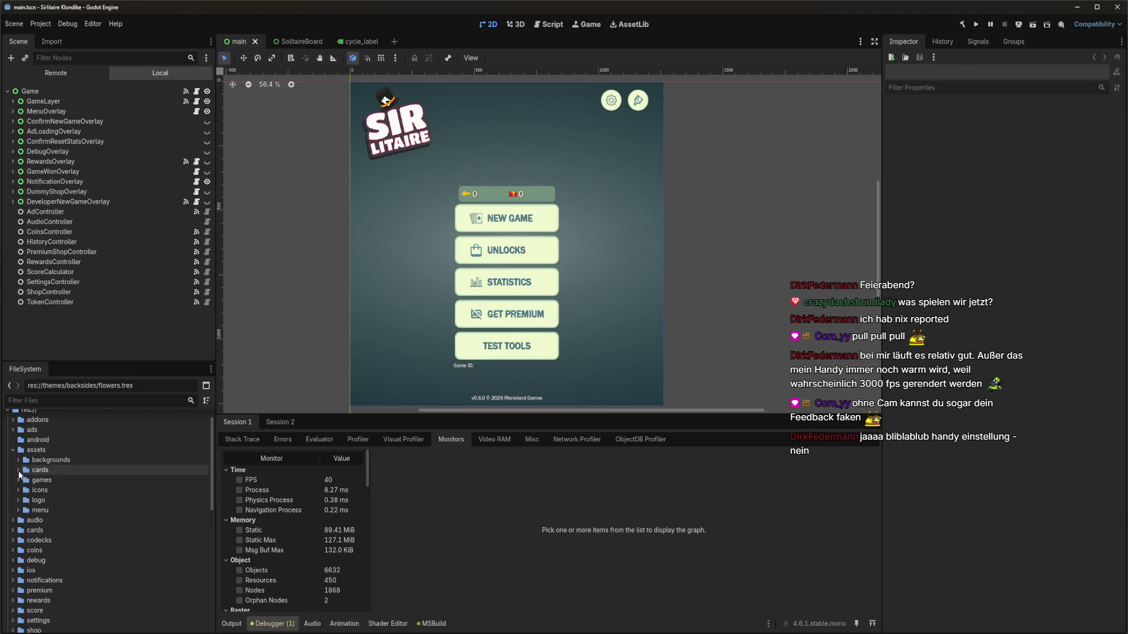
pyautogui.click(18, 470)
pyautogui.click(24, 480)
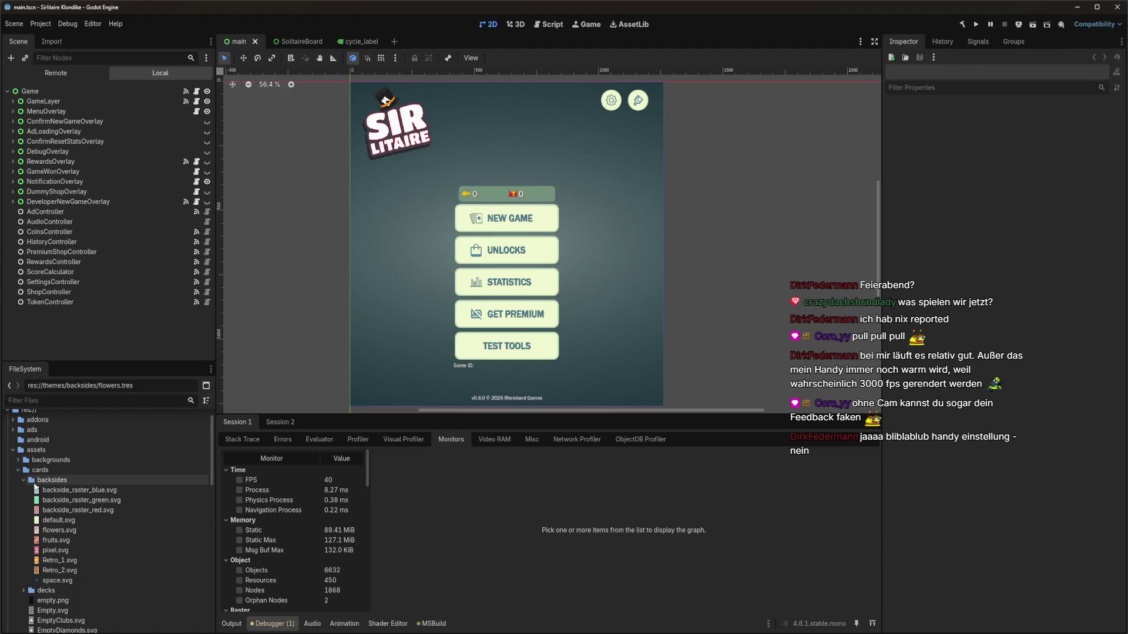
pyautogui.scroll(-10, 80, 524)
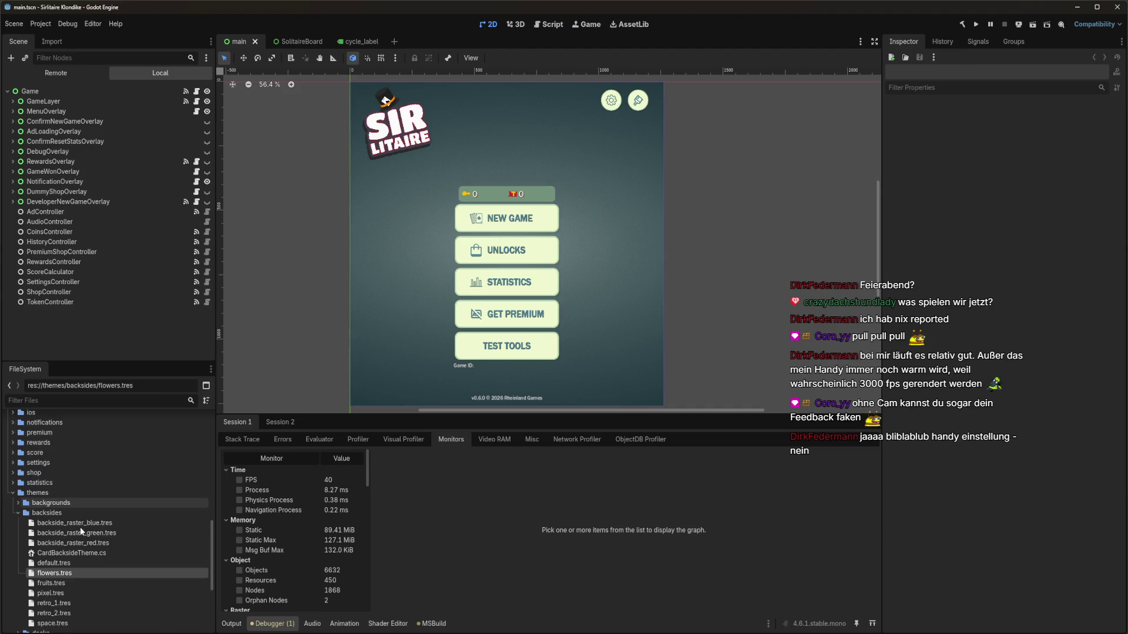
pyautogui.doubleClick(85, 573)
pyautogui.doubleClick(1022, 122)
pyautogui.write('flowers')
pyautogui.hotkey('ctrl', 's')
pyautogui.click(18, 503)
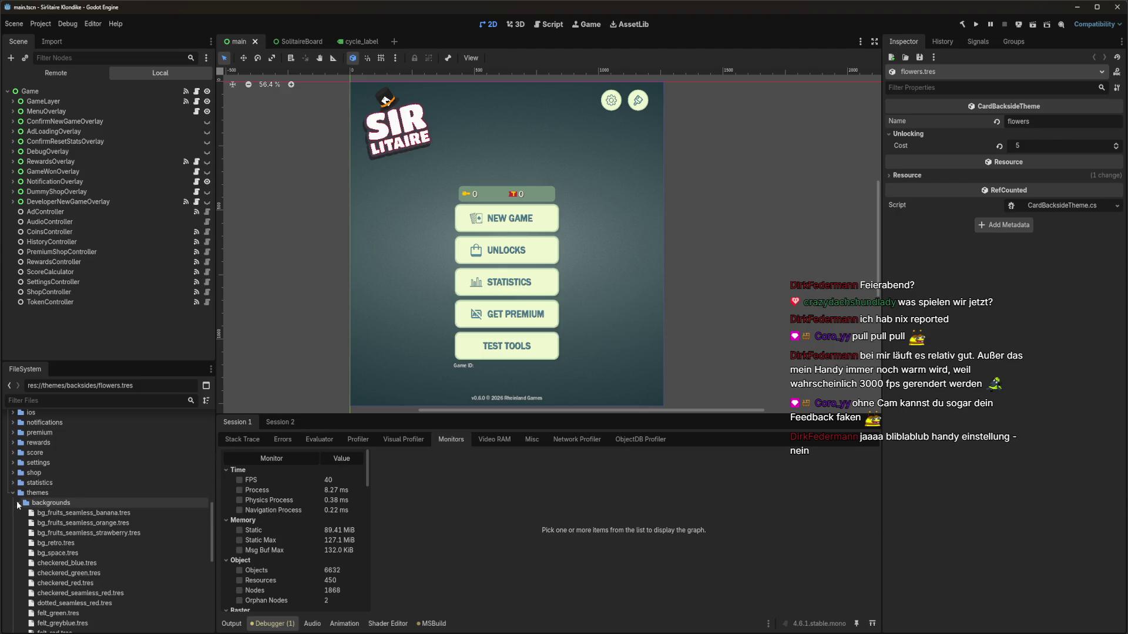
# Check that bg_flowers_seamless.png exists in the assets/backgrounds folder
pyautogui.scroll(10, 24, 494)
pyautogui.doubleClick(36, 471)
pyautogui.doubleClick(51, 460)
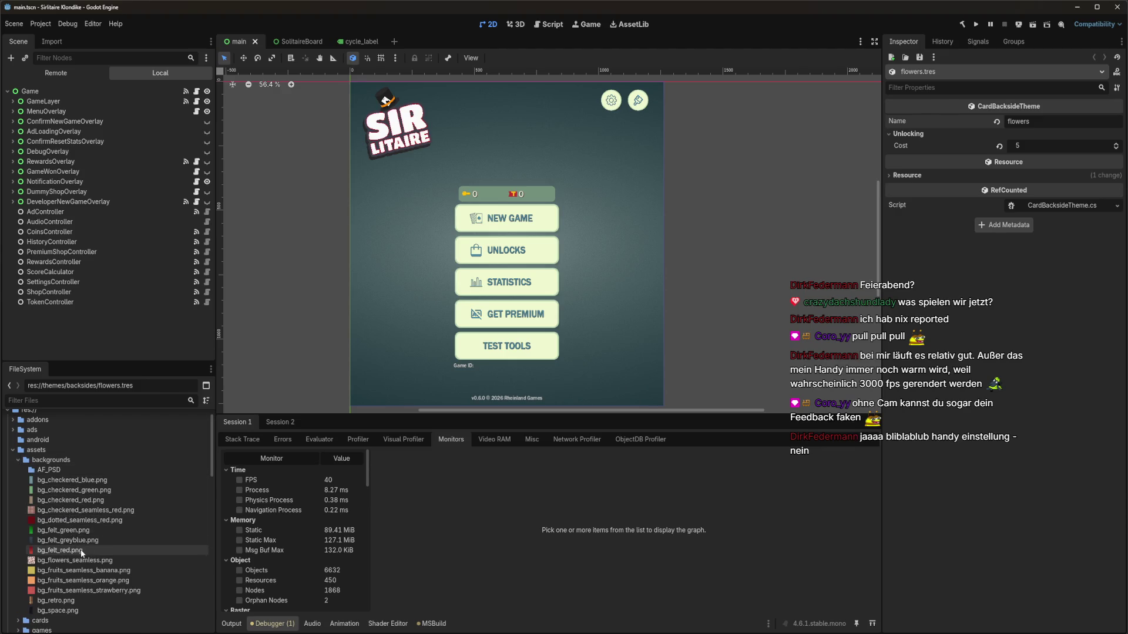
pyautogui.click(91, 562)
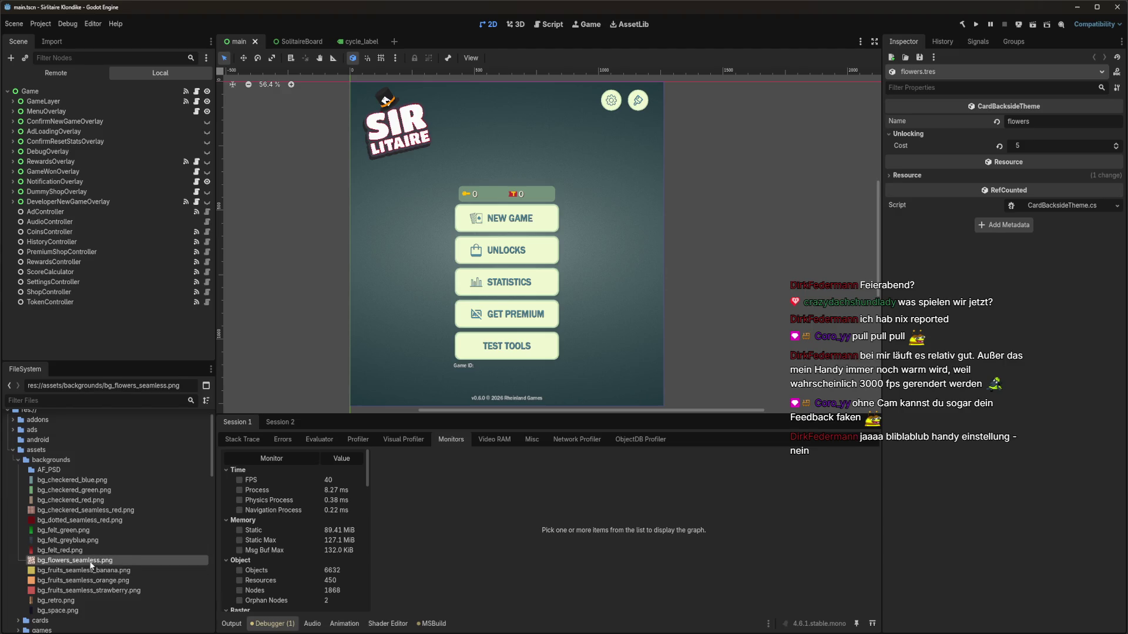
pyautogui.moveTo(91, 566)
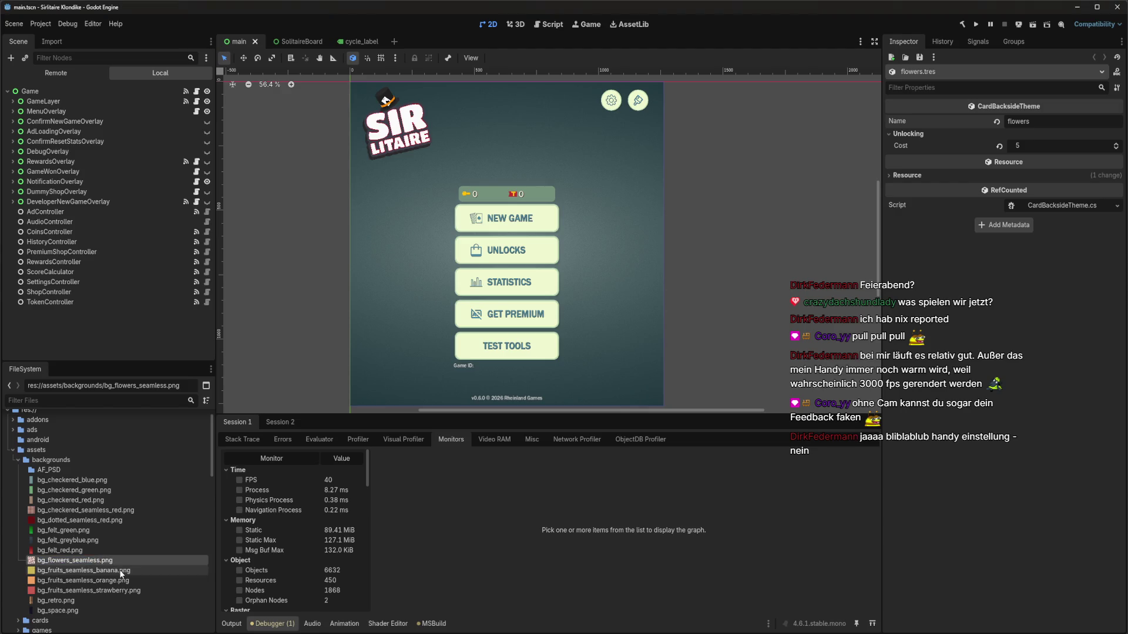
pyautogui.scroll(-5, 35, 495)
pyautogui.scroll(-5, 35, 495)
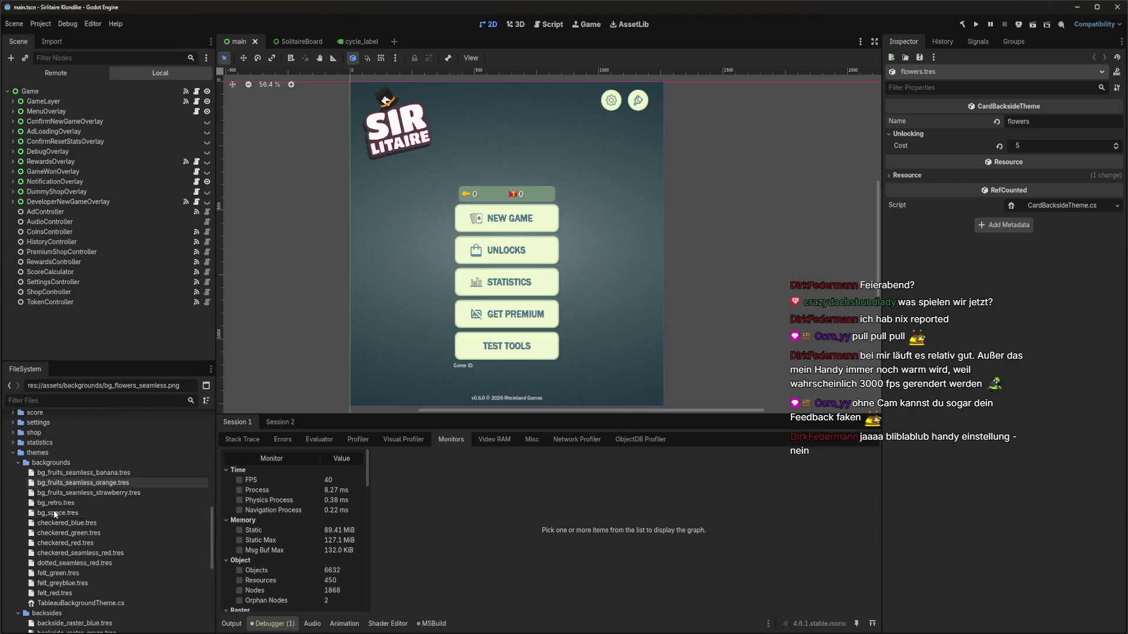
# Duplicate bg_fruits_seamless_strawberry.tres as bg_flowers_seamless.tres and open it in the Inspector
pyautogui.click(98, 495)
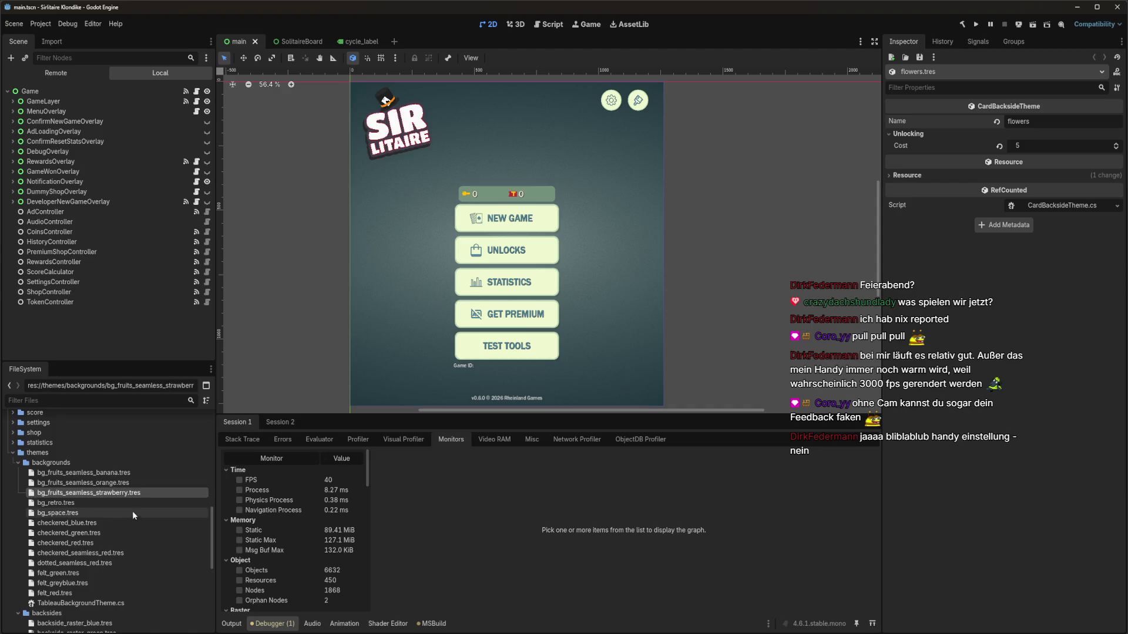
pyautogui.hotkey('ctrl', 'd')
pyautogui.moveTo(3, 274); pyautogui.dragTo(167, 282)
pyautogui.click(114, 327)
pyautogui.moveTo(77, 325); pyautogui.dragTo(93, 324)
pyautogui.write('flowers_seamless_strawberry.tres')
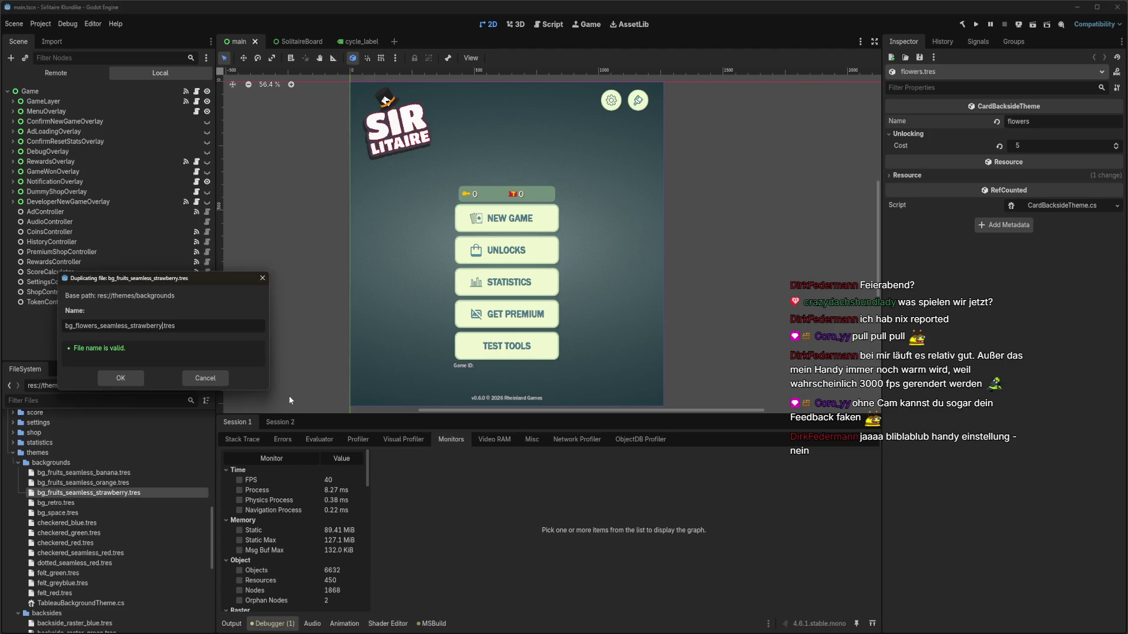
pyautogui.hotkey('ctrl', 'BackSpace')
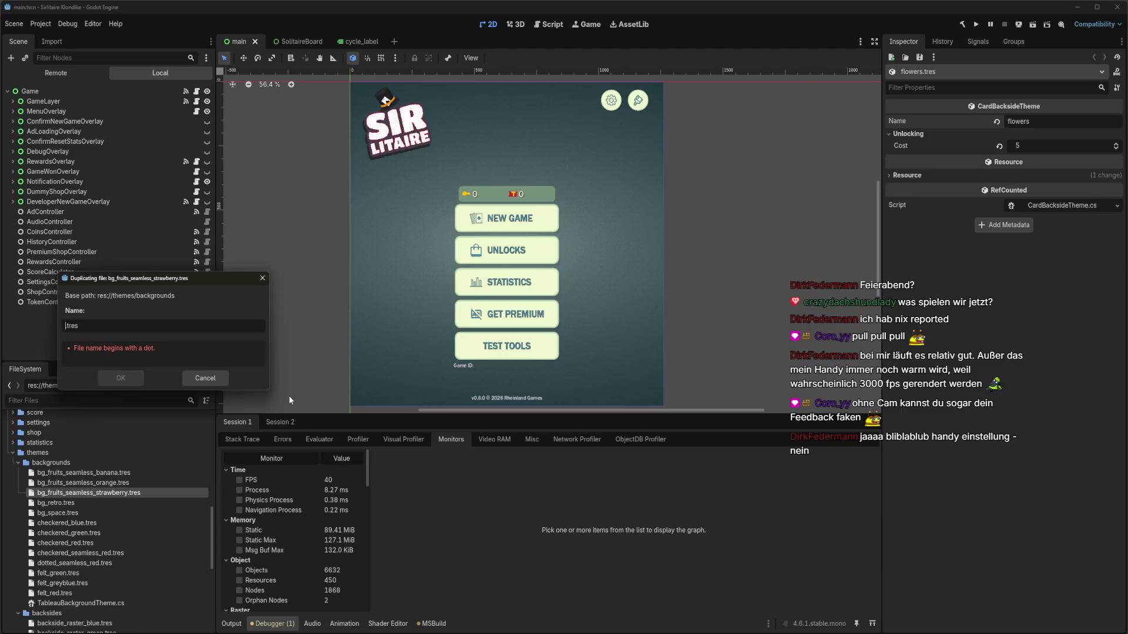
pyautogui.hotkey('ctrl', 'z')
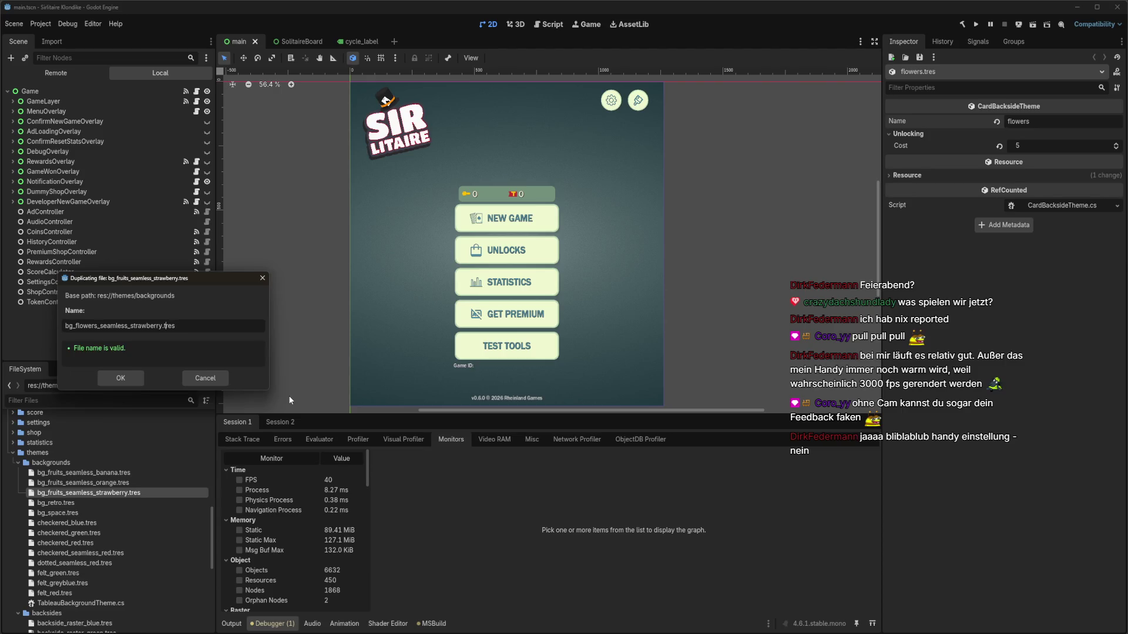
pyautogui.press('Left')
pyautogui.press('BackSpace')
pyautogui.press('BackSpace')
pyautogui.press('BackSpace')
pyautogui.press('Return')
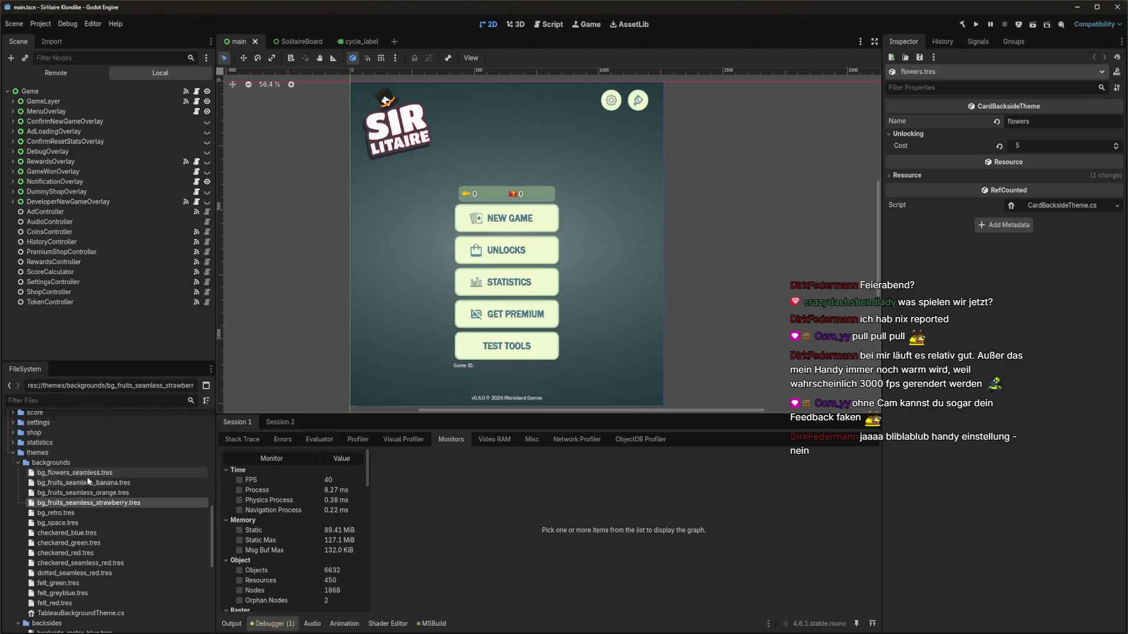
pyautogui.click(88, 477)
# Name the theme bg_flowers_seamless, save, and add it to background_themes.tres Themes
pyautogui.write('bg_flowers_seamless')
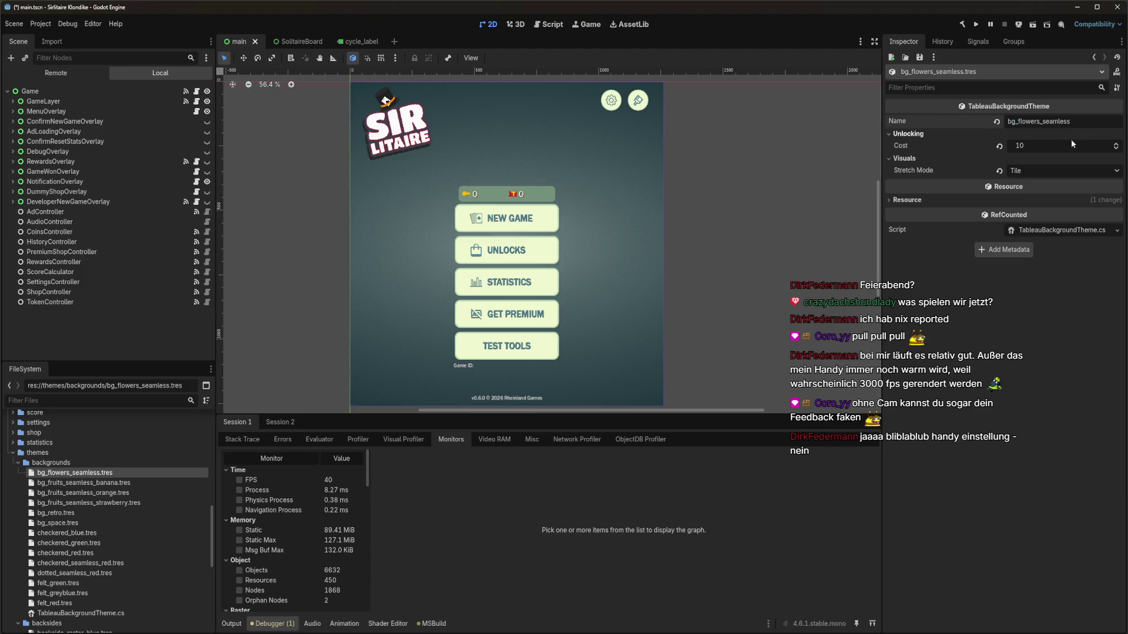
pyautogui.hotkey('ctrl', 's')
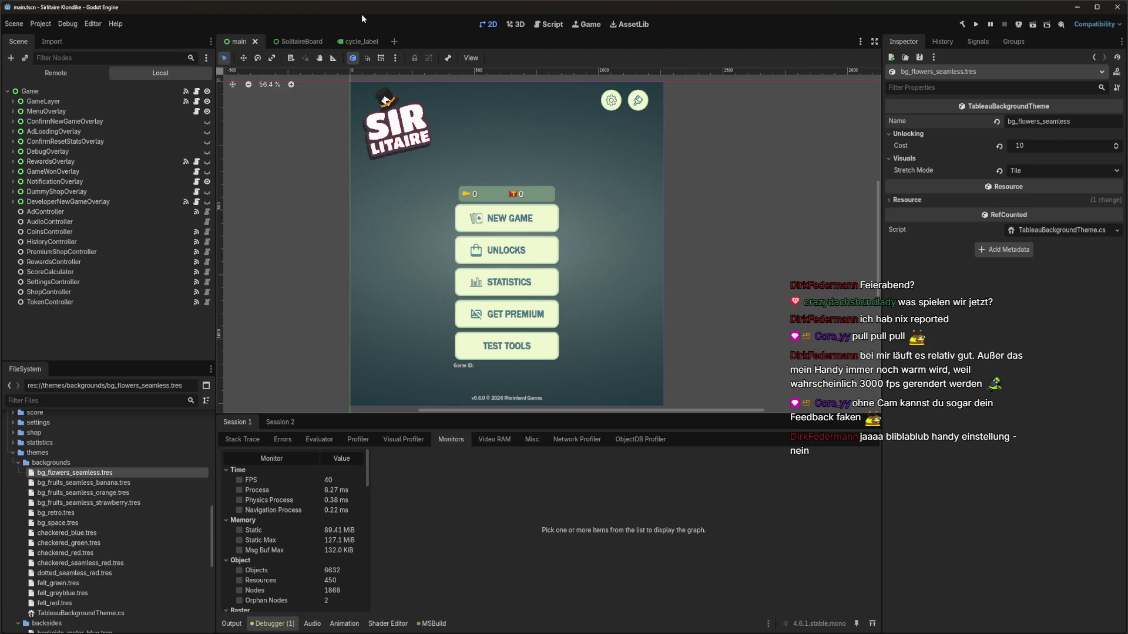
pyautogui.scroll(-5, 85, 506)
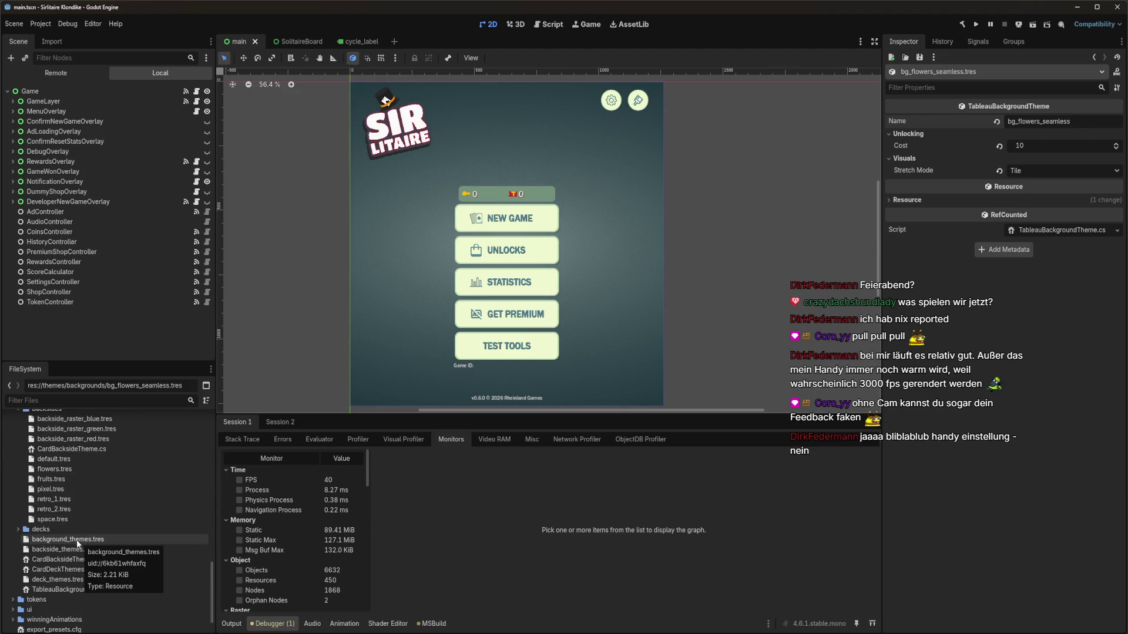
pyautogui.click(78, 543)
pyautogui.scroll(6, 87, 516)
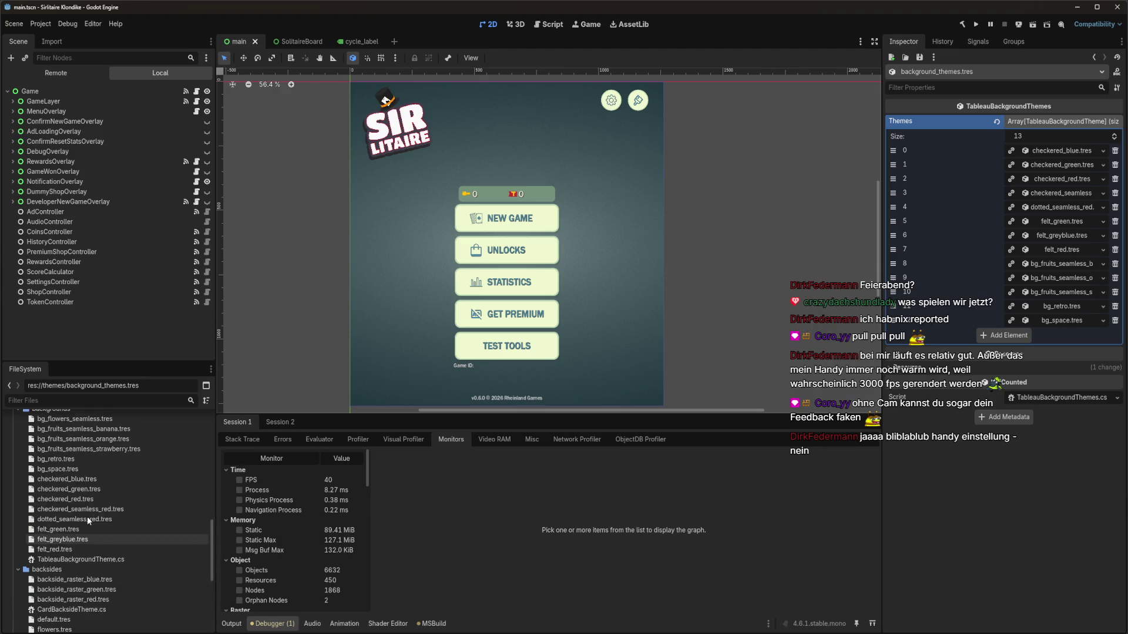
pyautogui.moveTo(99, 449)
pyautogui.mouseDown()
pyautogui.moveTo(1116, 412)
pyautogui.moveTo(1057, 360)
pyautogui.moveTo(1002, 336)
pyautogui.mouseUp()
# Add flowers.tres to backside_themes.tres Themes, save, and build and run the game
pyautogui.scroll(-5, 88, 512)
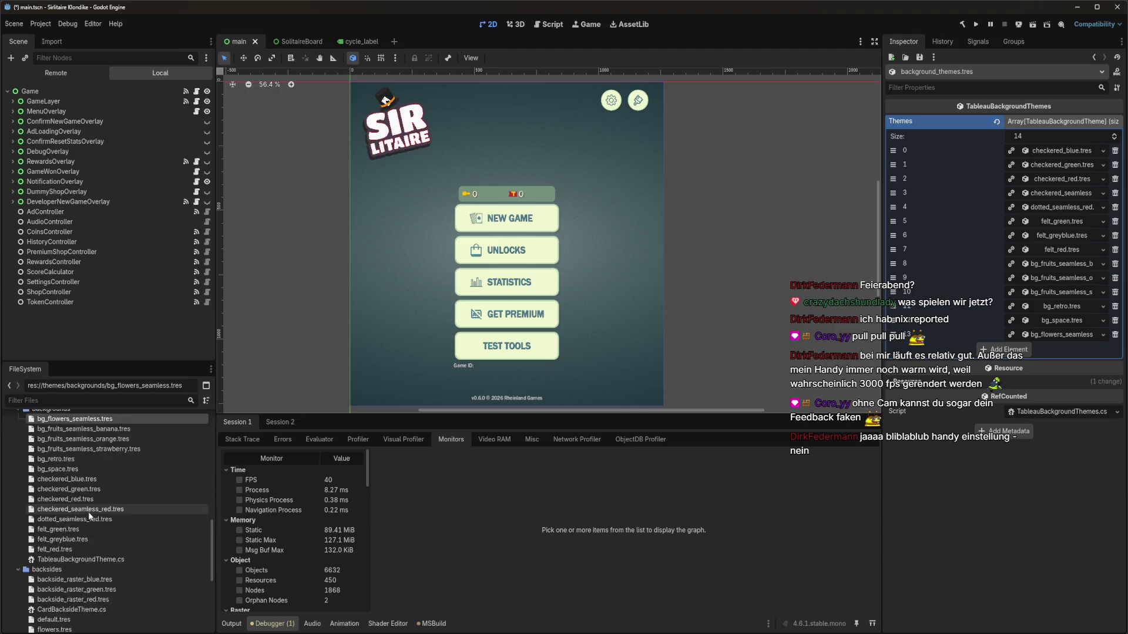
pyautogui.doubleClick(88, 603)
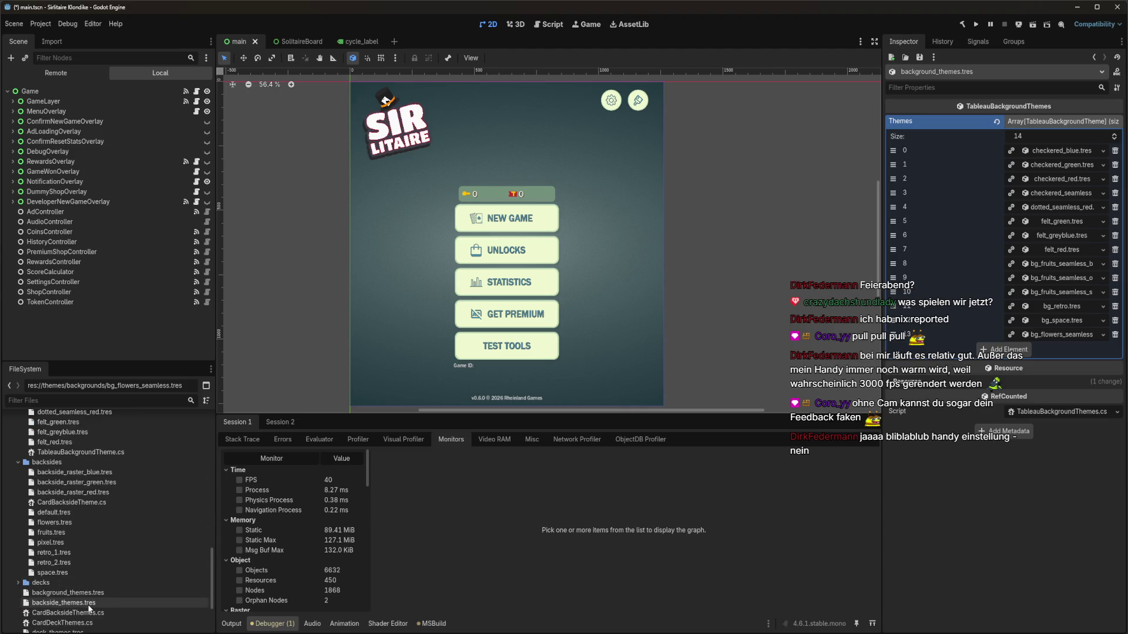
pyautogui.moveTo(72, 520)
pyautogui.mouseDown()
pyautogui.moveTo(65, 527)
pyautogui.moveTo(1040, 276)
pyautogui.moveTo(993, 306)
pyautogui.mouseUp()
pyautogui.hotkey('ctrl', 's')
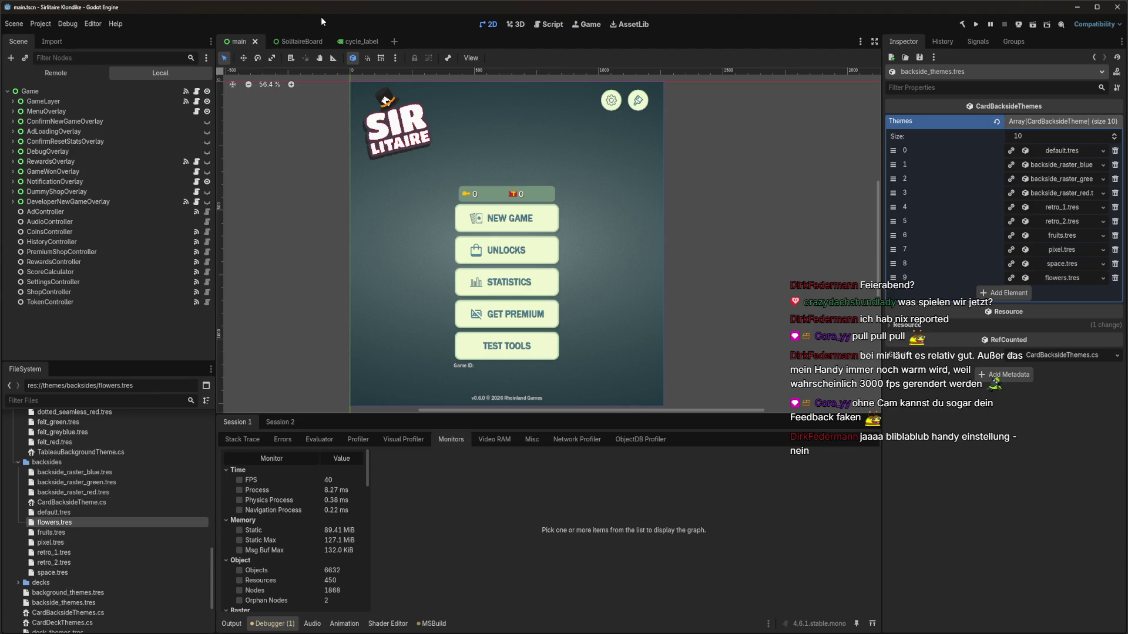
pyautogui.press('F5')
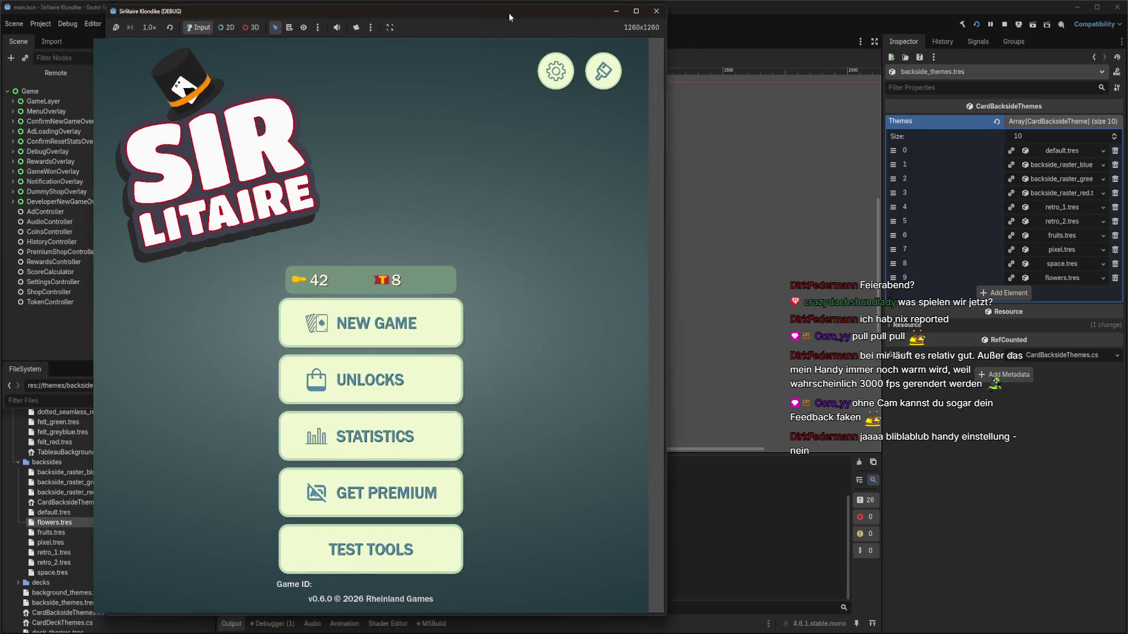
# In Unlocks, buy the flower card back for 5 coins
pyautogui.moveTo(510, 17); pyautogui.dragTo(558, 18)
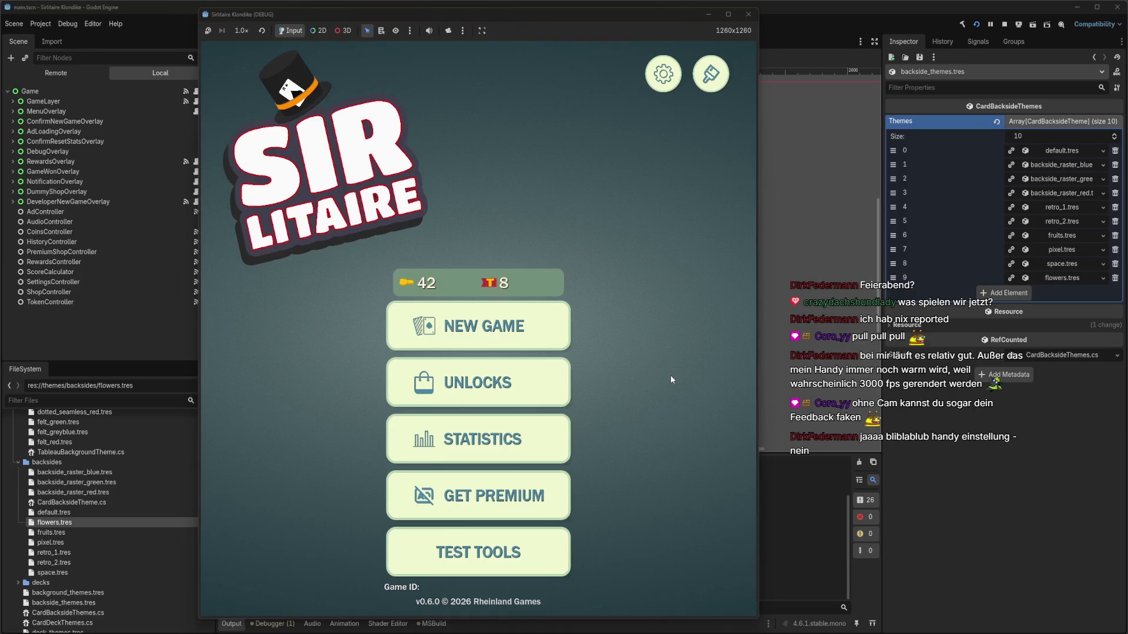
pyautogui.click(531, 376)
pyautogui.click(342, 146)
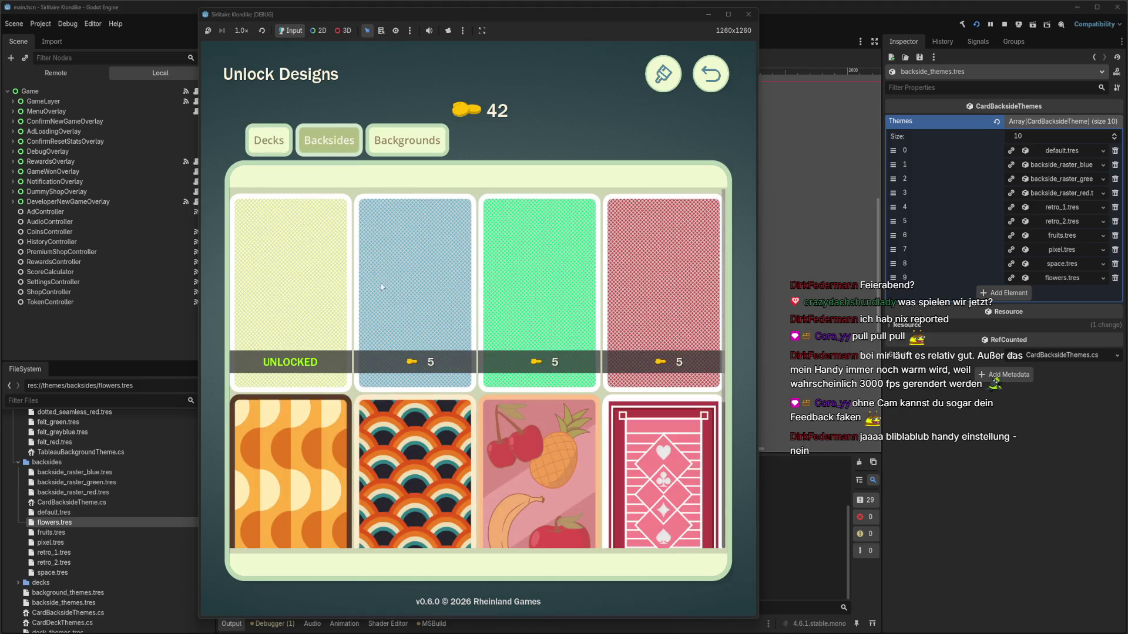
pyautogui.scroll(-1, 519, 331)
pyautogui.scroll(-3, 519, 331)
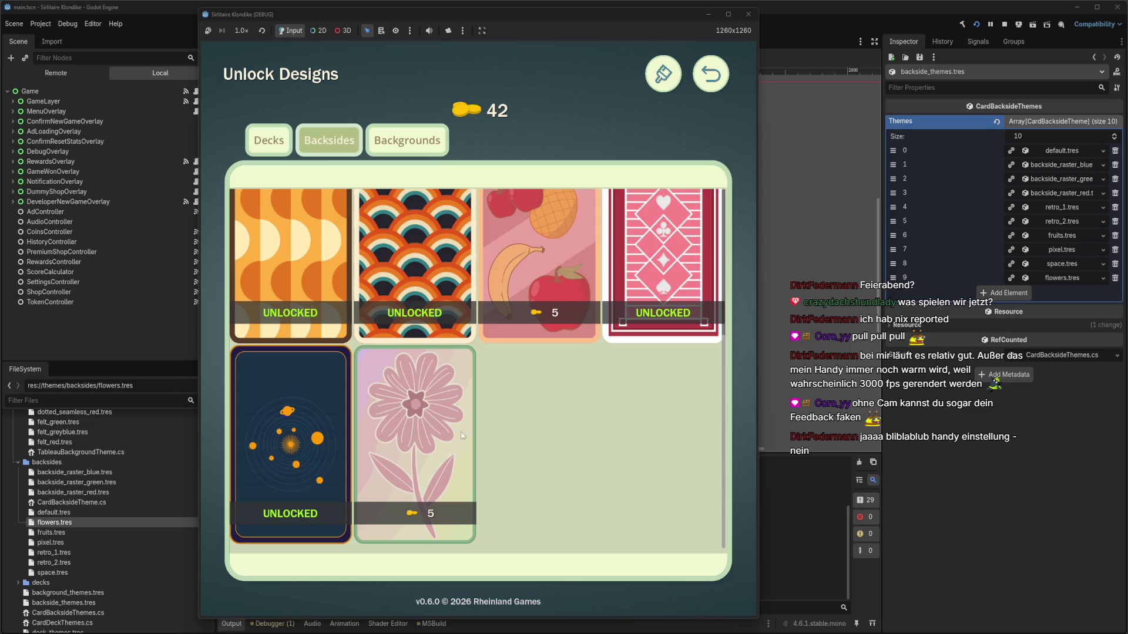
pyautogui.click(416, 536)
# Buy the flower background for 10 coins
pyautogui.scroll(2, 453, 457)
pyautogui.scroll(-2, 478, 462)
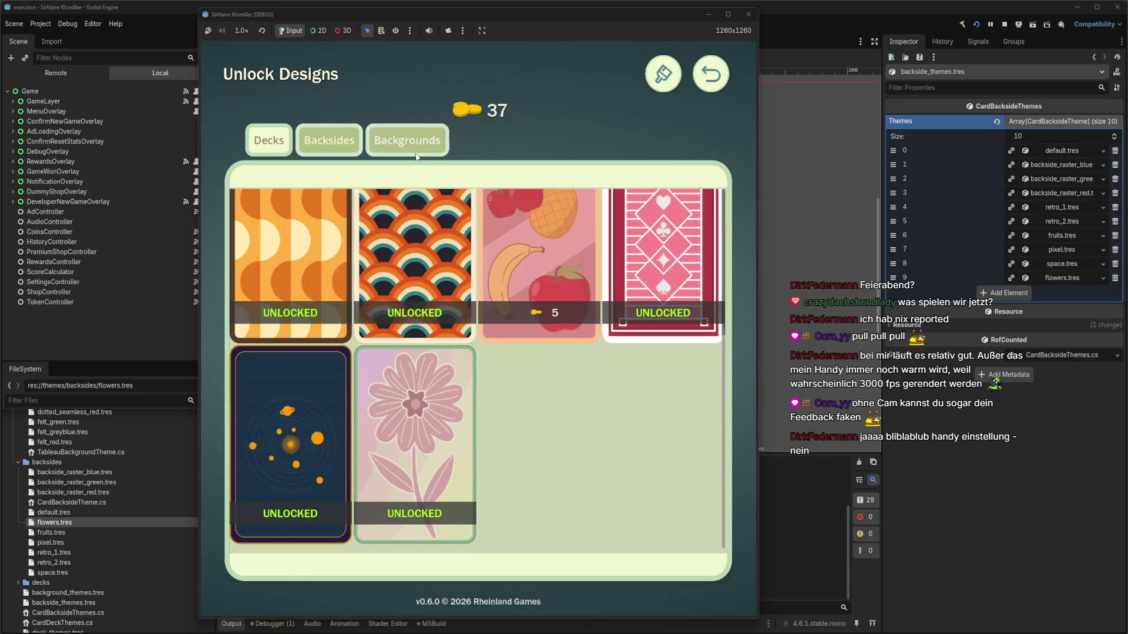
pyautogui.click(407, 141)
pyautogui.scroll(-4, 487, 364)
pyautogui.scroll(-10, 488, 357)
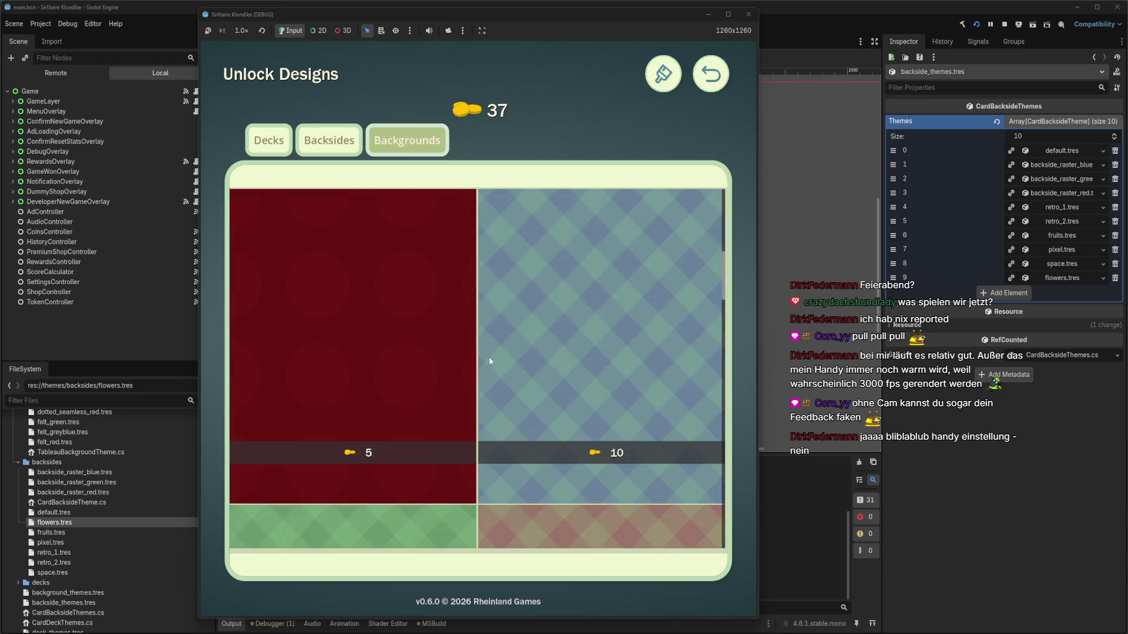
pyautogui.scroll(-10, 502, 346)
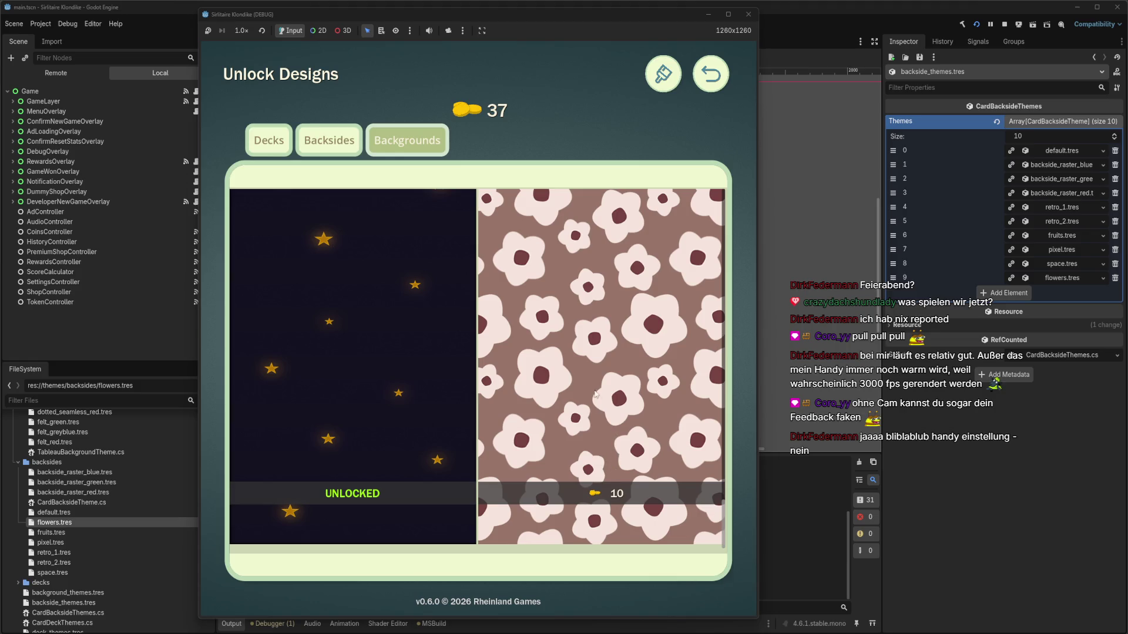
pyautogui.scroll(2, 596, 388)
pyautogui.scroll(-2, 594, 382)
pyautogui.click(609, 371)
# In Designs, select the flowers background and the flowers deck
pyautogui.click(717, 76)
pyautogui.click(711, 77)
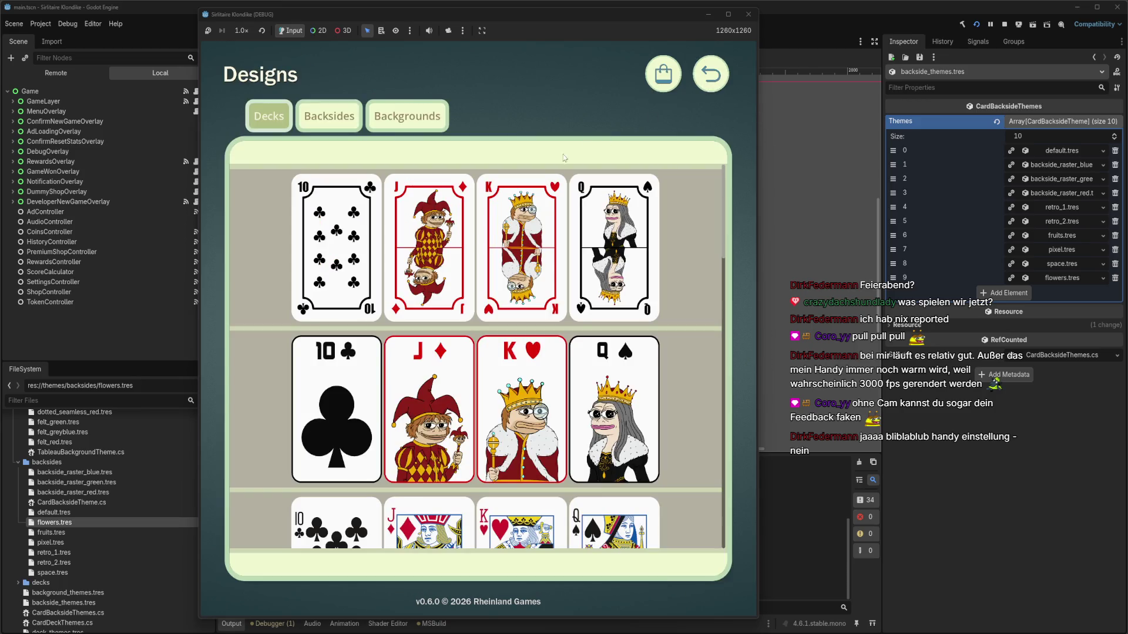
pyautogui.click(344, 126)
pyautogui.scroll(-5, 391, 305)
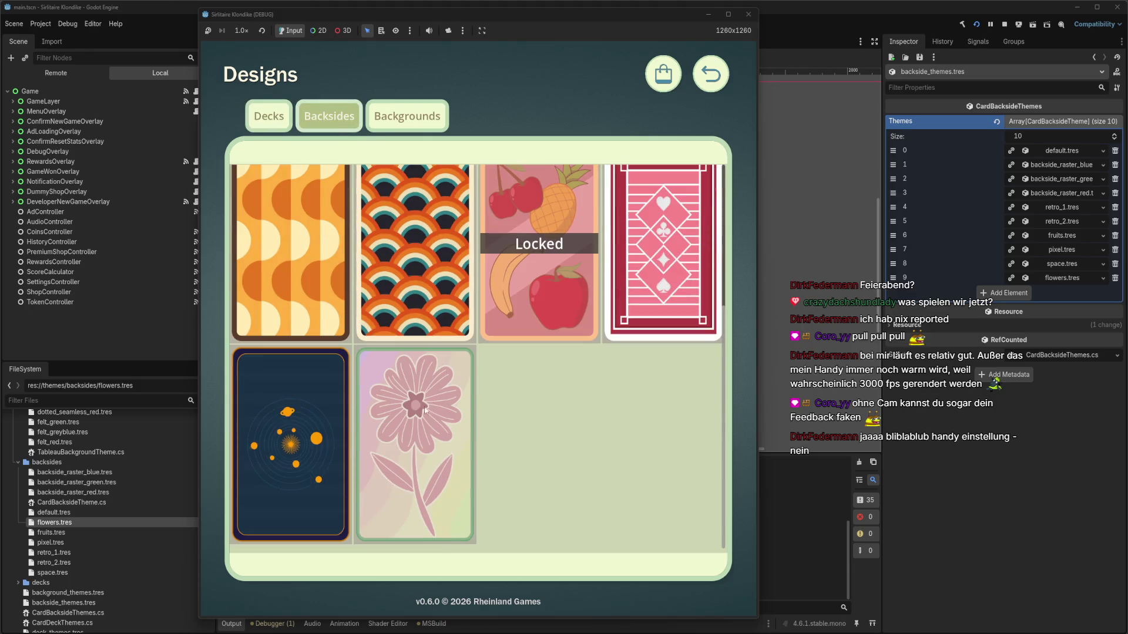
pyautogui.click(400, 112)
pyautogui.scroll(-10, 494, 376)
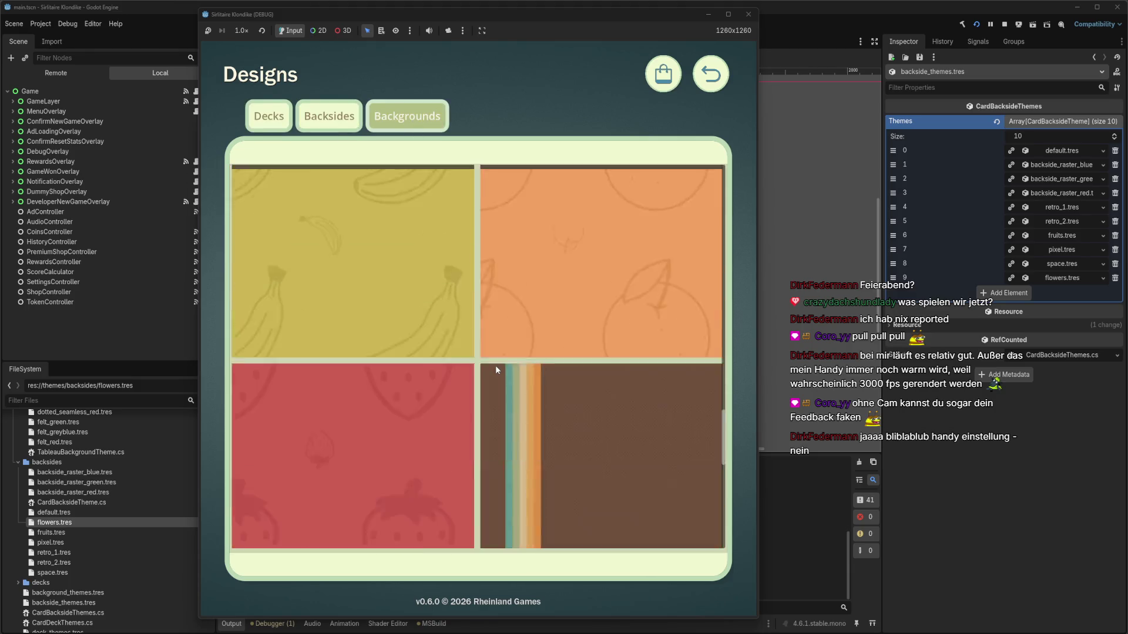
pyautogui.click(553, 397)
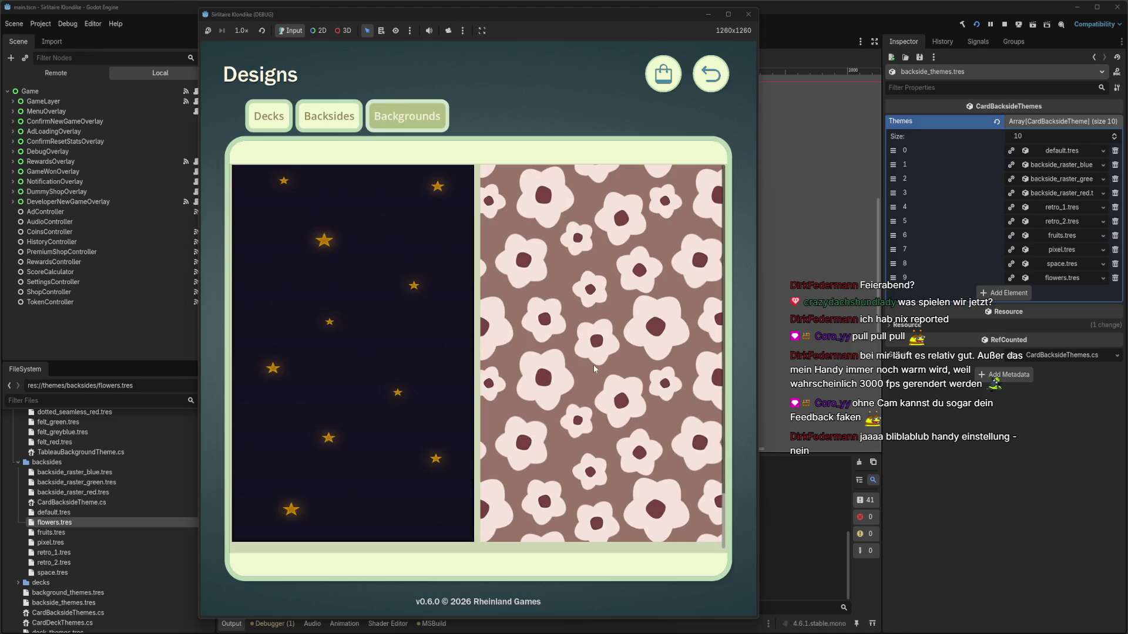
pyautogui.click(709, 82)
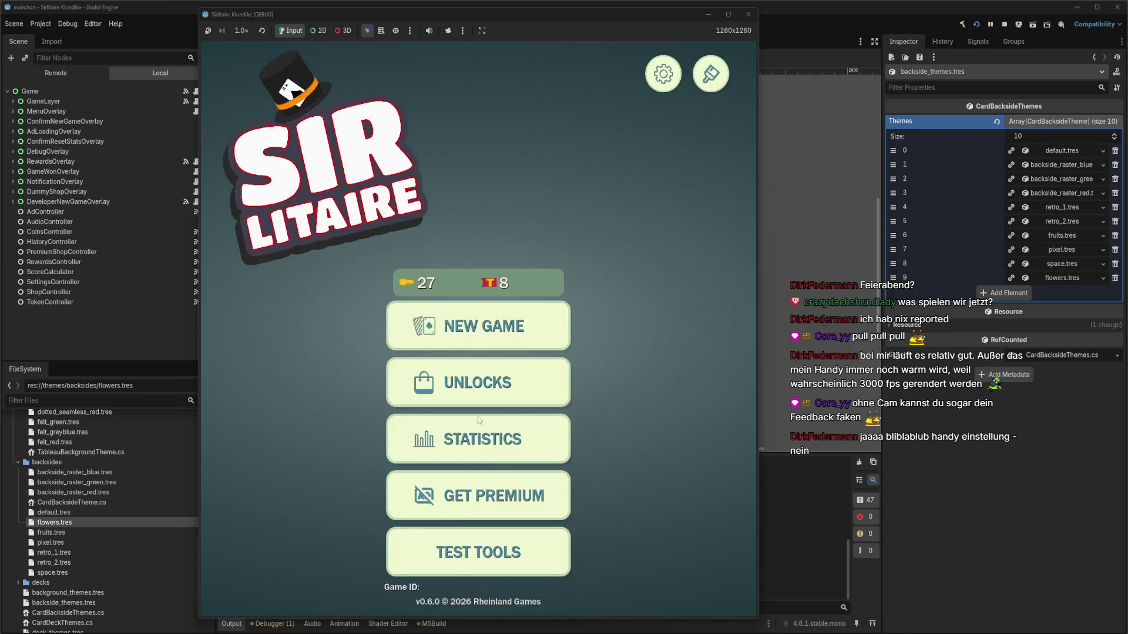
pyautogui.click(711, 73)
pyautogui.click(269, 116)
pyautogui.scroll(-3, 442, 333)
pyautogui.scroll(1, 442, 341)
pyautogui.click(462, 323)
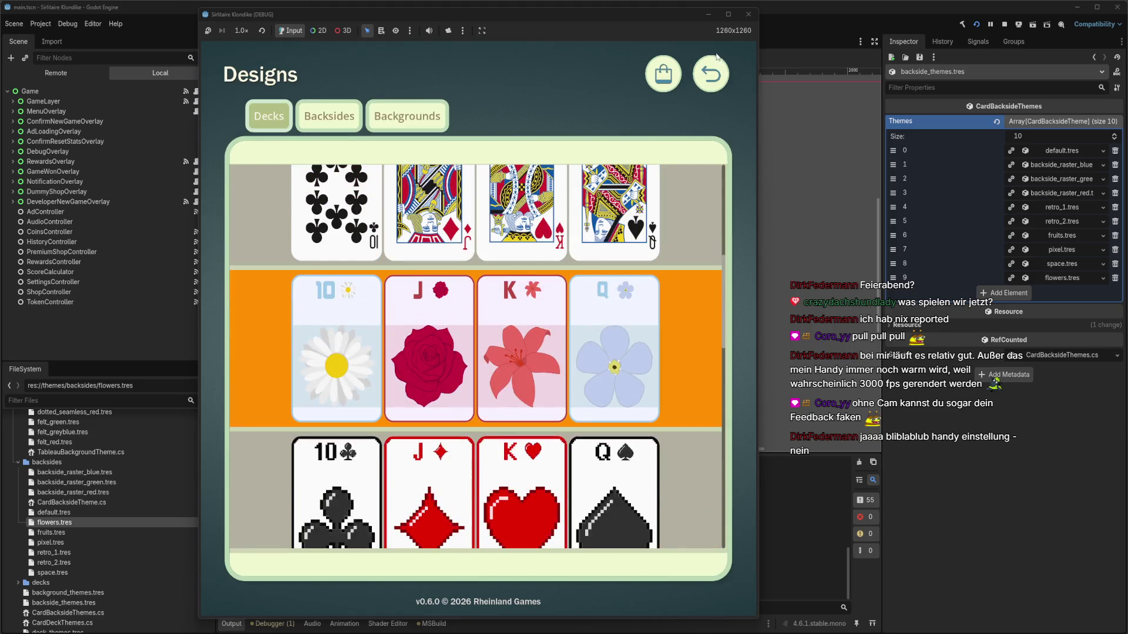
# Return to the main menu, start a new game, and narrow the game window
pyautogui.click(712, 77)
pyautogui.click(708, 77)
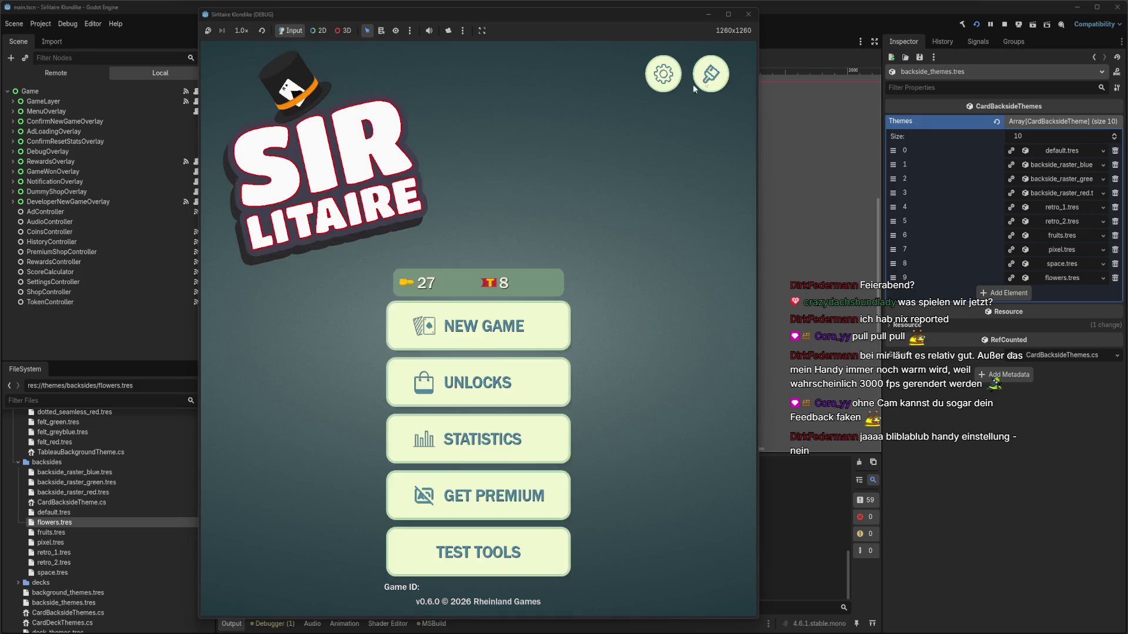
pyautogui.click(474, 327)
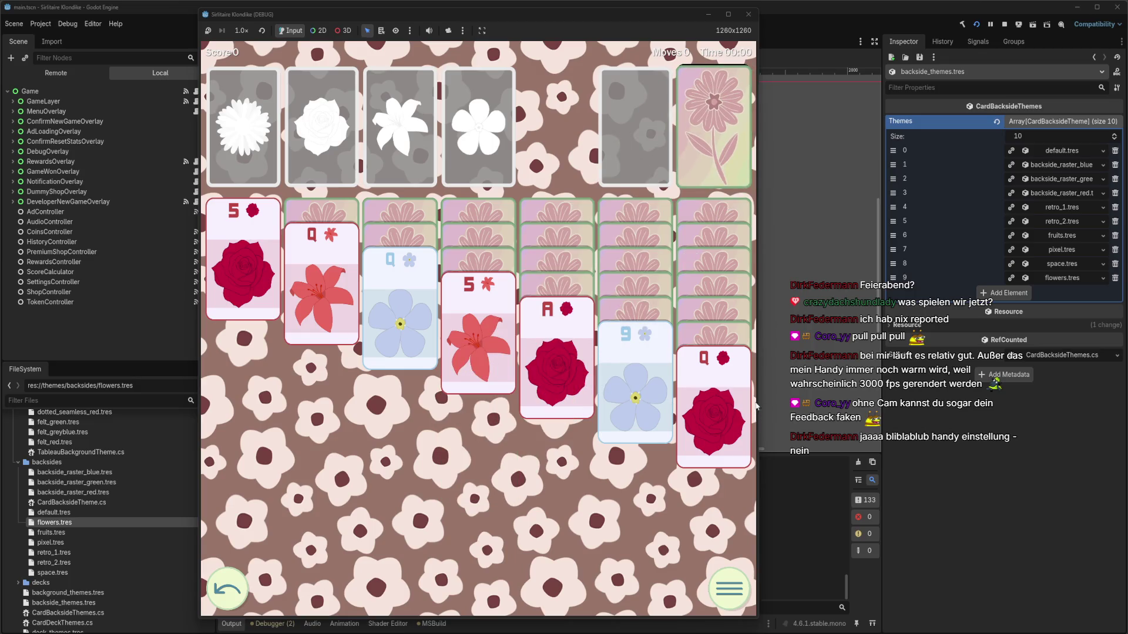
pyautogui.moveTo(758, 404); pyautogui.dragTo(685, 404)
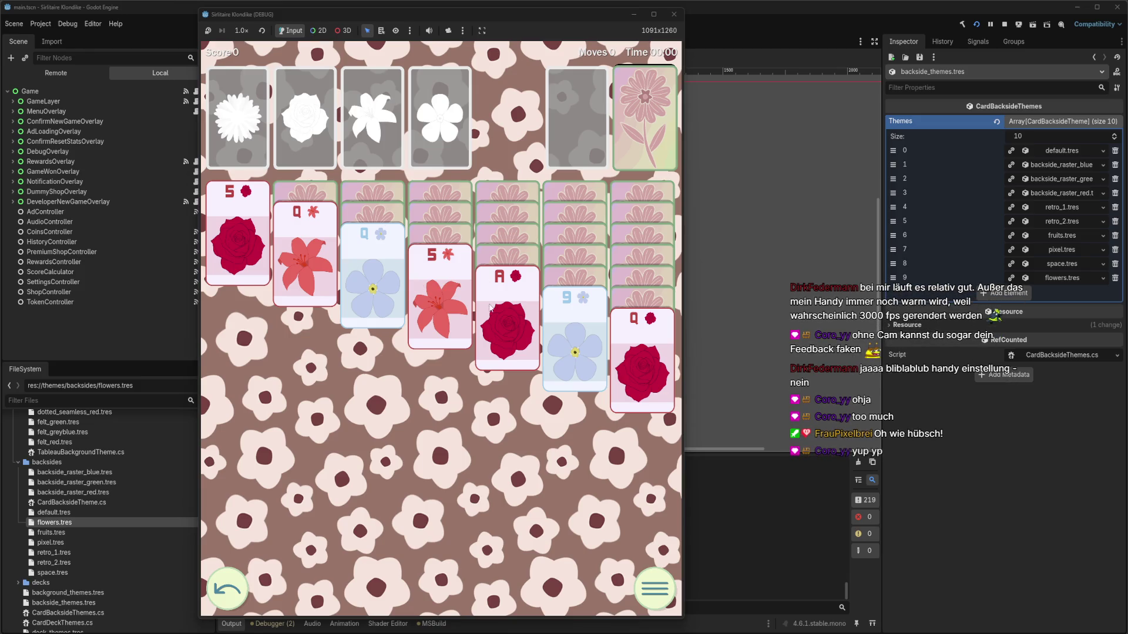
# Draw from the stock, sending roses and blue-flower aces up and placing two jacks and a 4
pyautogui.click(479, 328)
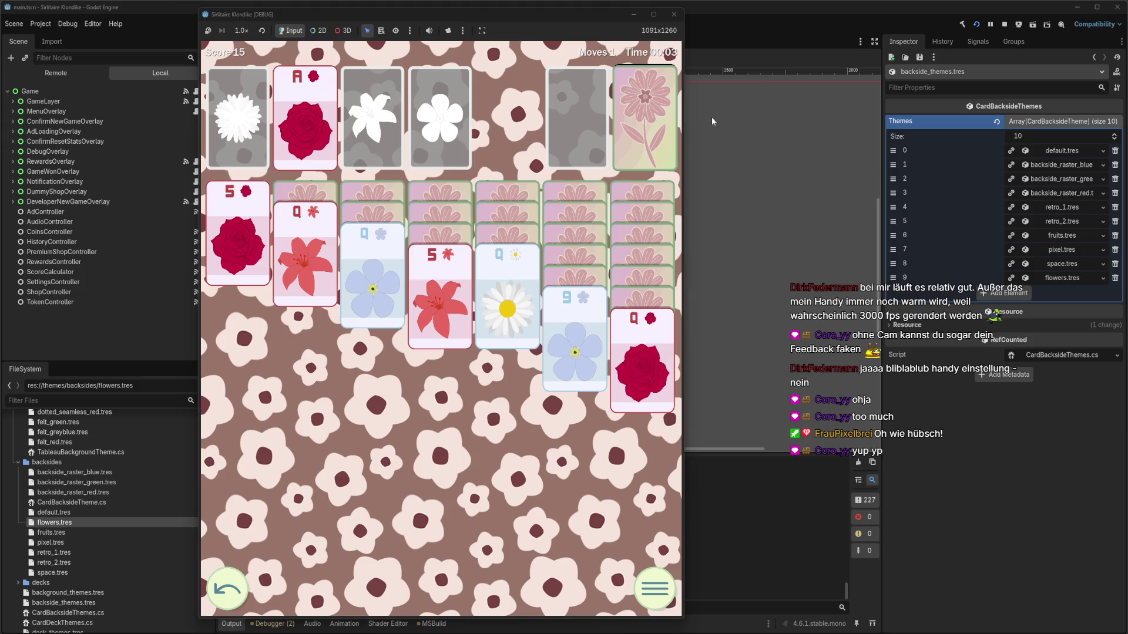
pyautogui.click(650, 121)
pyautogui.click(649, 122)
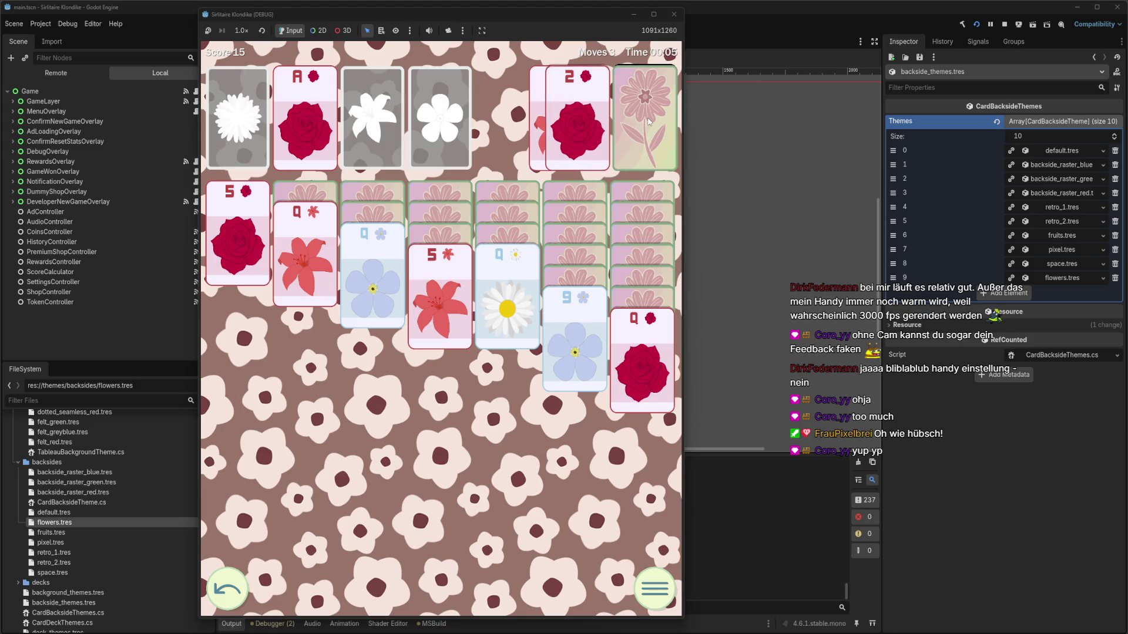
pyautogui.click(640, 123)
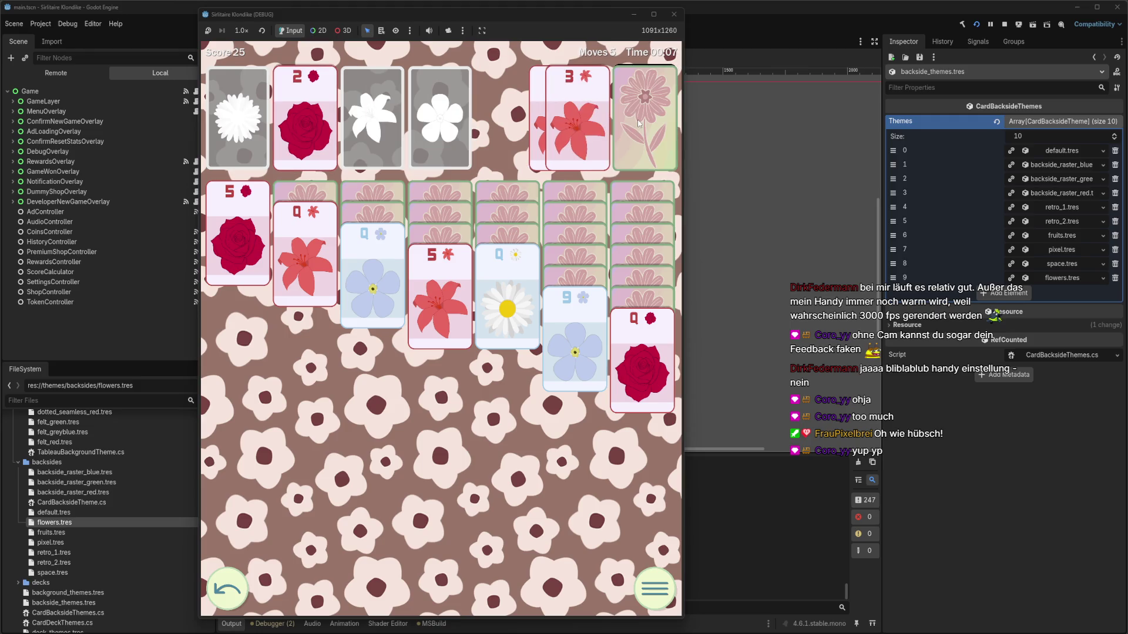
pyautogui.click(632, 126)
pyautogui.click(630, 127)
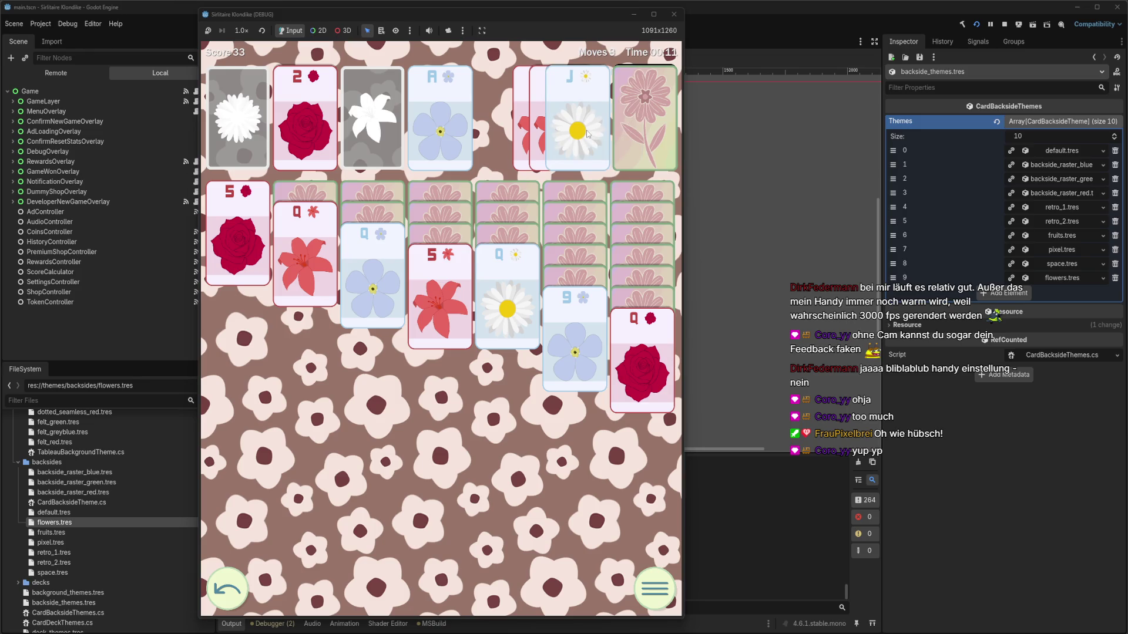
pyautogui.click(587, 134)
pyautogui.click(634, 132)
pyautogui.click(635, 134)
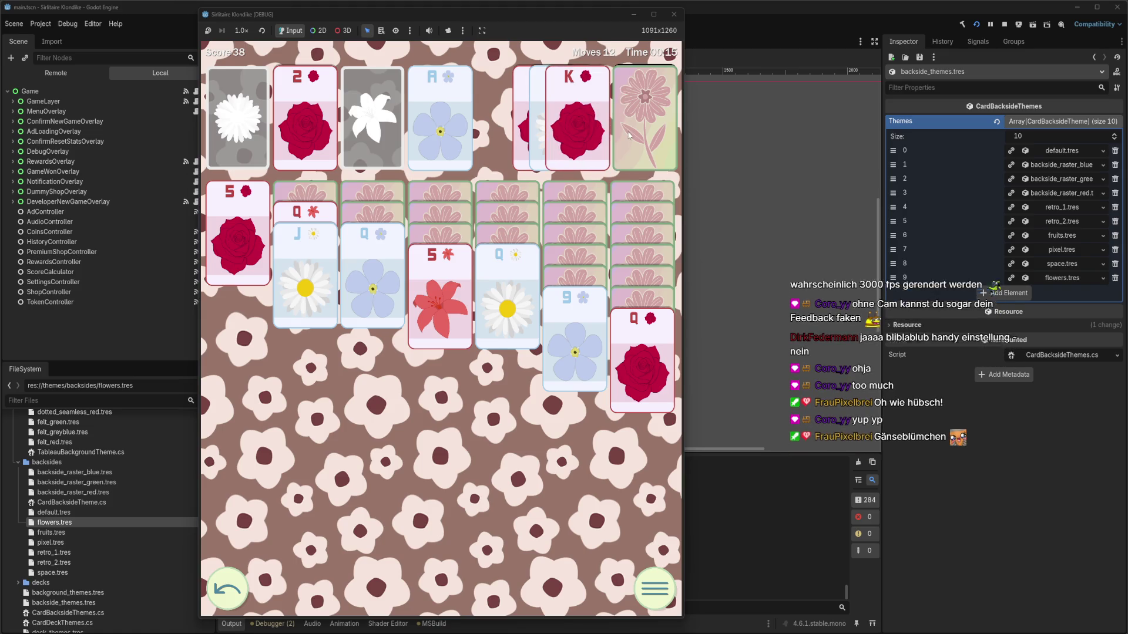
pyautogui.click(614, 138)
pyautogui.click(621, 139)
pyautogui.click(621, 139)
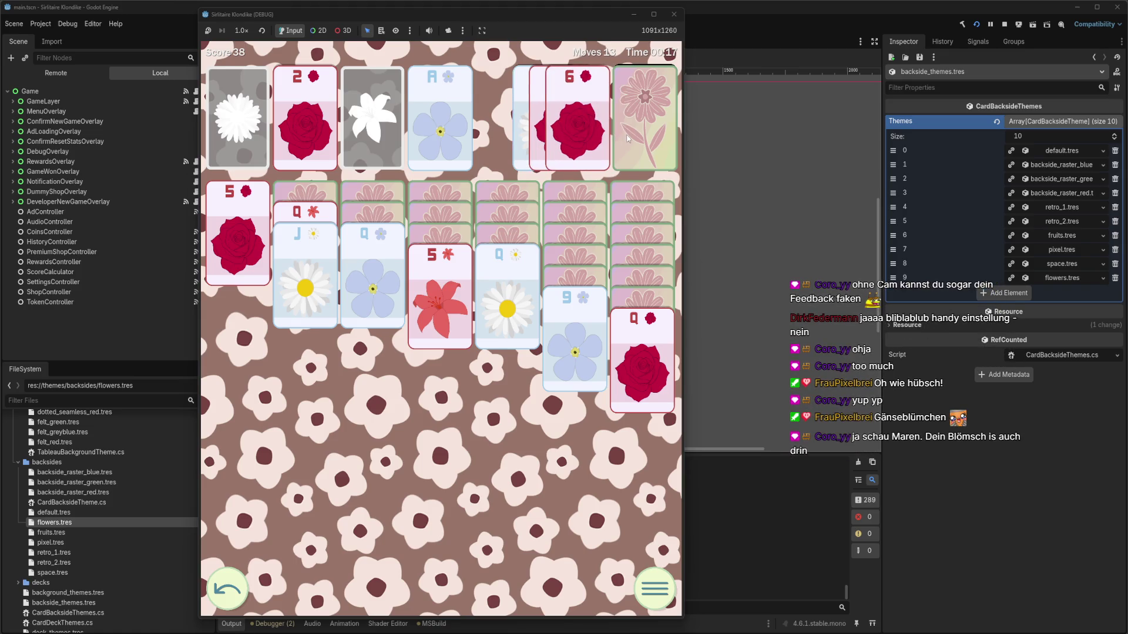
pyautogui.click(598, 143)
pyautogui.click(646, 138)
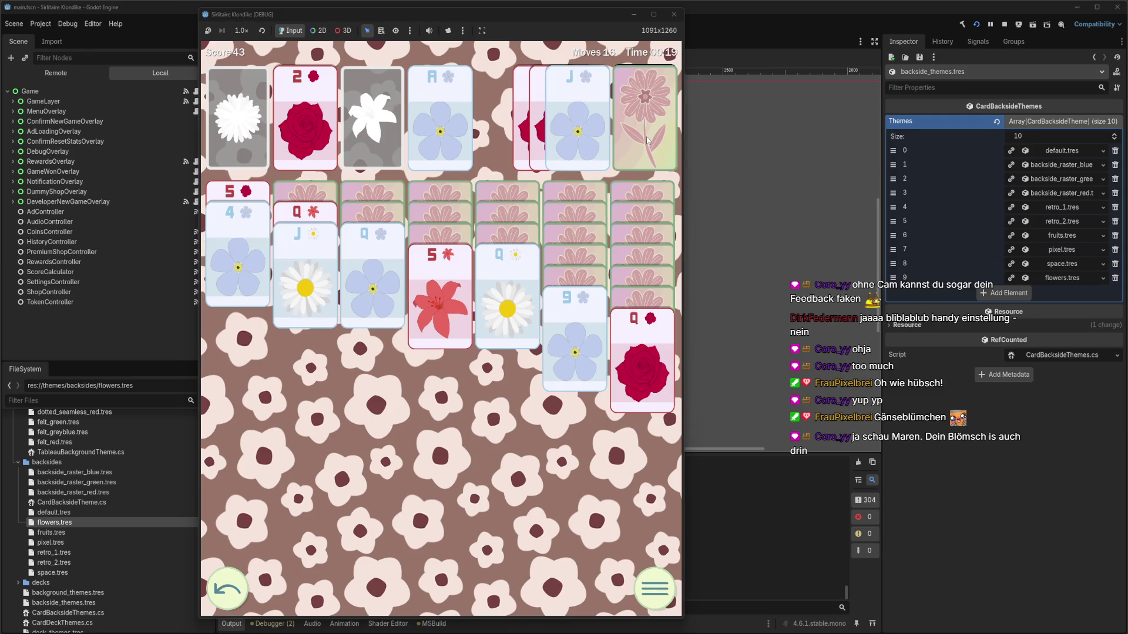
pyautogui.click(597, 141)
pyautogui.click(648, 137)
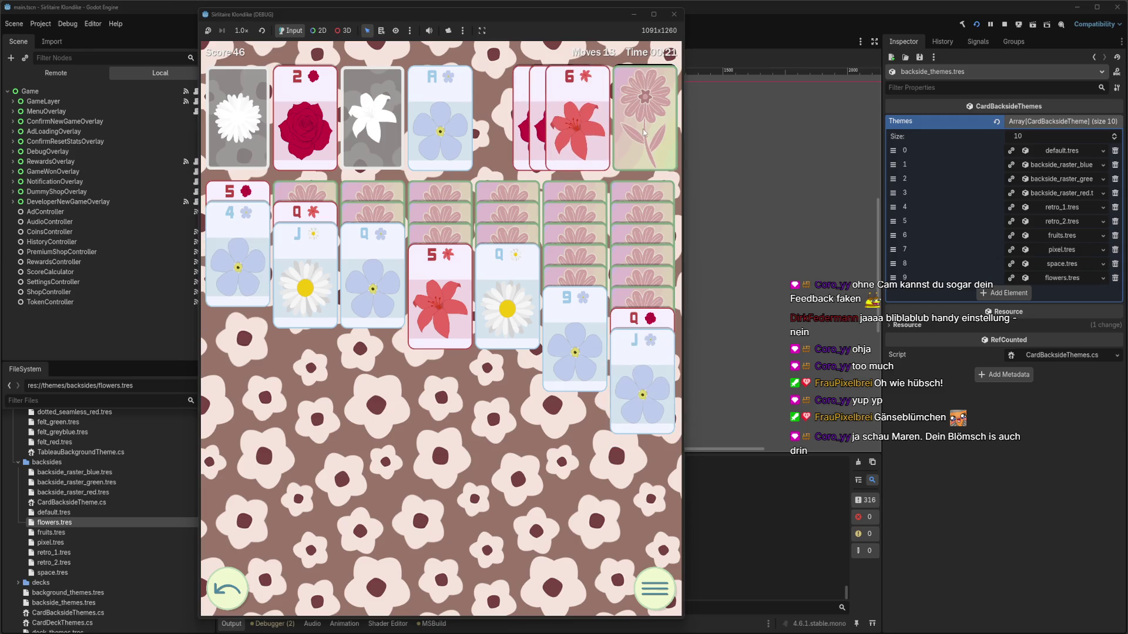
# Cycle the stock until the J of lilies appears, place it on column three's Q, and empty the stock
pyautogui.click(644, 133)
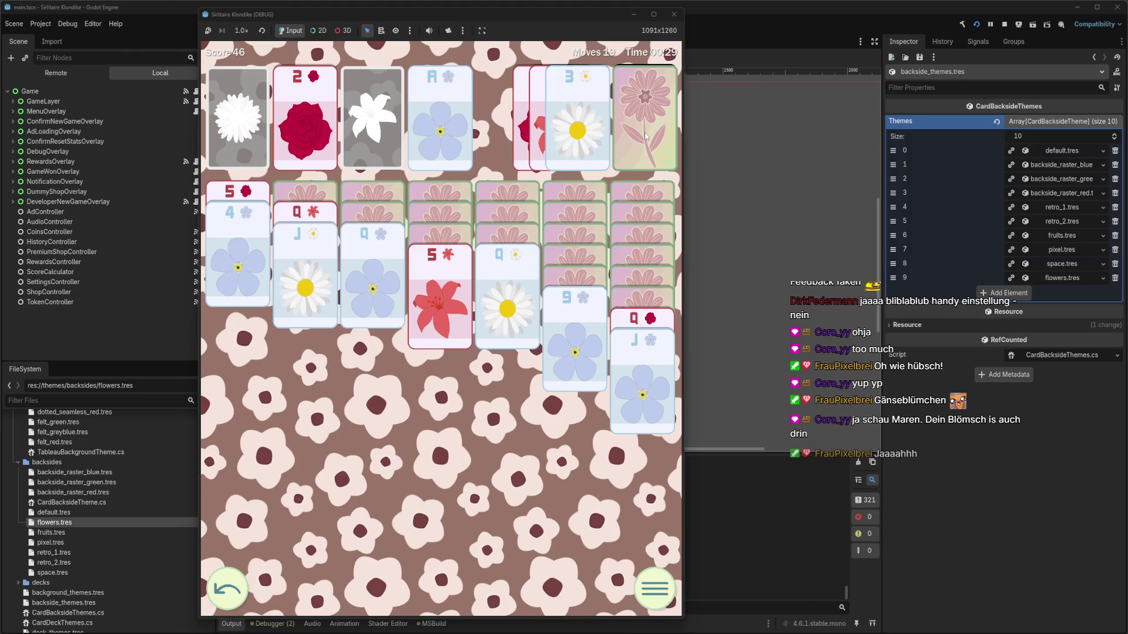
pyautogui.click(645, 136)
pyautogui.click(644, 134)
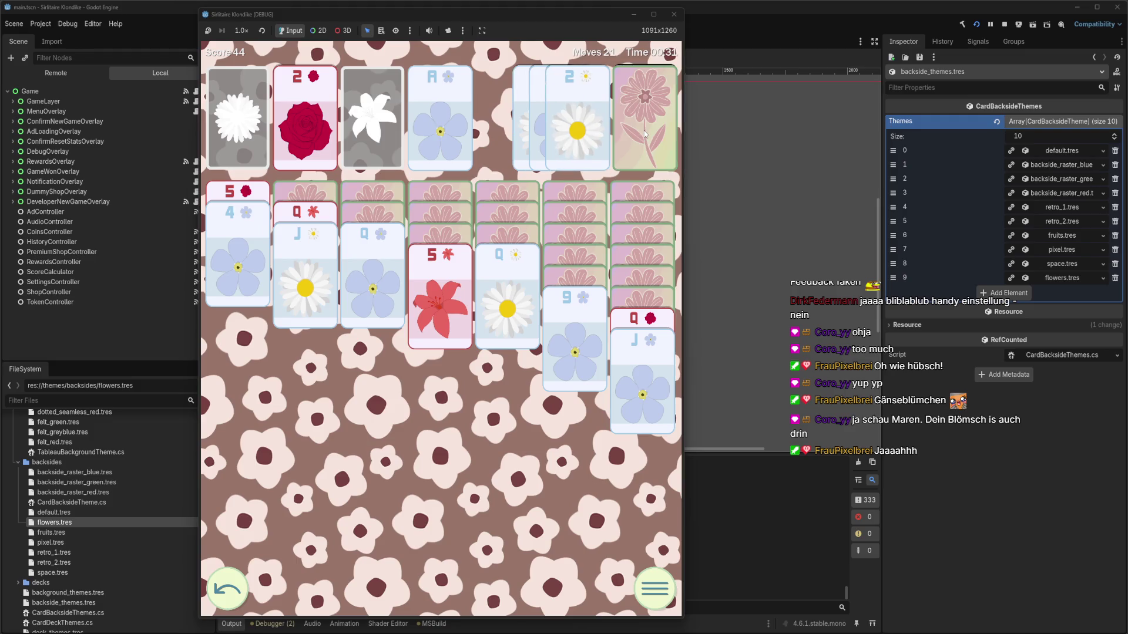
pyautogui.click(639, 135)
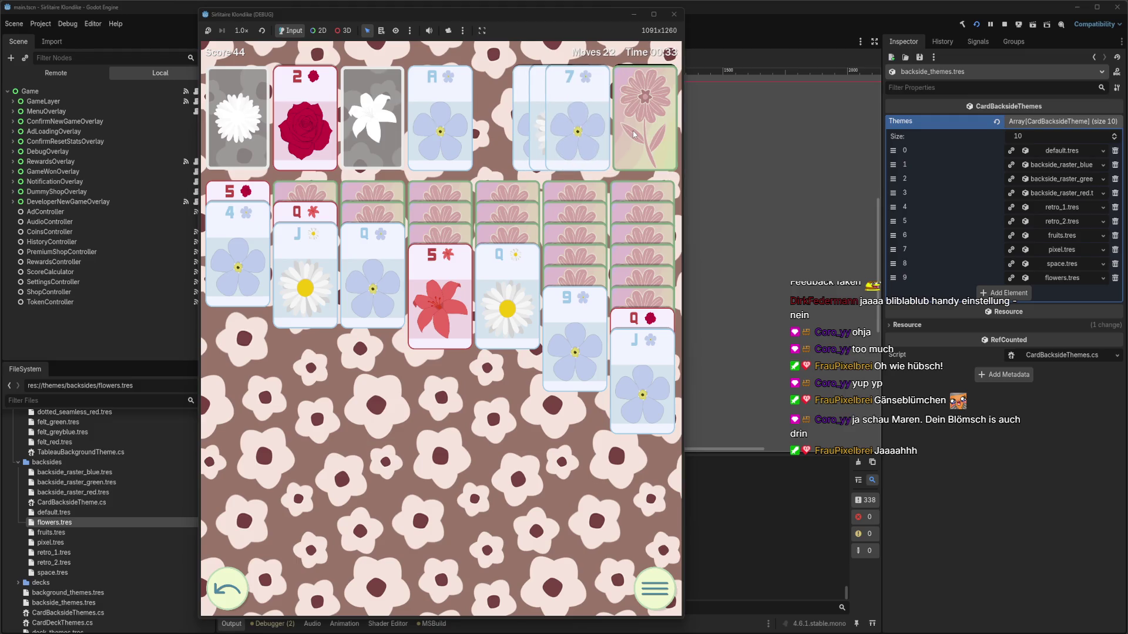
pyautogui.click(640, 134)
pyautogui.click(631, 130)
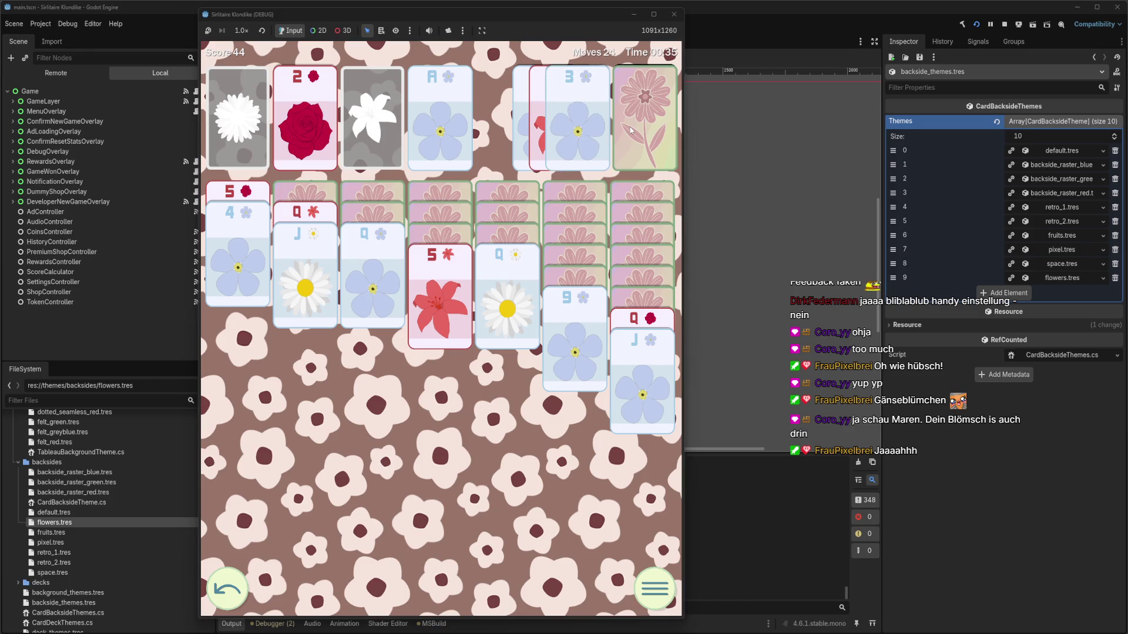
pyautogui.click(638, 129)
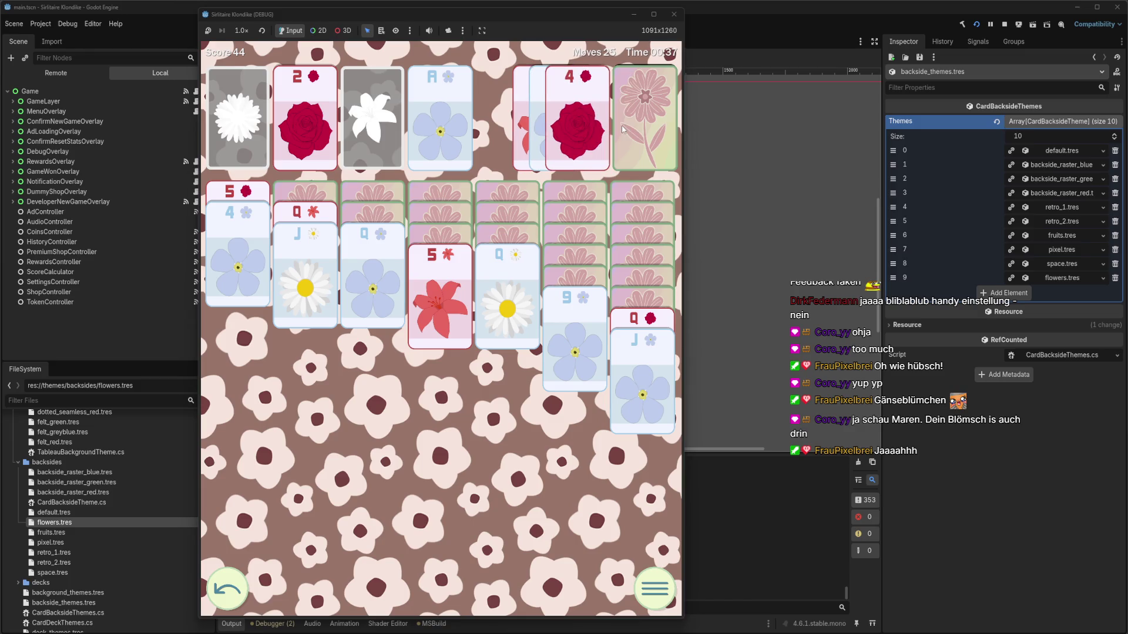
pyautogui.click(645, 130)
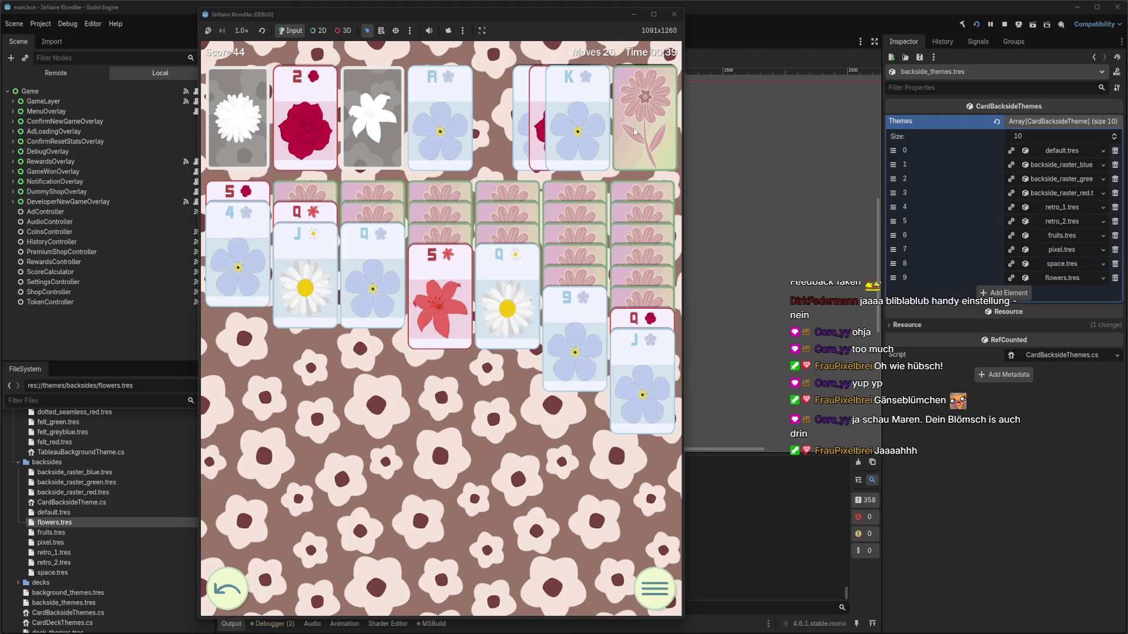
pyautogui.click(636, 132)
pyautogui.click(644, 132)
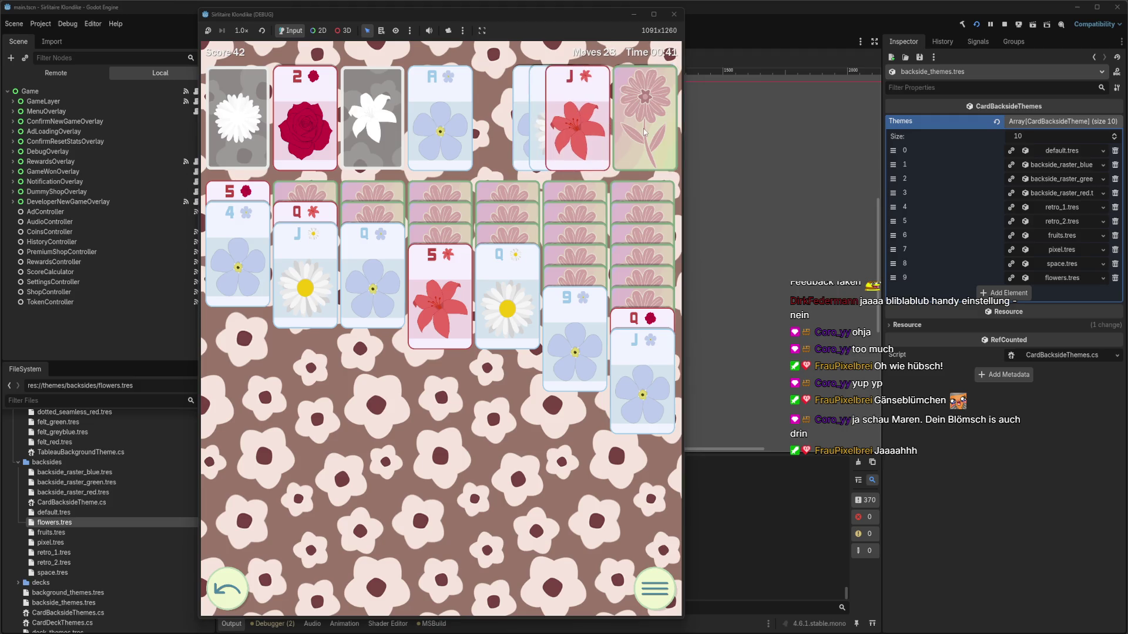
pyautogui.click(578, 141)
pyautogui.click(627, 133)
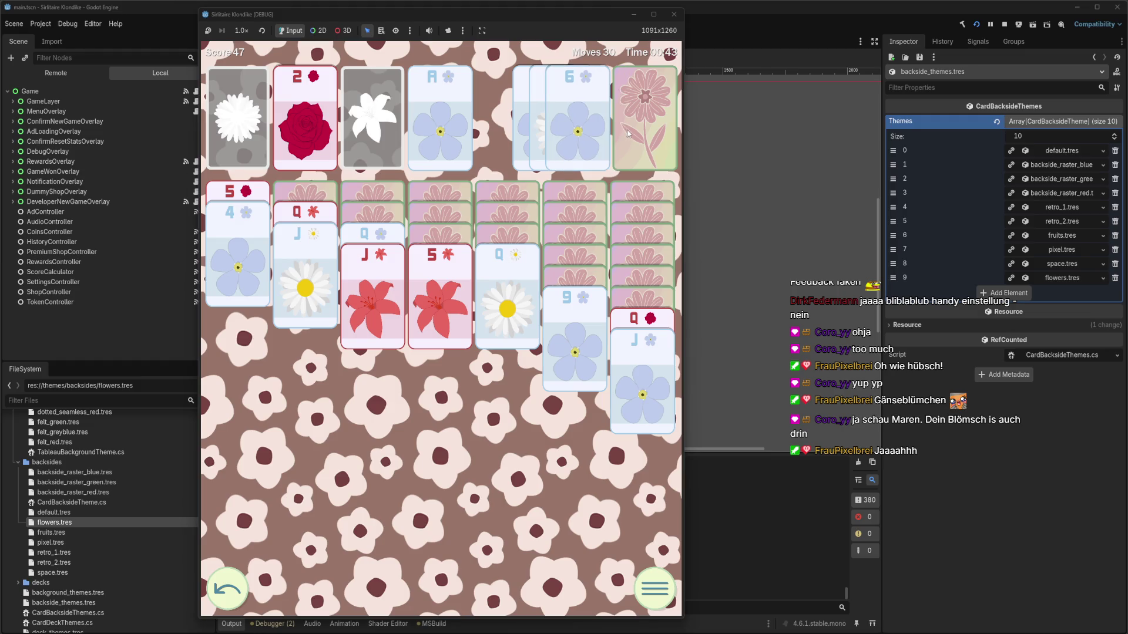
pyautogui.click(621, 132)
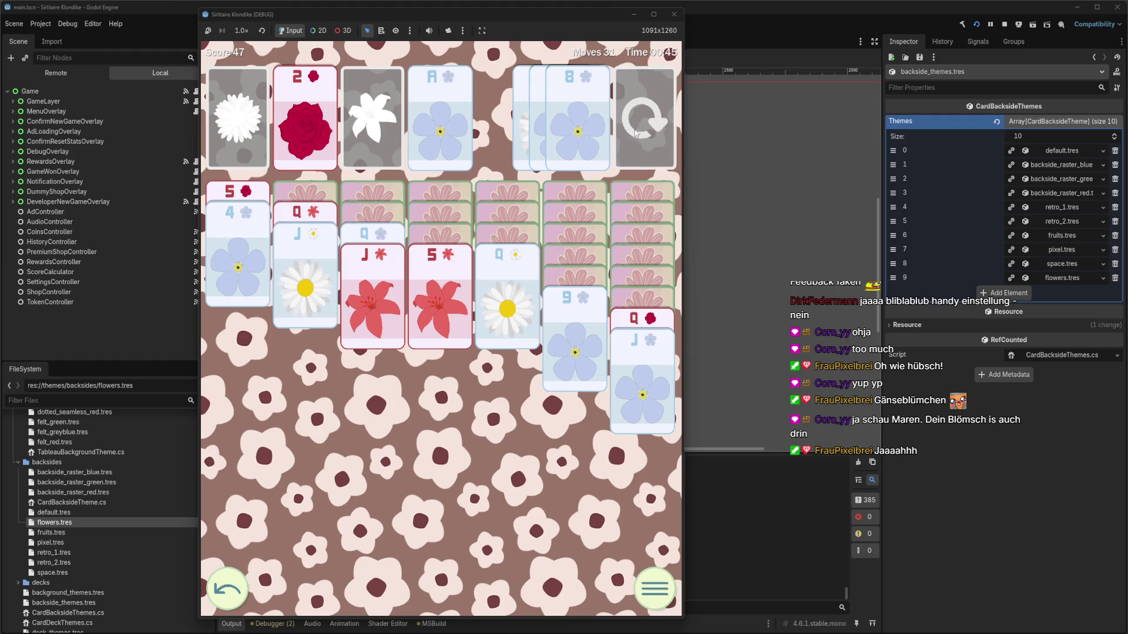
# Recycle the stock, build runs from the 10 of lilies and 5 of lilies, and send the daisy ace up
pyautogui.click(641, 133)
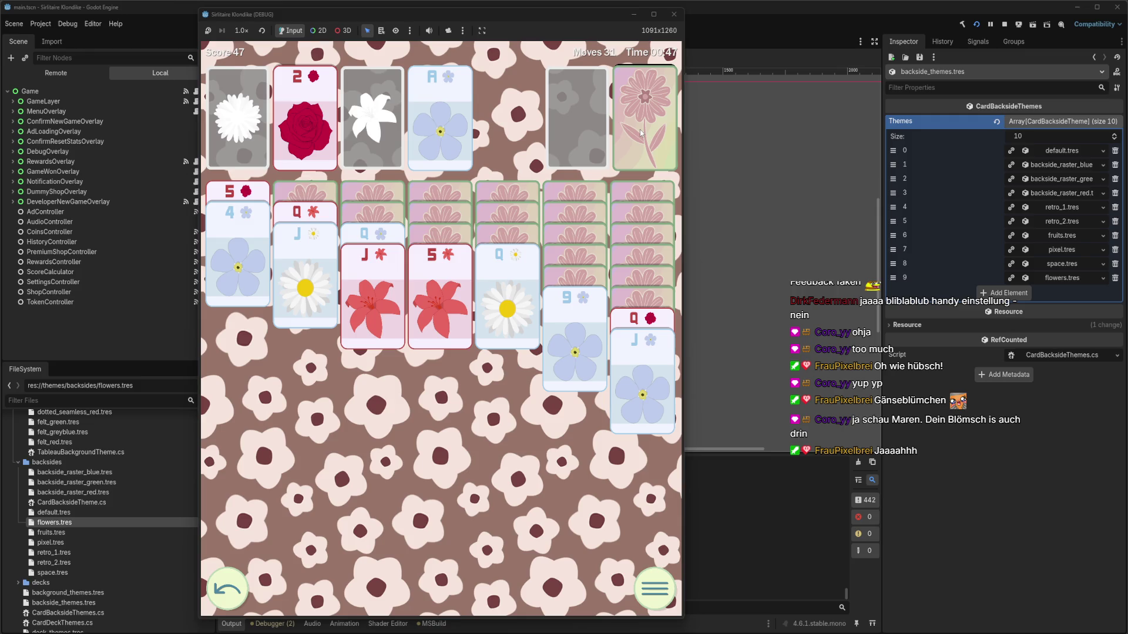
pyautogui.click(641, 132)
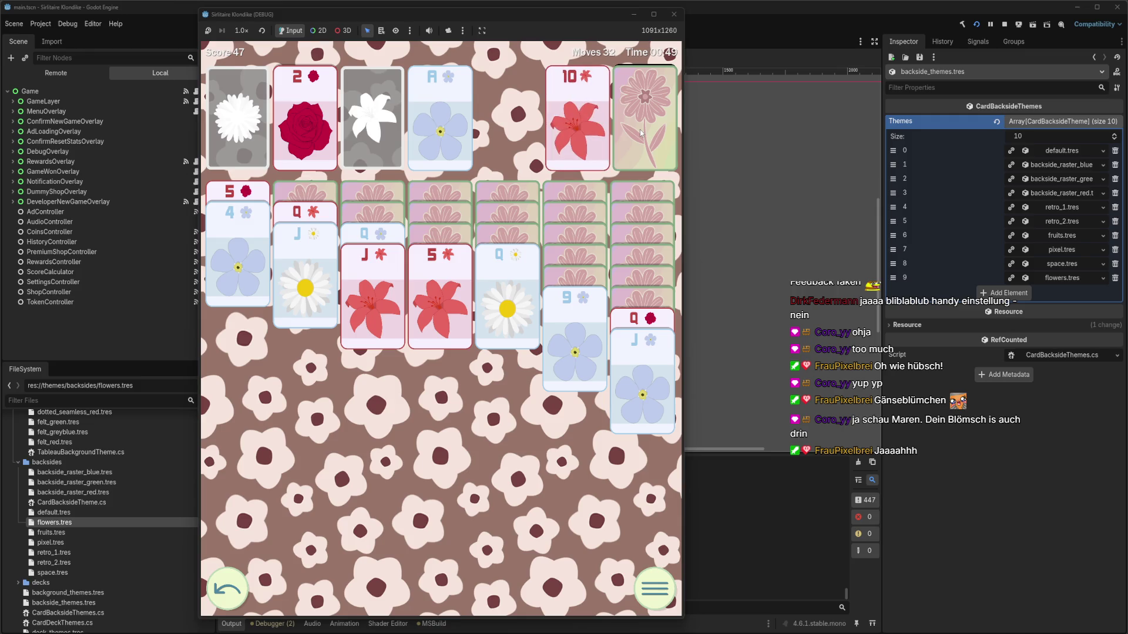
pyautogui.click(601, 135)
pyautogui.click(577, 322)
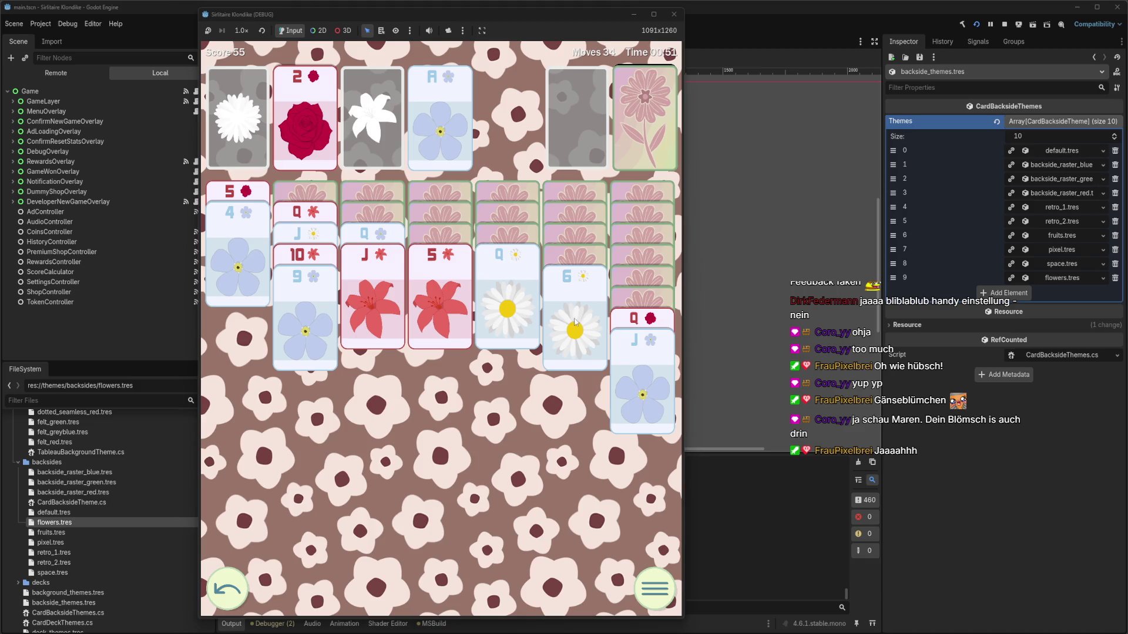
pyautogui.click(442, 314)
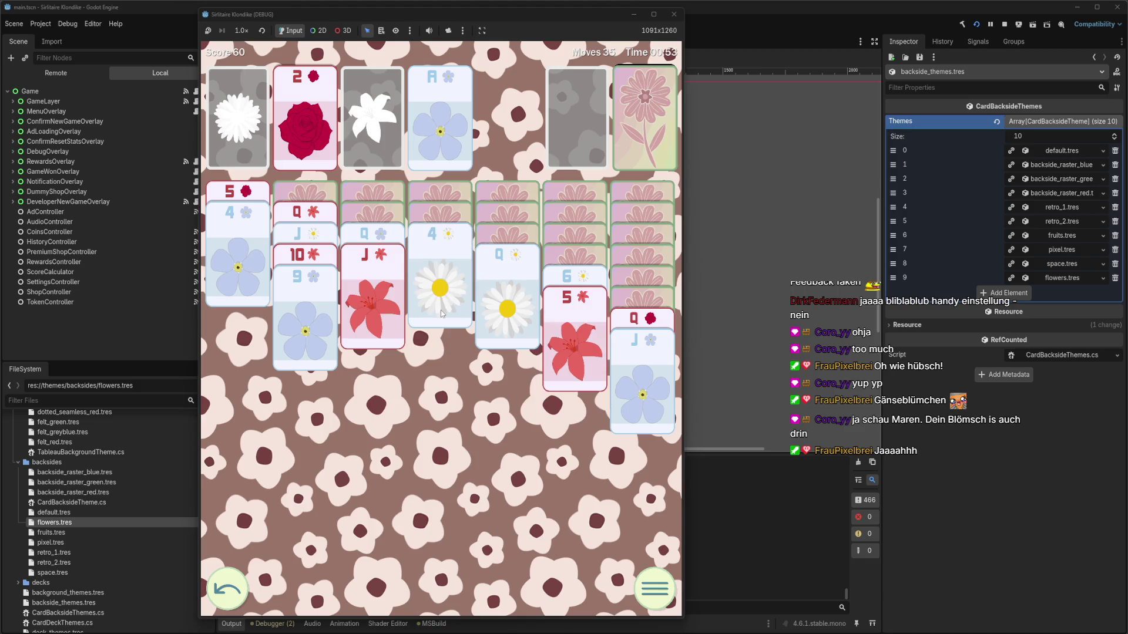
pyautogui.click(443, 314)
pyautogui.click(511, 294)
pyautogui.click(523, 291)
pyautogui.click(573, 281)
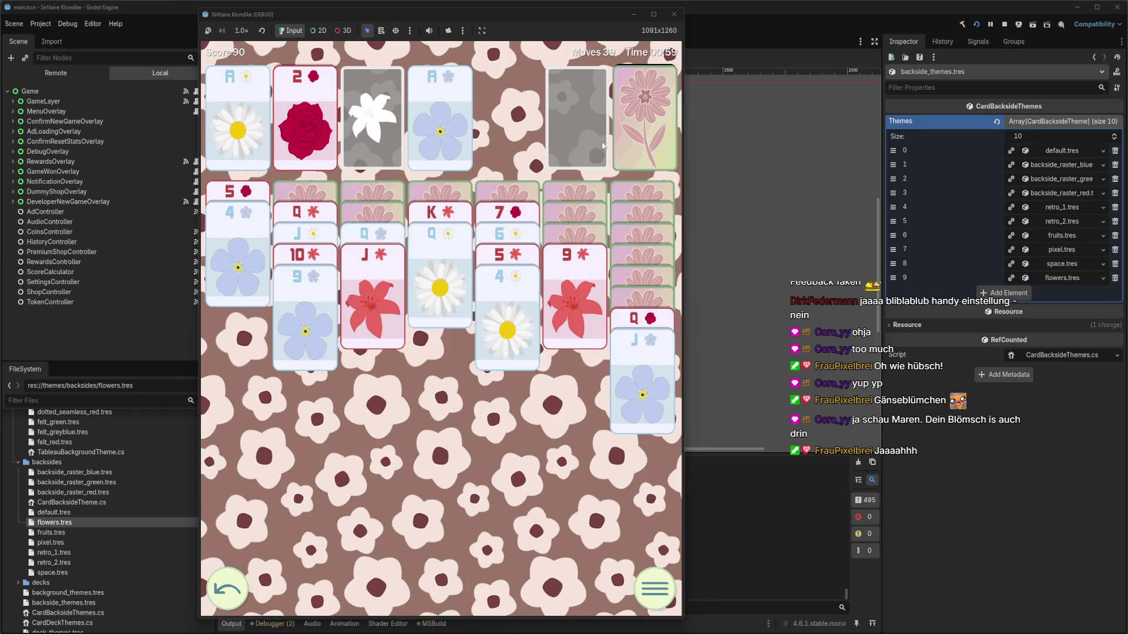
# Draw the 8 of daisies and 6 of roses, stacking them with the 7-6-5-4 run
pyautogui.click(628, 119)
pyautogui.click(628, 119)
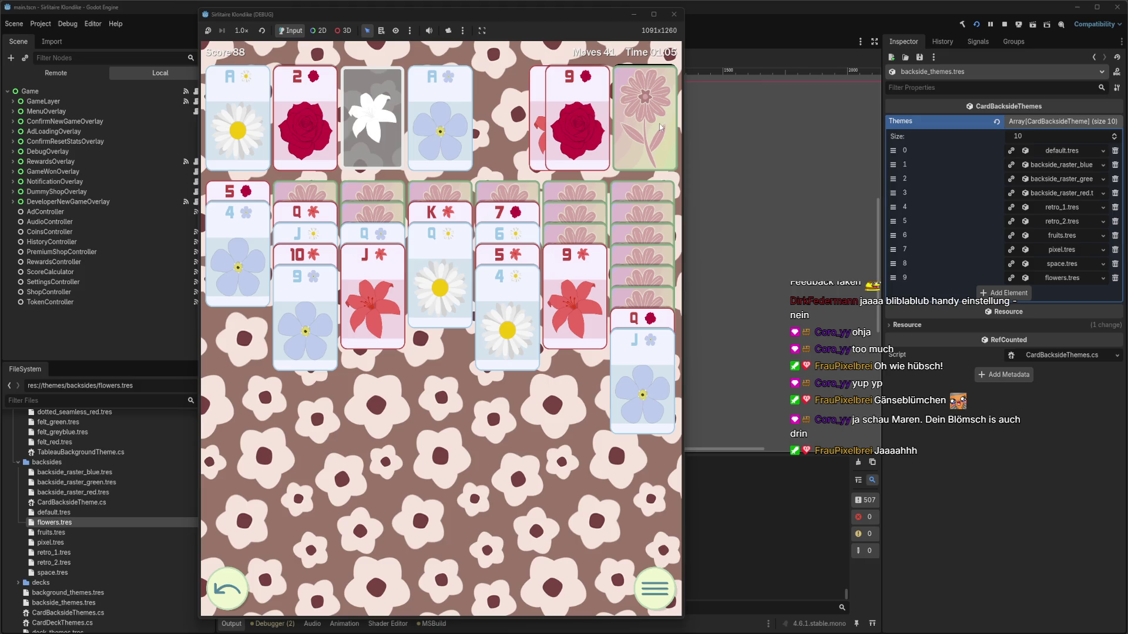
pyautogui.click(646, 129)
pyautogui.click(582, 143)
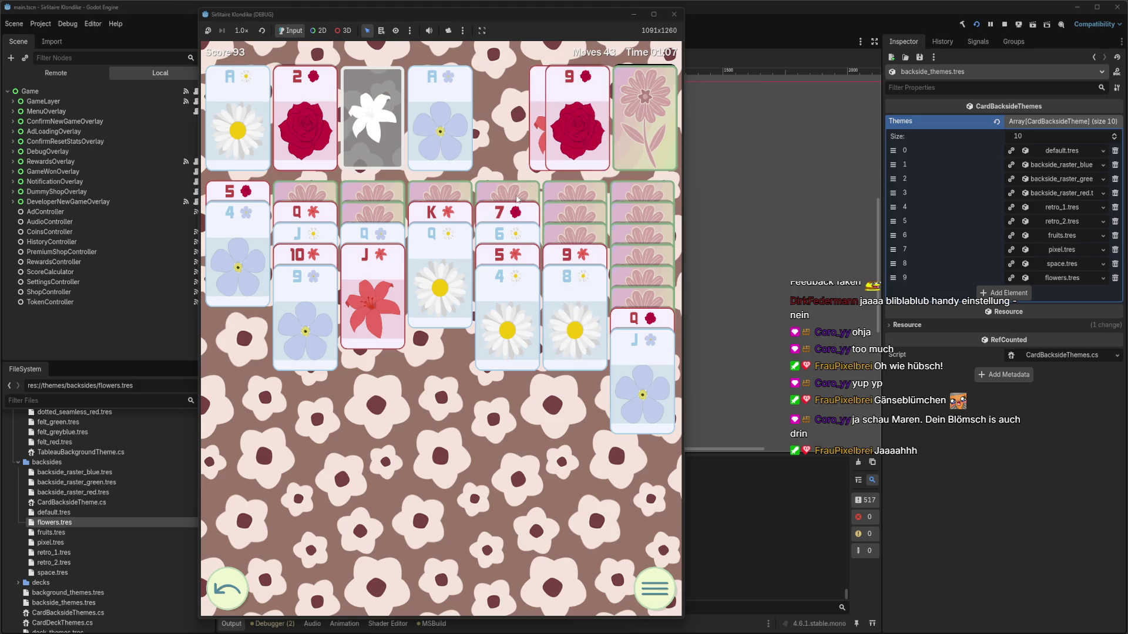
pyautogui.click(515, 209)
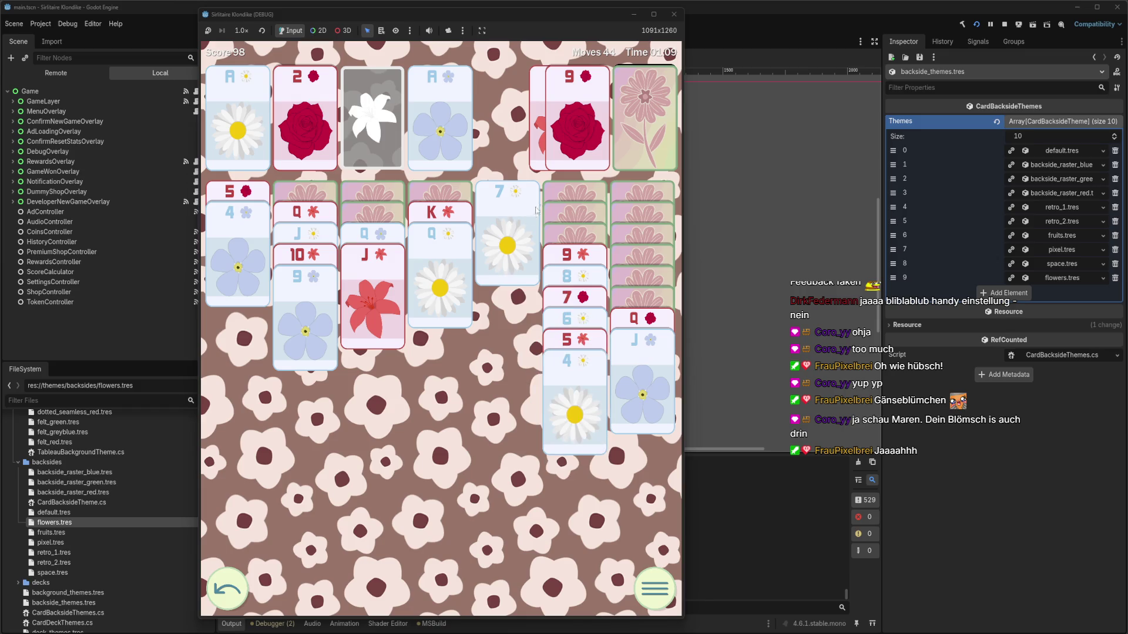
pyautogui.click(644, 131)
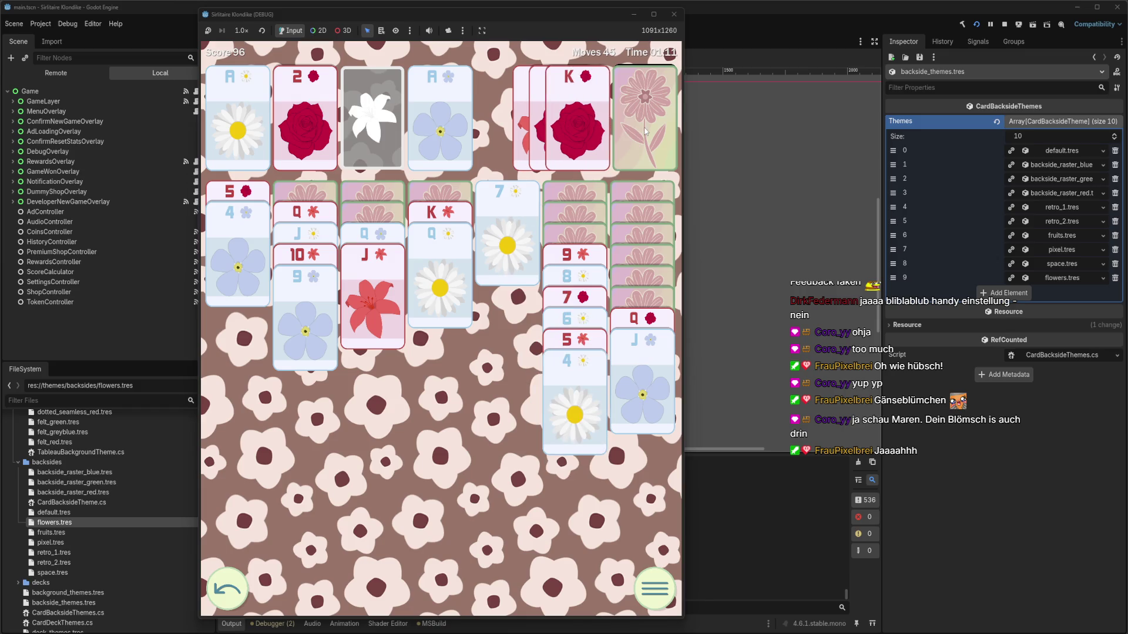
pyautogui.click(632, 130)
pyautogui.click(592, 134)
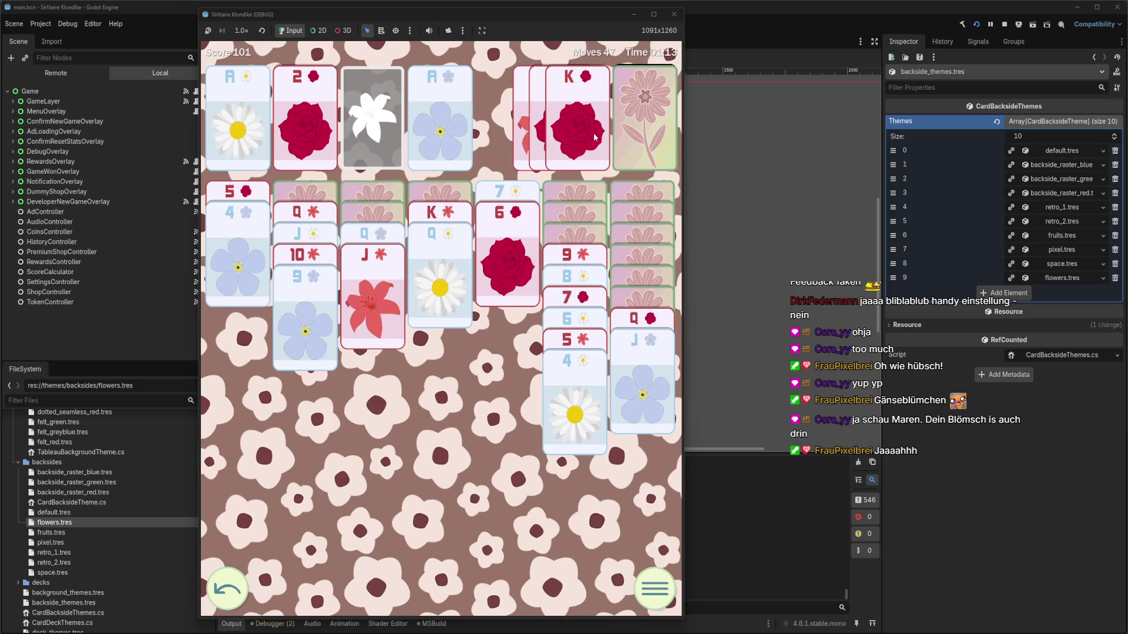
pyautogui.click(620, 136)
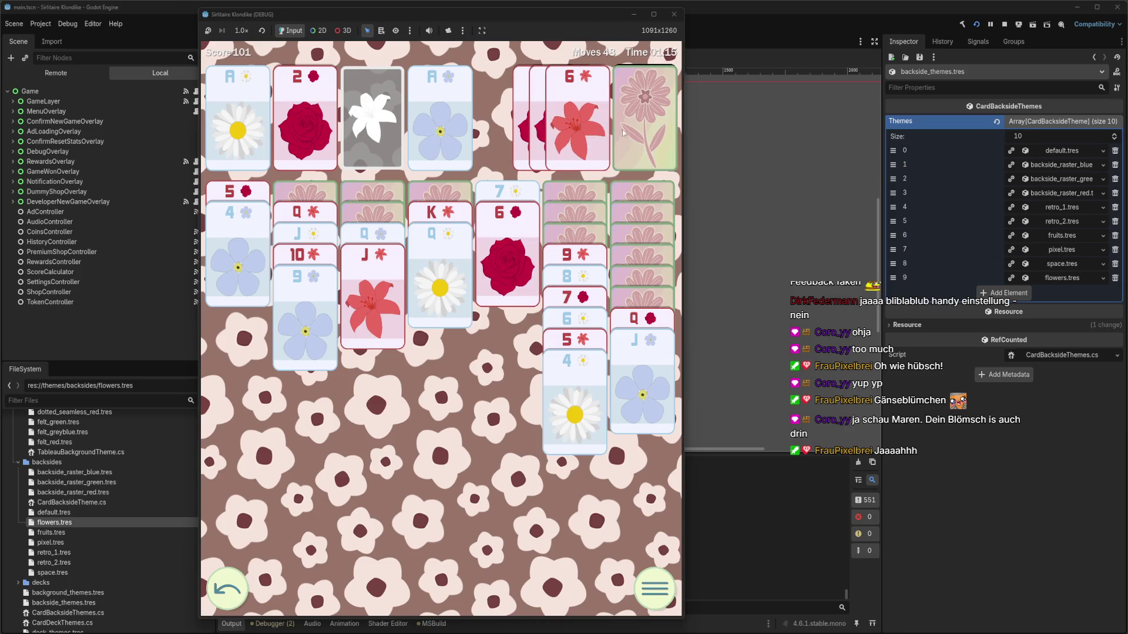
pyautogui.click(624, 133)
pyautogui.click(625, 129)
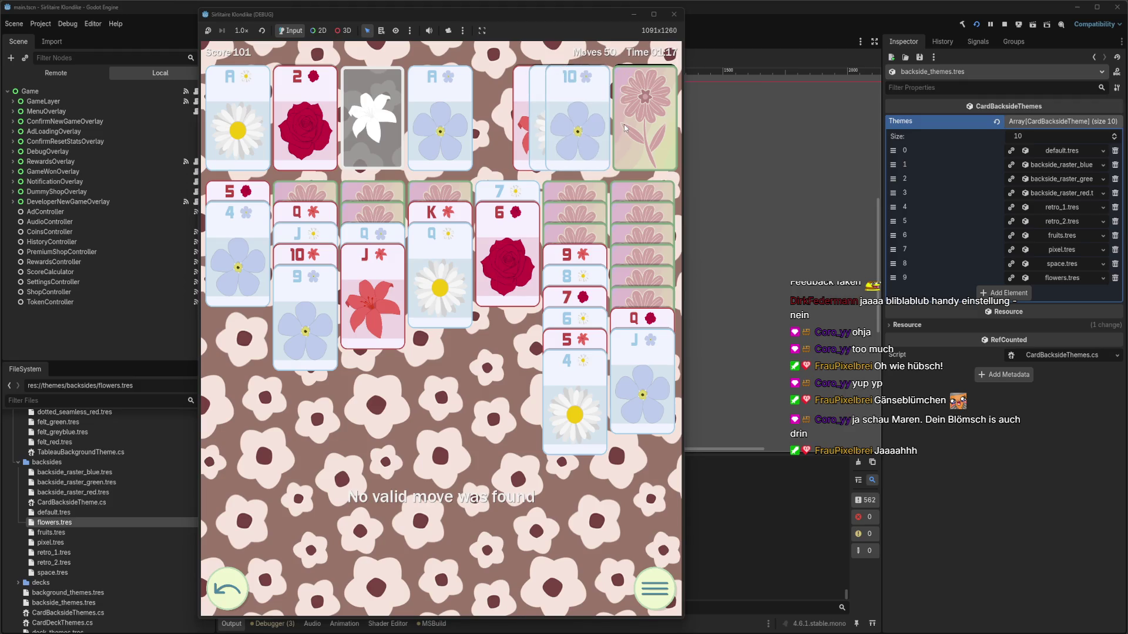
# Stack the waste 10 and column six's 9-to-4 run, then move the Q and J onto the K
pyautogui.click(598, 133)
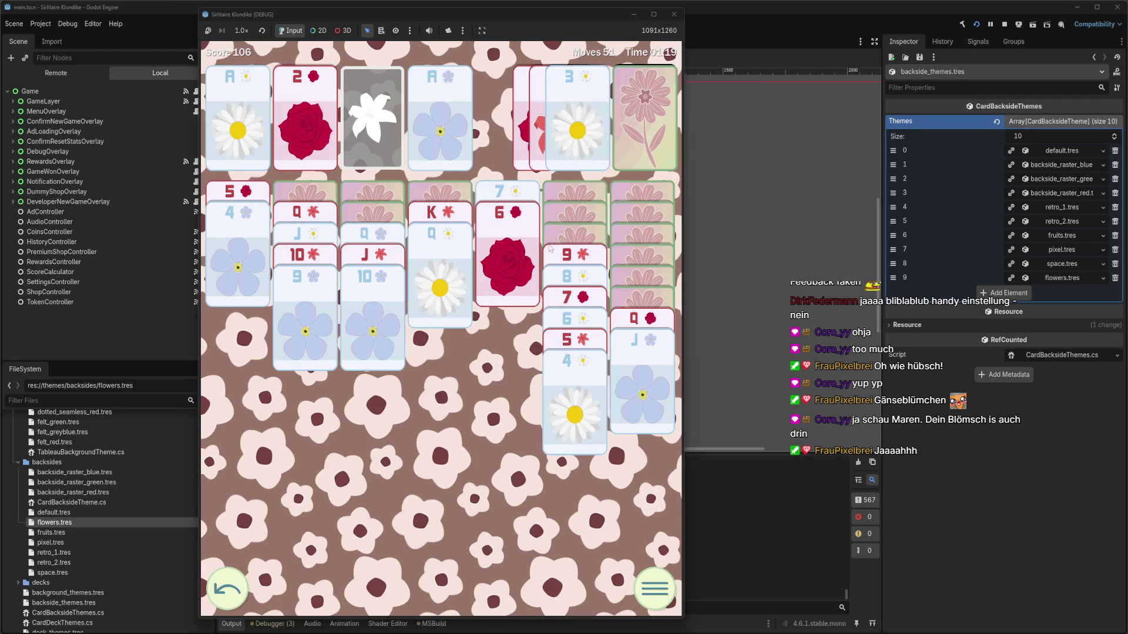
pyautogui.click(578, 261)
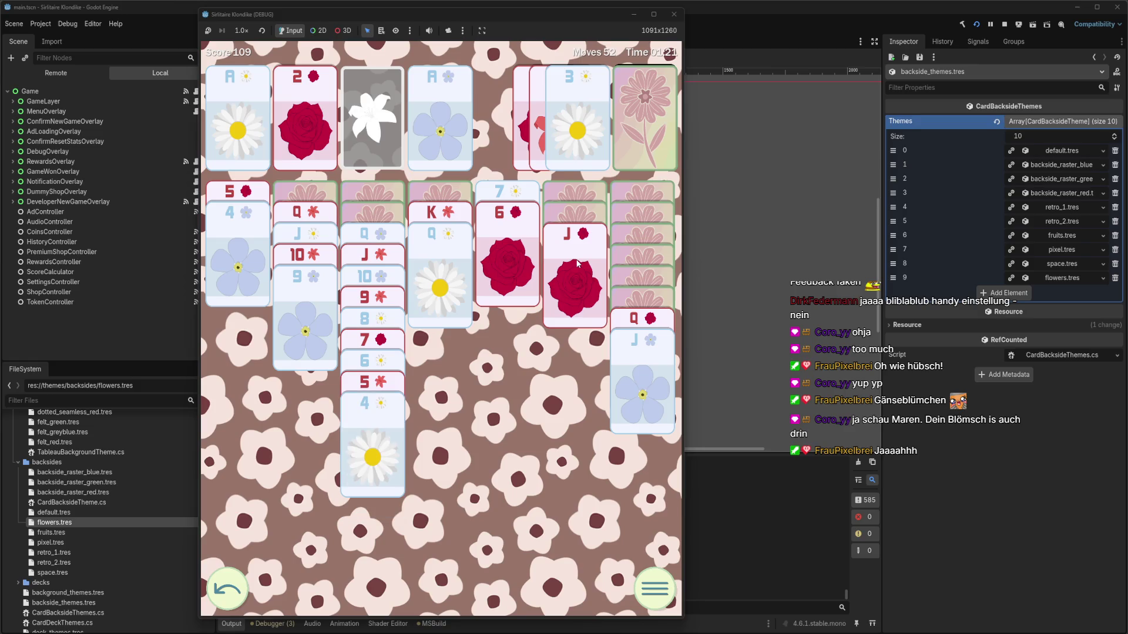
pyautogui.click(577, 262)
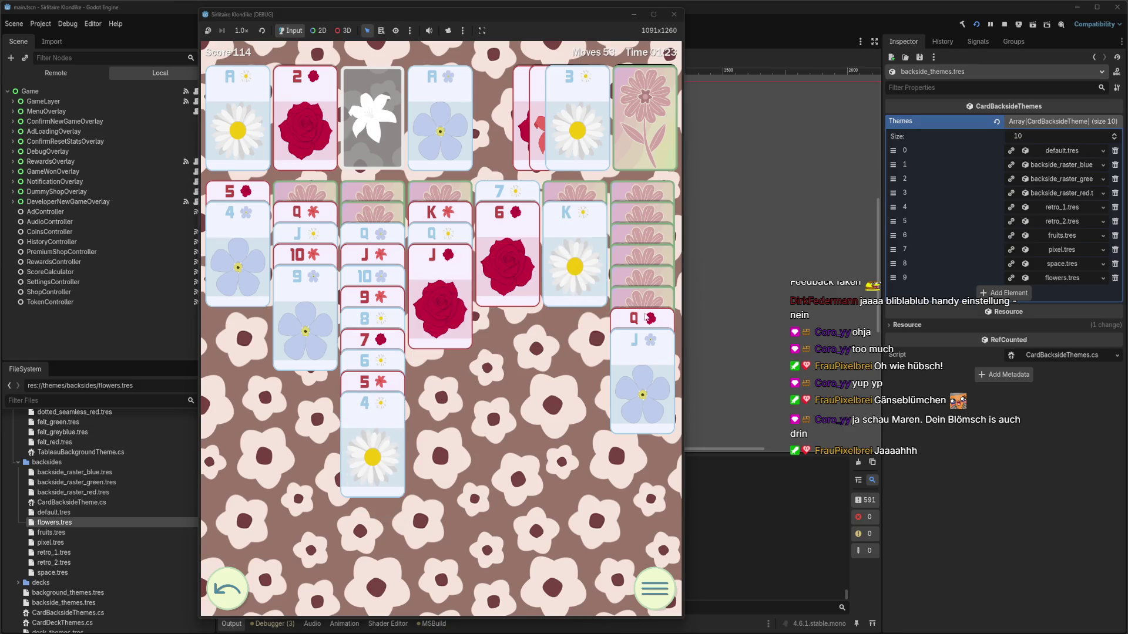
pyautogui.click(645, 317)
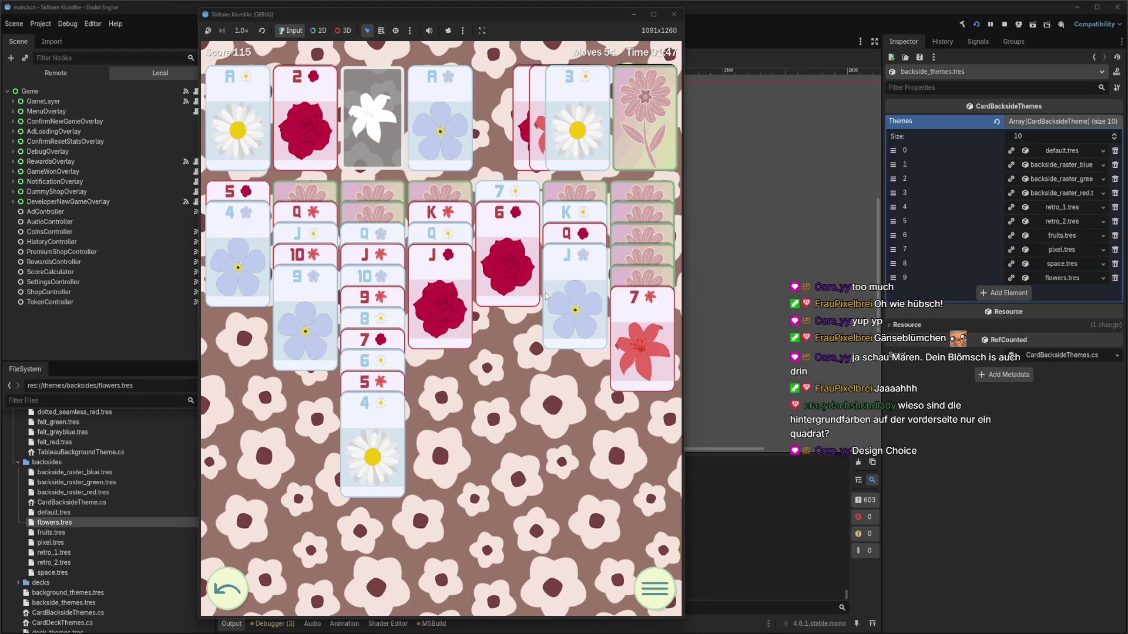
# Deal through the stock, sending the daisy 2 and 3 home and the daisy 10 onto the red J
pyautogui.click(644, 136)
pyautogui.click(581, 143)
pyautogui.click(580, 143)
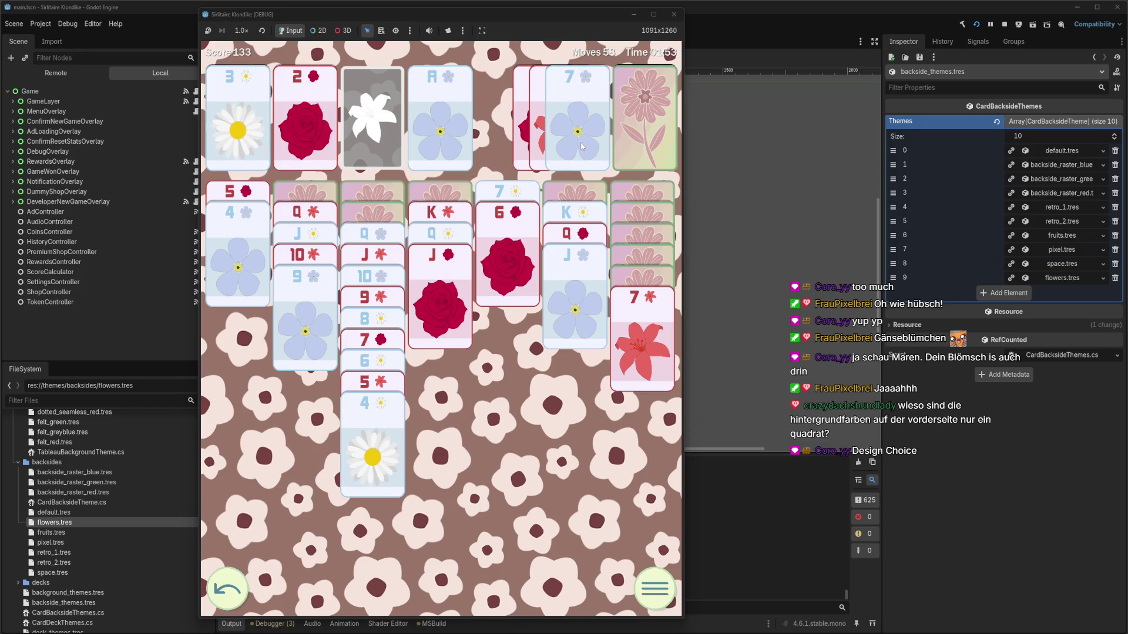
pyautogui.click(642, 139)
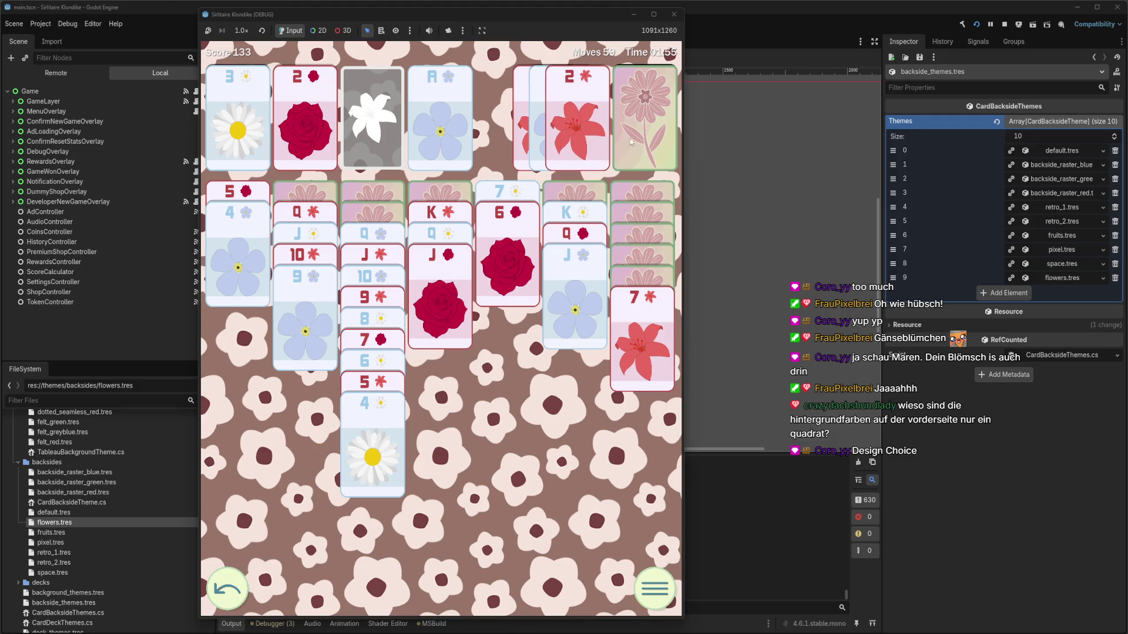
pyautogui.click(612, 141)
pyautogui.click(616, 141)
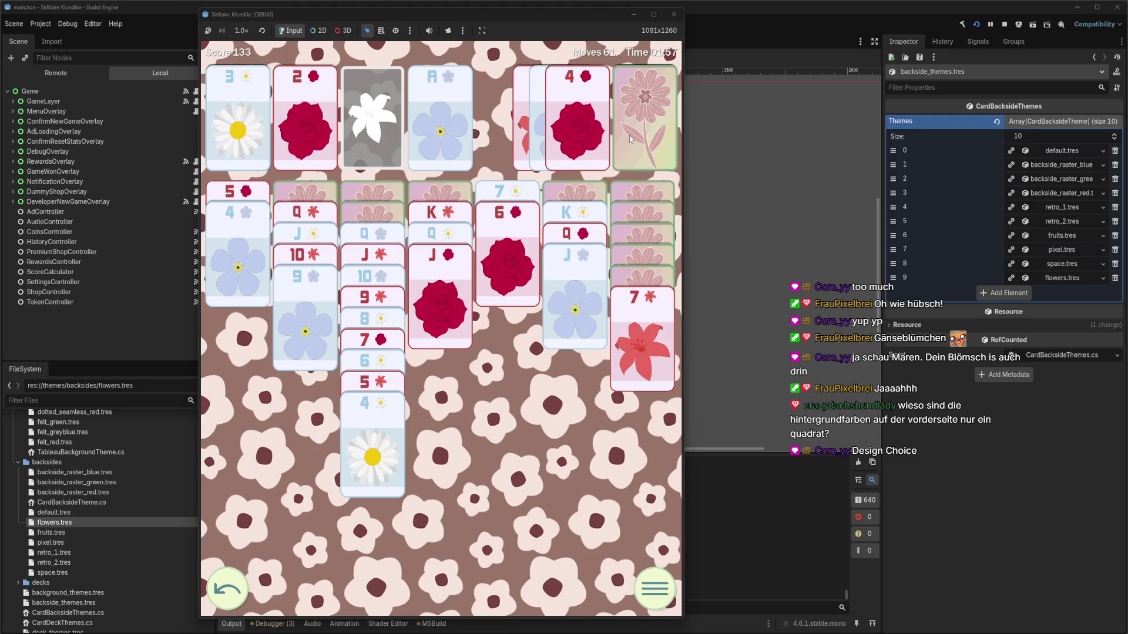
pyautogui.click(637, 141)
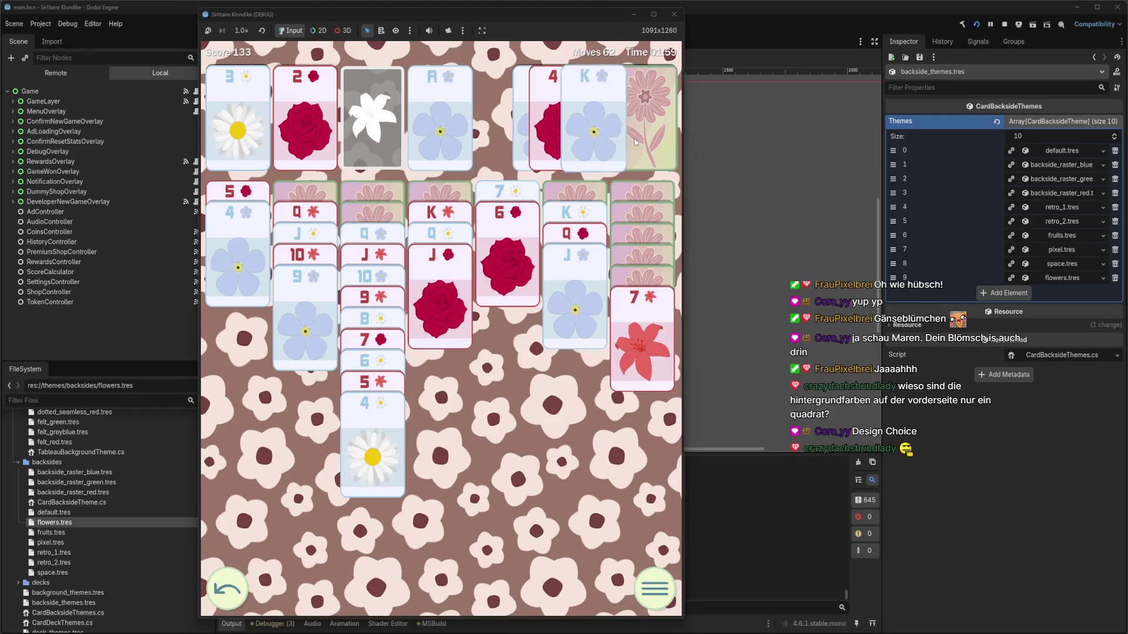
pyautogui.click(645, 138)
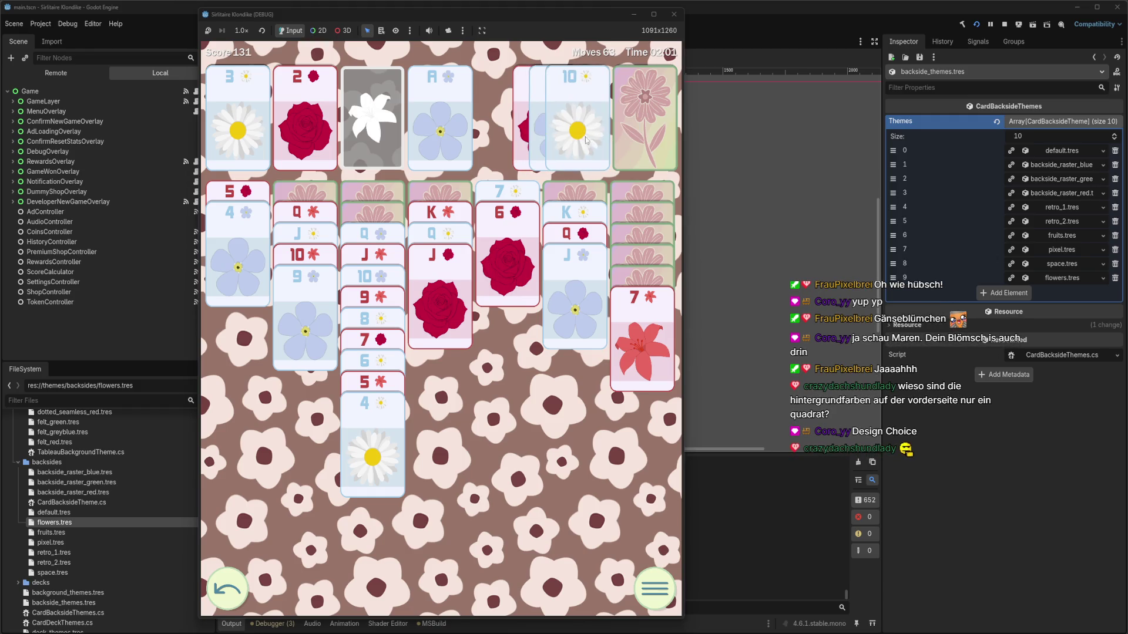
pyautogui.click(587, 141)
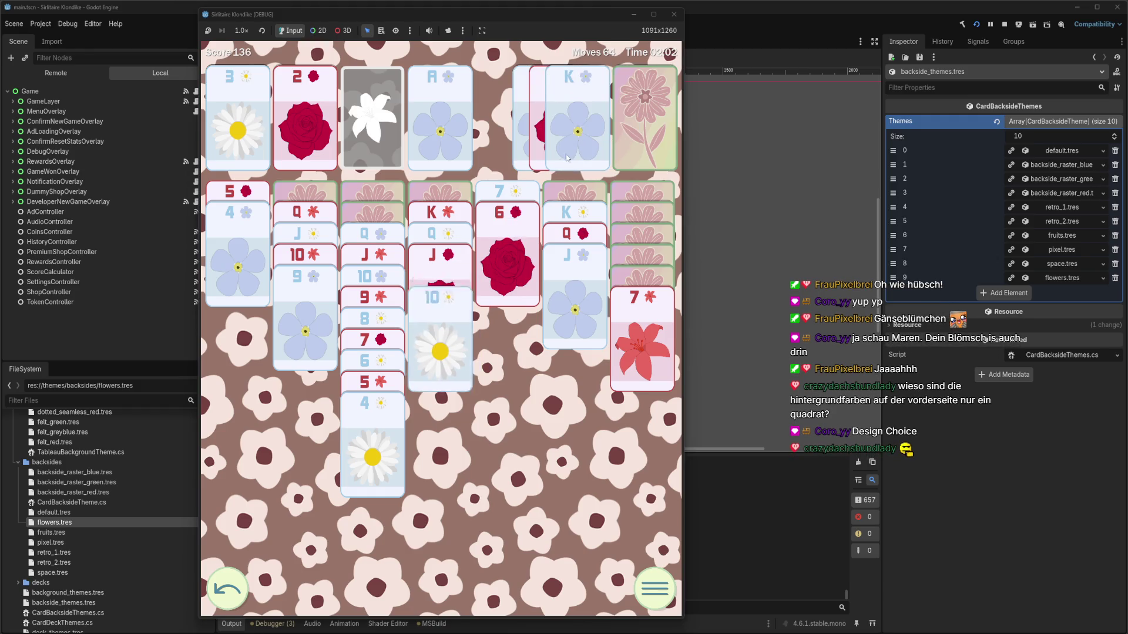
# Stack the blue 6, red 5 and blue 4, fill empty columns with king stacks, and send the red 3 home
pyautogui.click(621, 126)
pyautogui.click(235, 196)
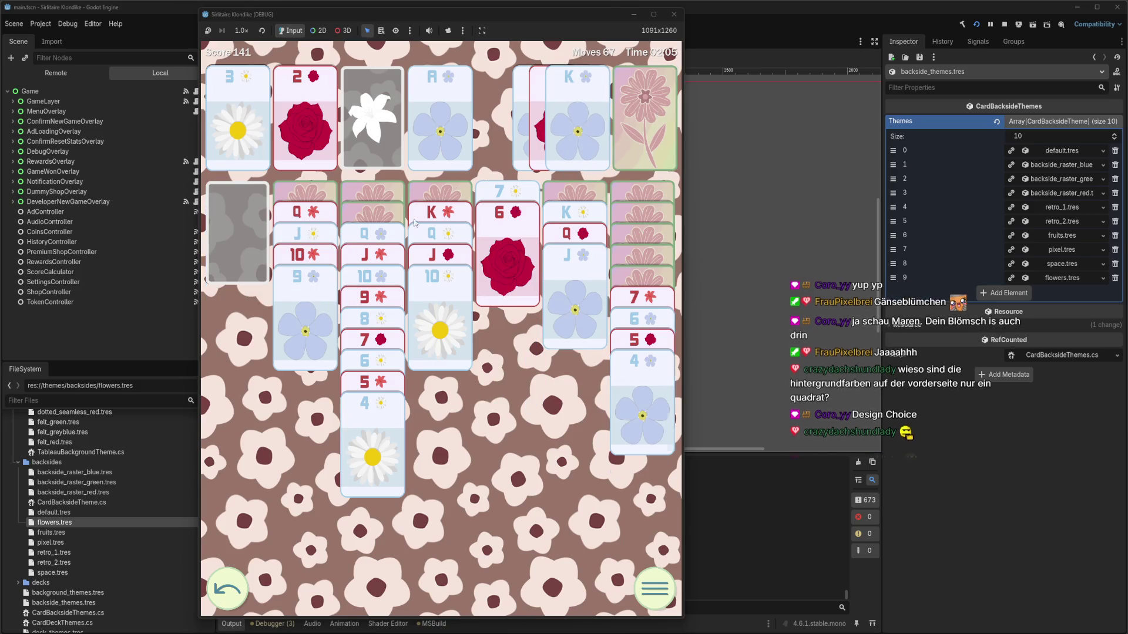
pyautogui.click(447, 220)
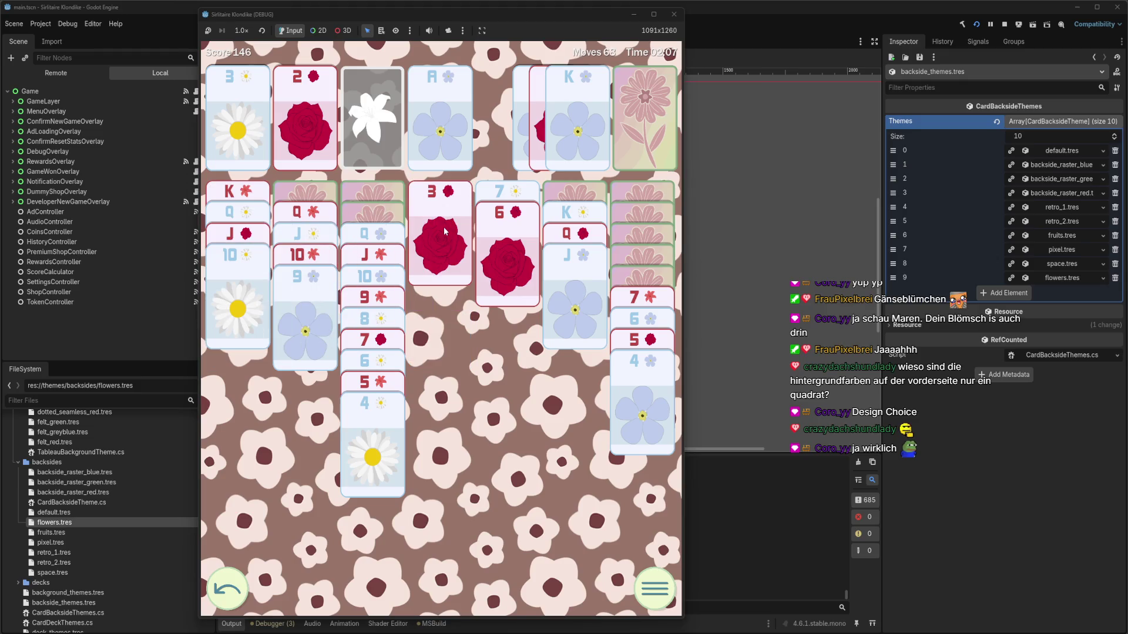
pyautogui.click(443, 227)
pyautogui.click(583, 213)
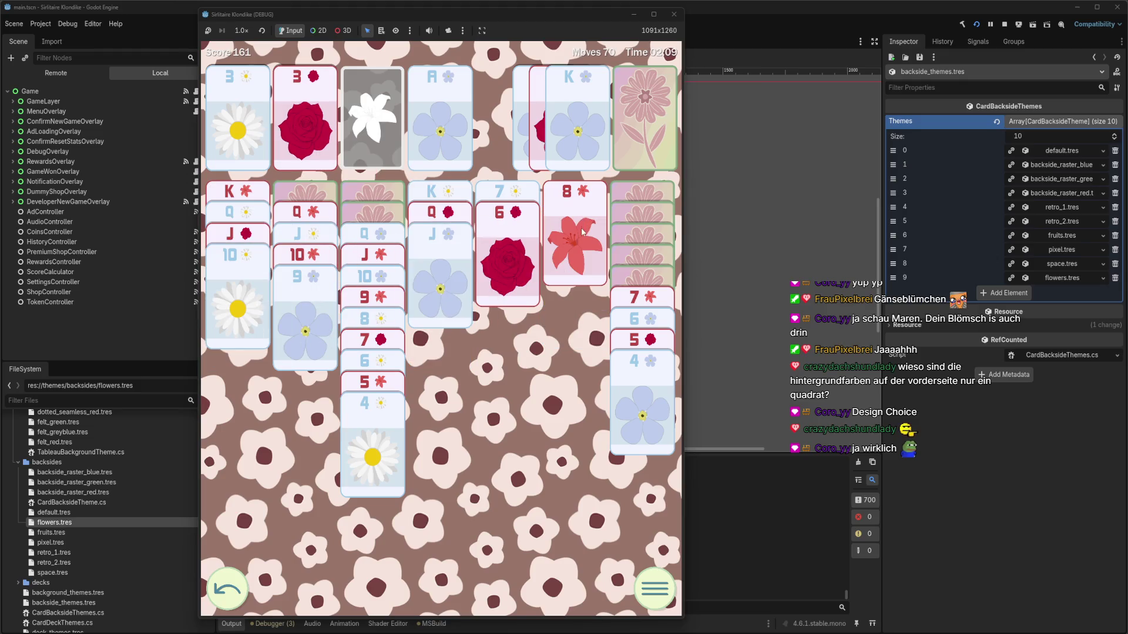
pyautogui.click(499, 190)
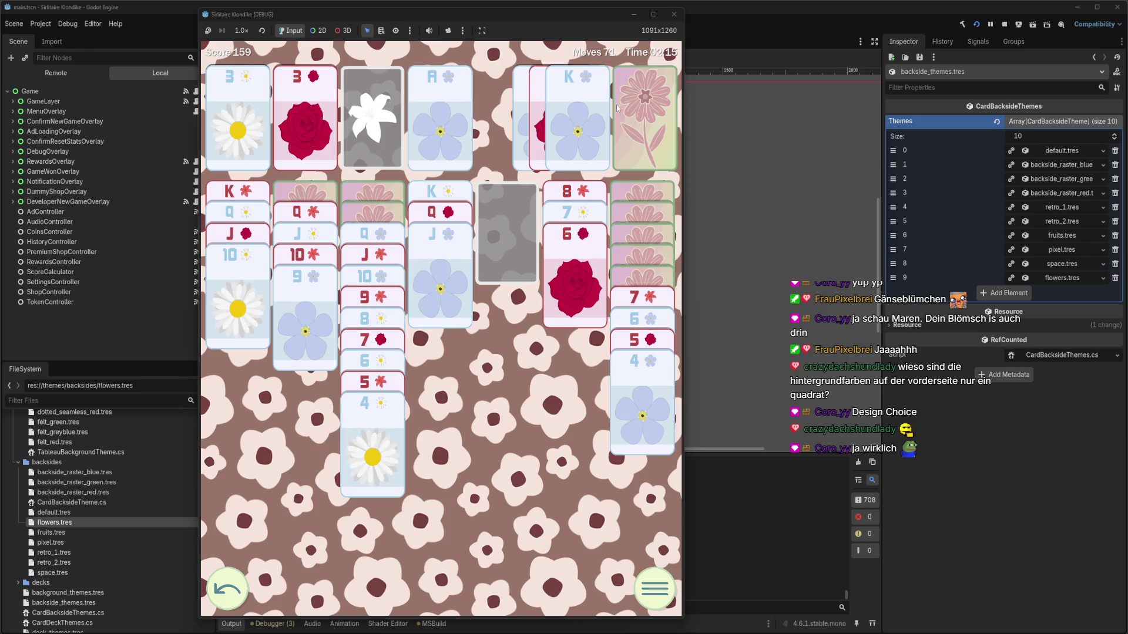
# Put the waste king and queen-to-9 stack in column five, recycle the stock, and play the 9 of roses
pyautogui.click(573, 133)
pyautogui.click(303, 217)
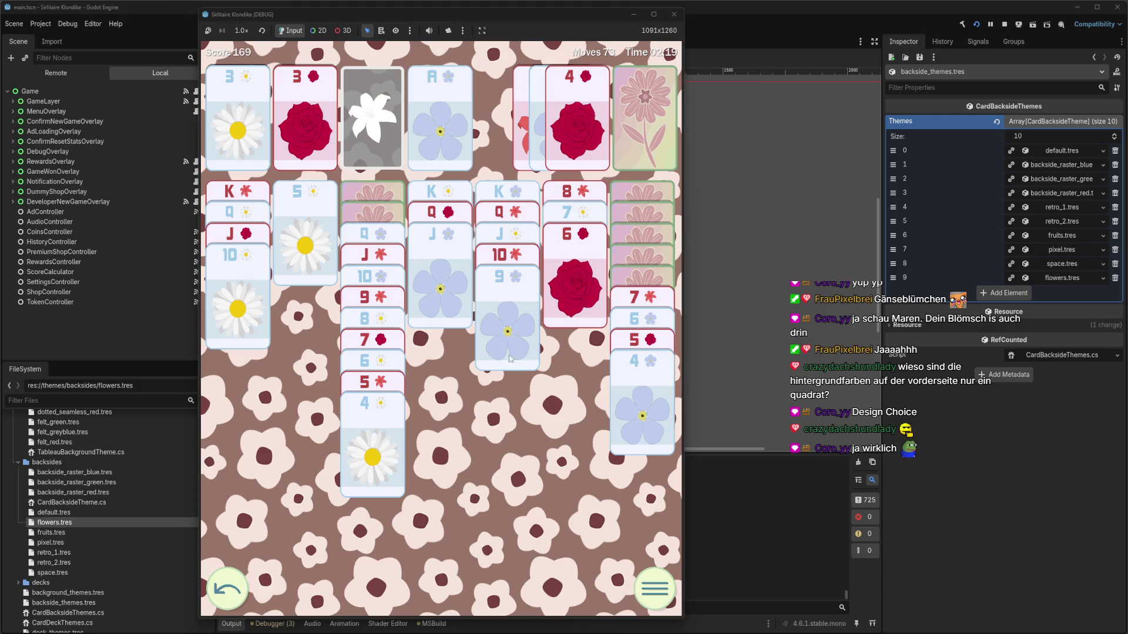
pyautogui.click(642, 123)
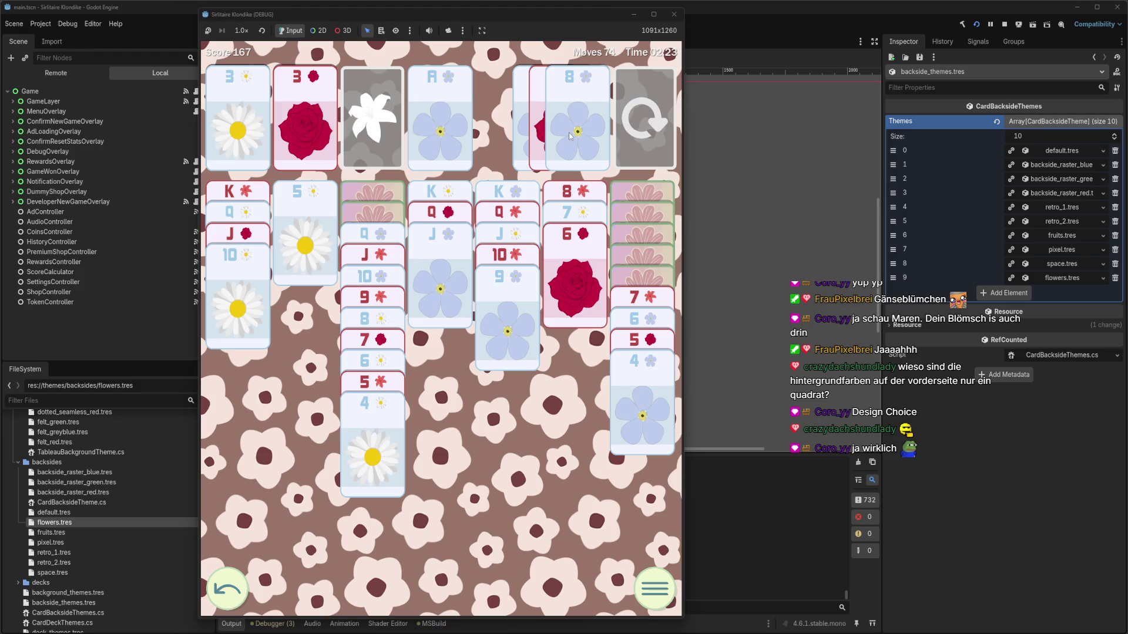
pyautogui.click(637, 146)
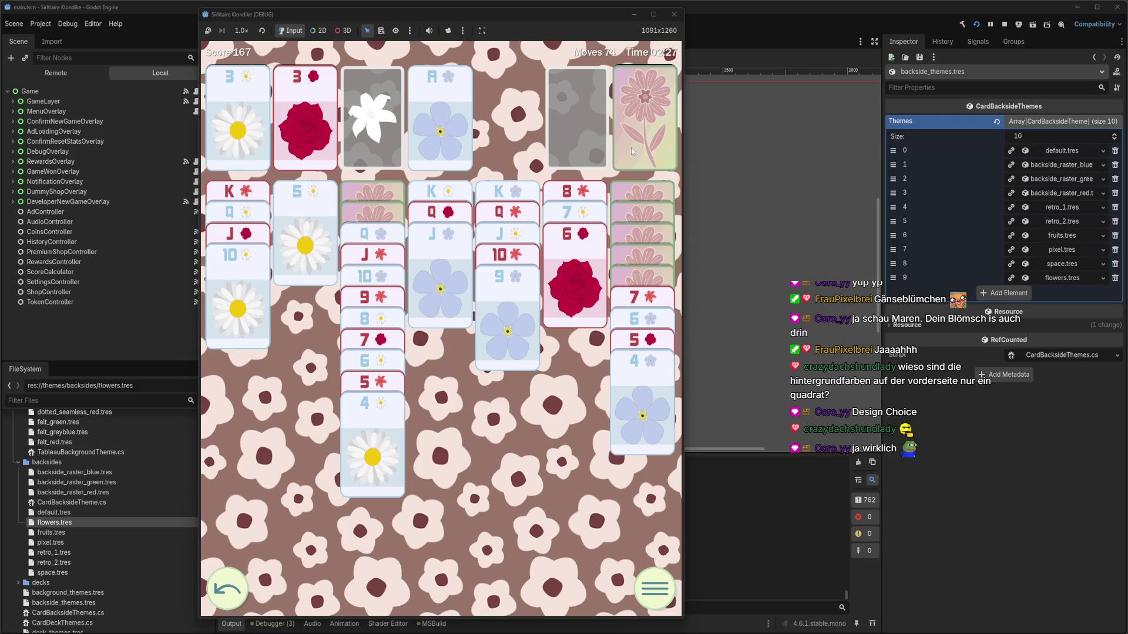
pyautogui.click(631, 147)
pyautogui.click(640, 138)
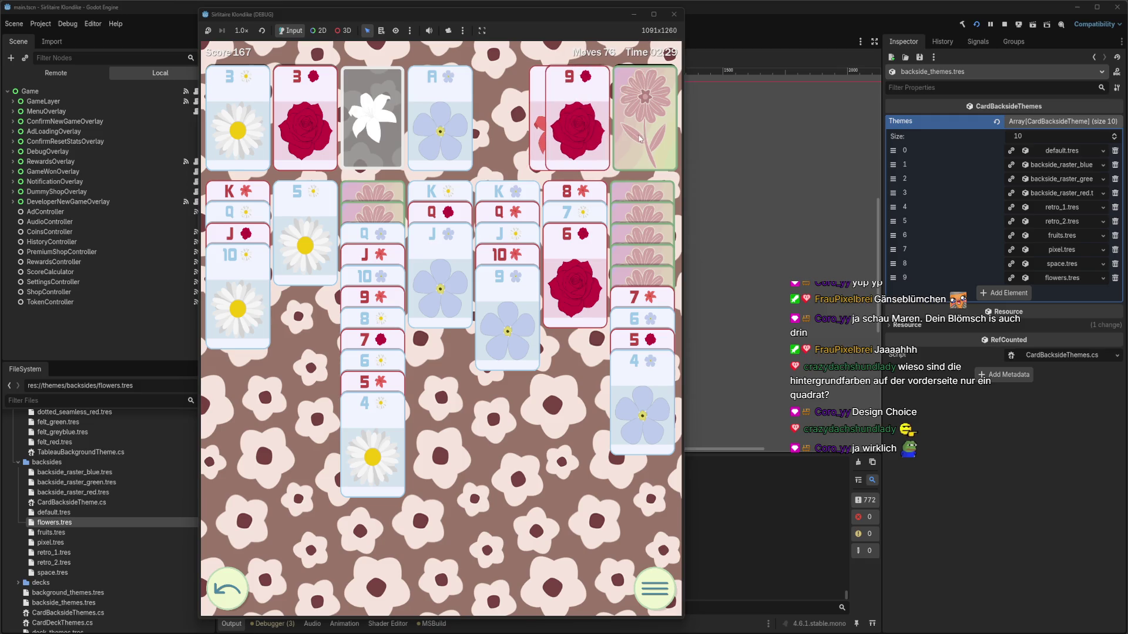
pyautogui.click(587, 145)
# Move the 5 of daisies onto the 6 of roses and the king of roses into column two
pyautogui.click(654, 125)
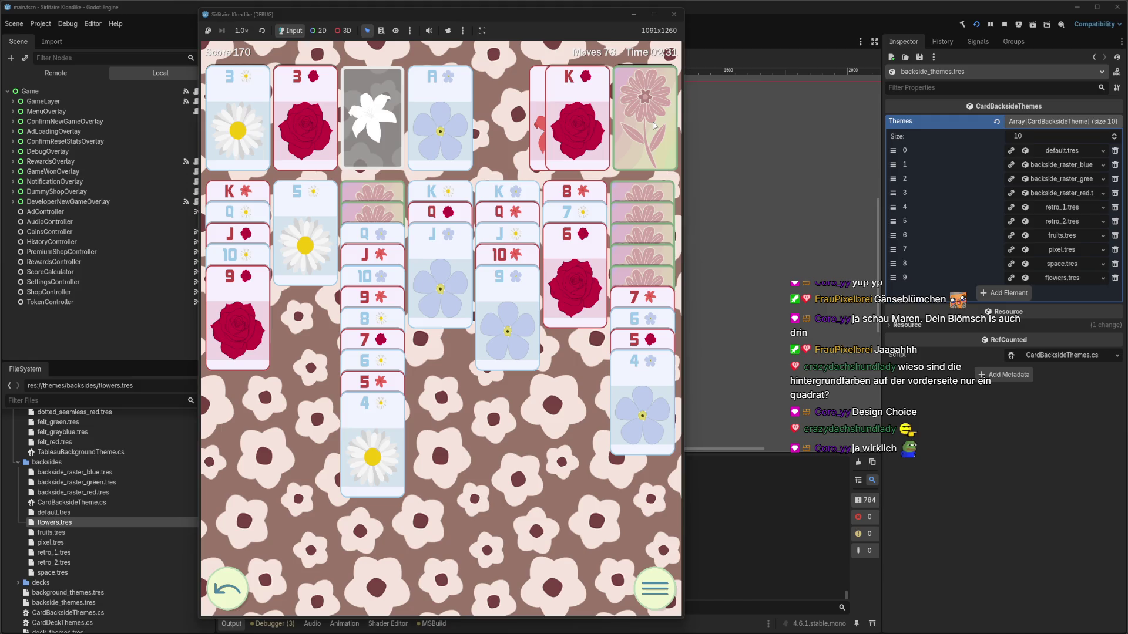
pyautogui.click(323, 242)
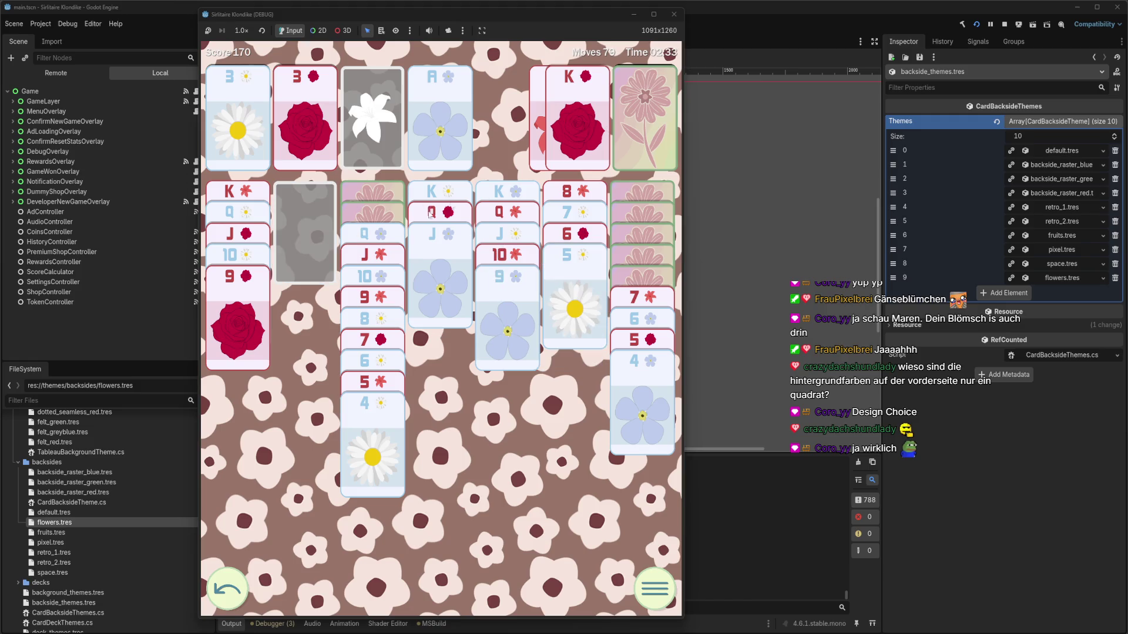
pyautogui.click(576, 138)
pyautogui.click(643, 129)
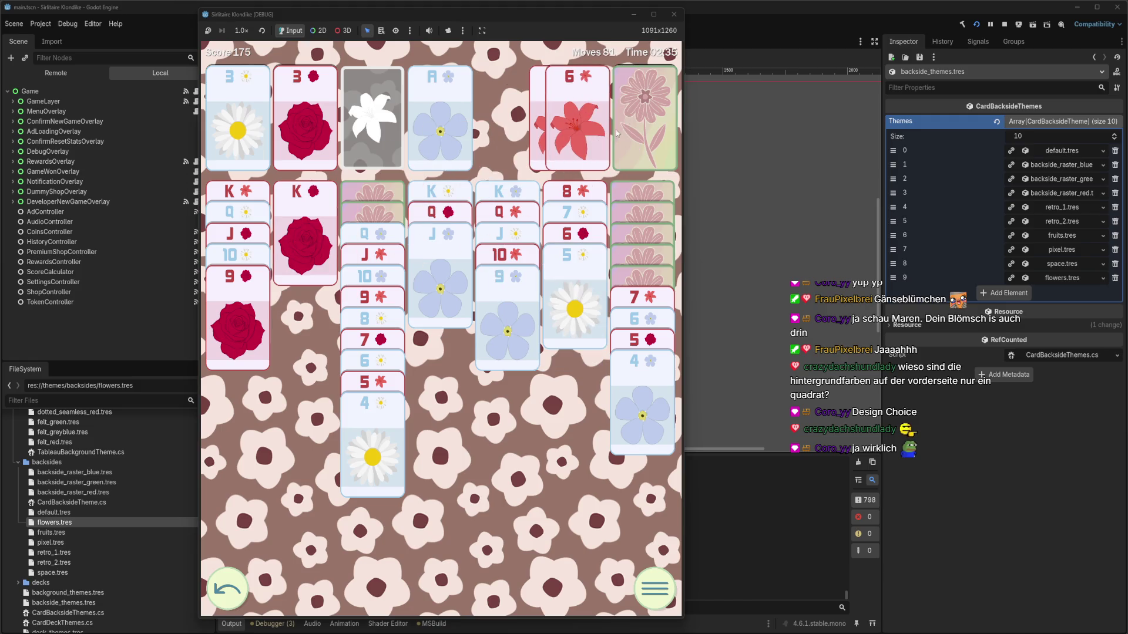
pyautogui.click(617, 135)
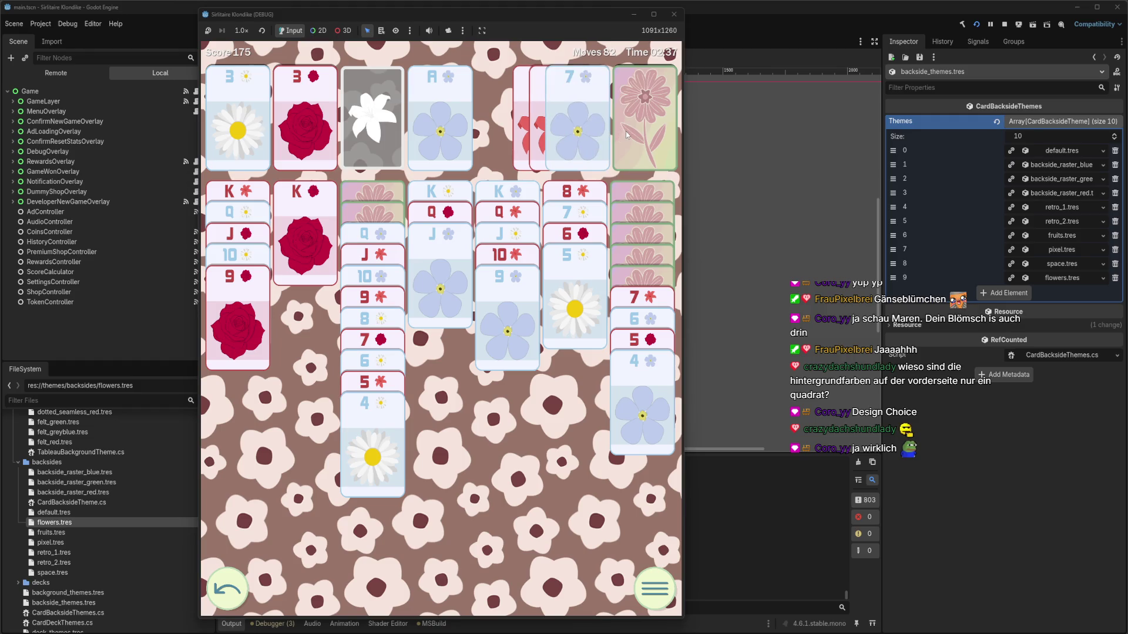
pyautogui.click(627, 135)
pyautogui.click(635, 135)
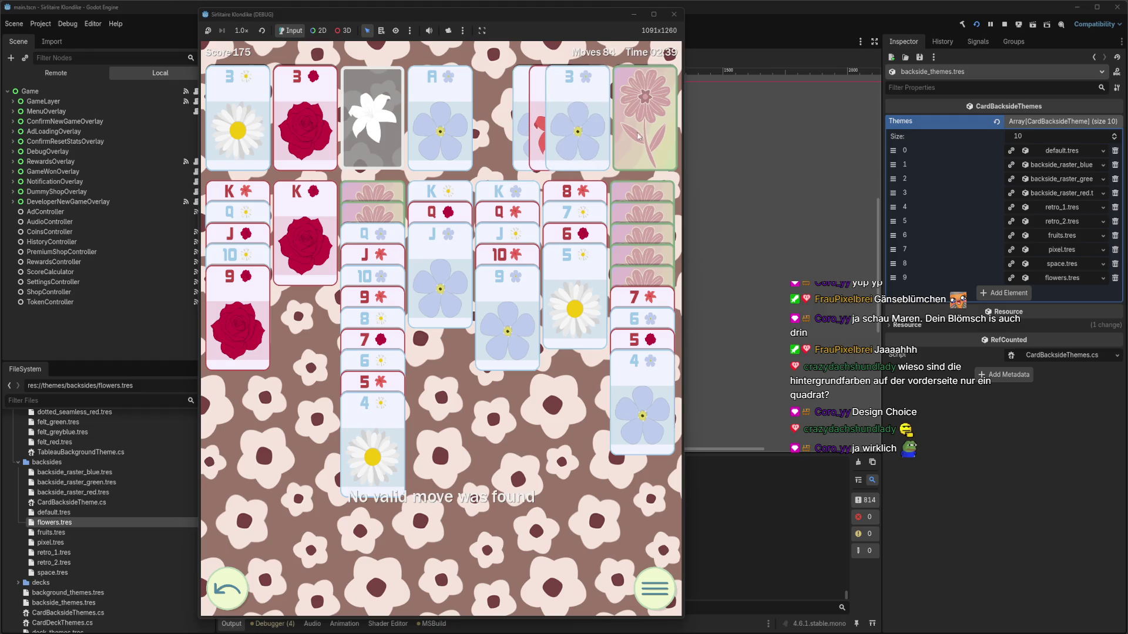
# Deal the last stock cards and stack the 8 of blue flowers, the 7-6-5-4 run and the 4 of lilies
pyautogui.click(629, 137)
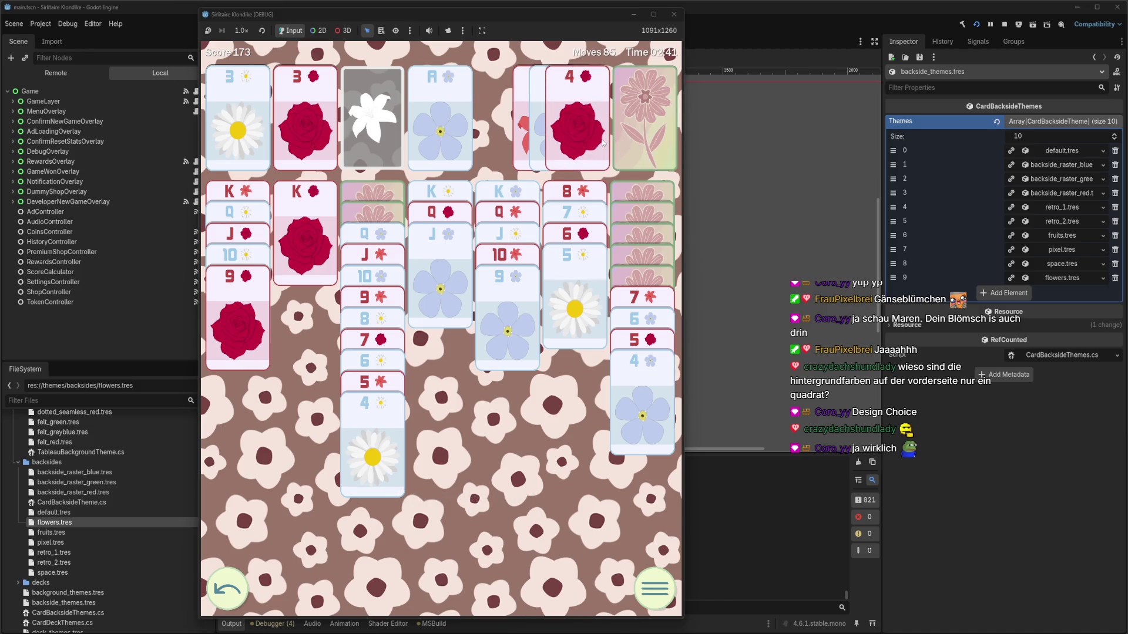
pyautogui.click(635, 137)
pyautogui.click(578, 132)
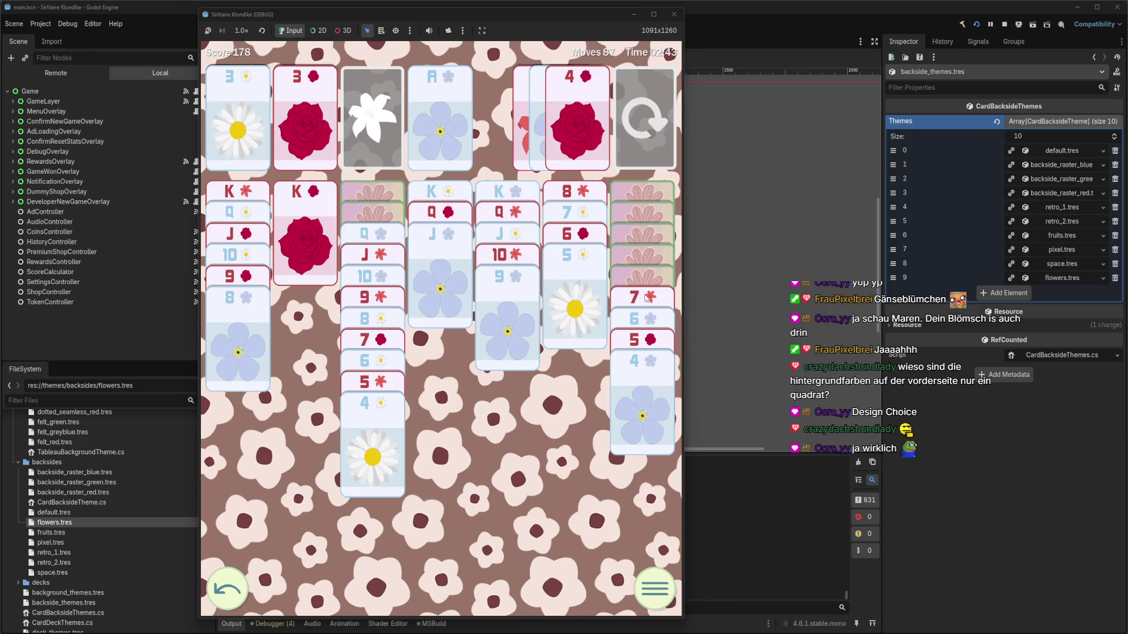
pyautogui.click(646, 298)
pyautogui.click(655, 316)
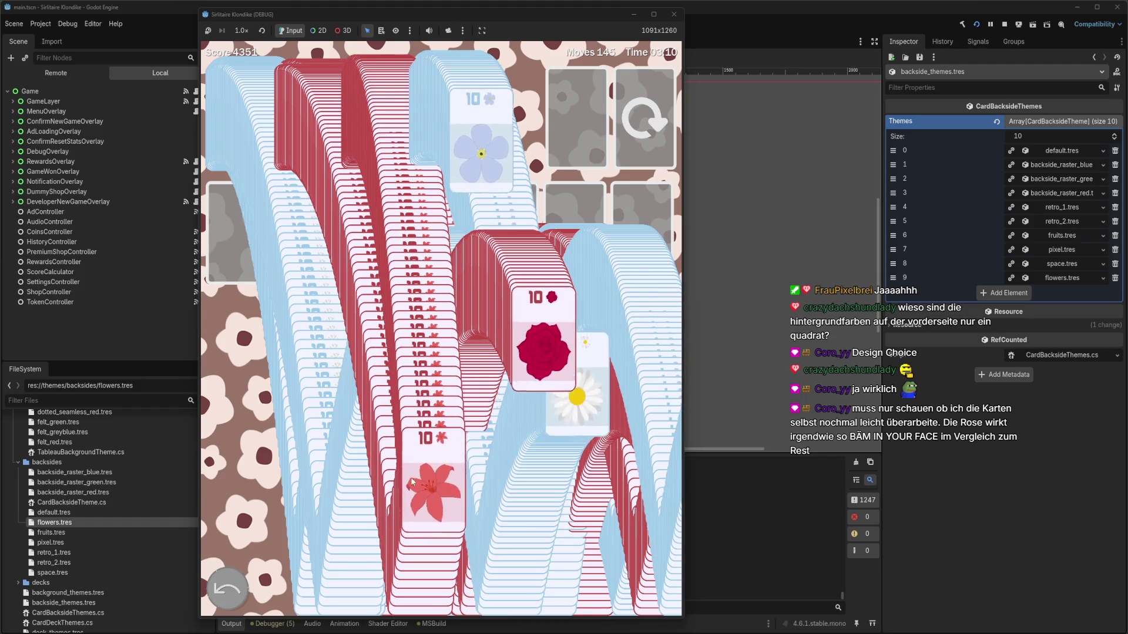
# Skip the win cascade, return to the Sir Litaire main menu, and close the debug window
pyautogui.click(451, 405)
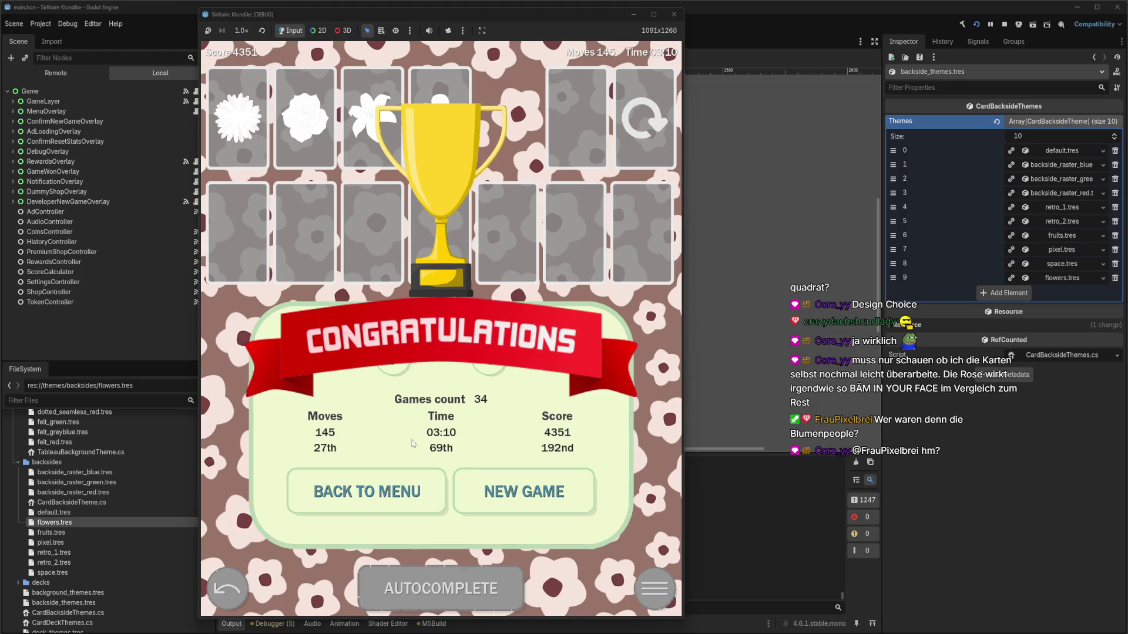
pyautogui.click(394, 502)
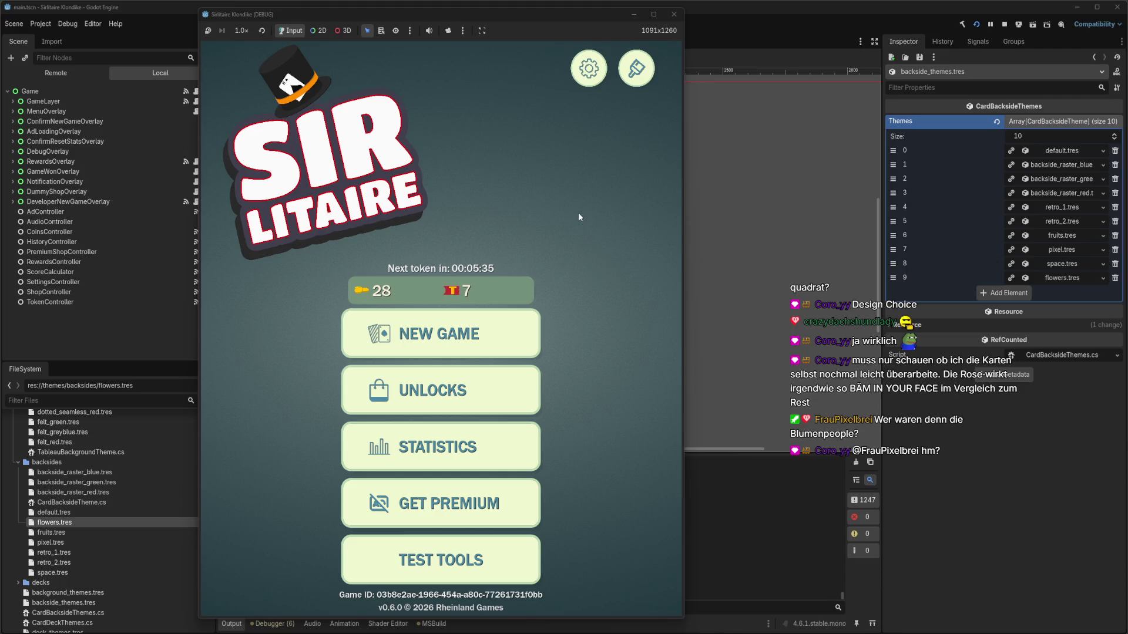
pyautogui.click(673, 16)
pyautogui.moveTo(303, 159); pyautogui.dragTo(323, 232)
# Add the unversioned files to version control and include all seven changed files in the commit
pyautogui.hotkey('alt', 'Tab')
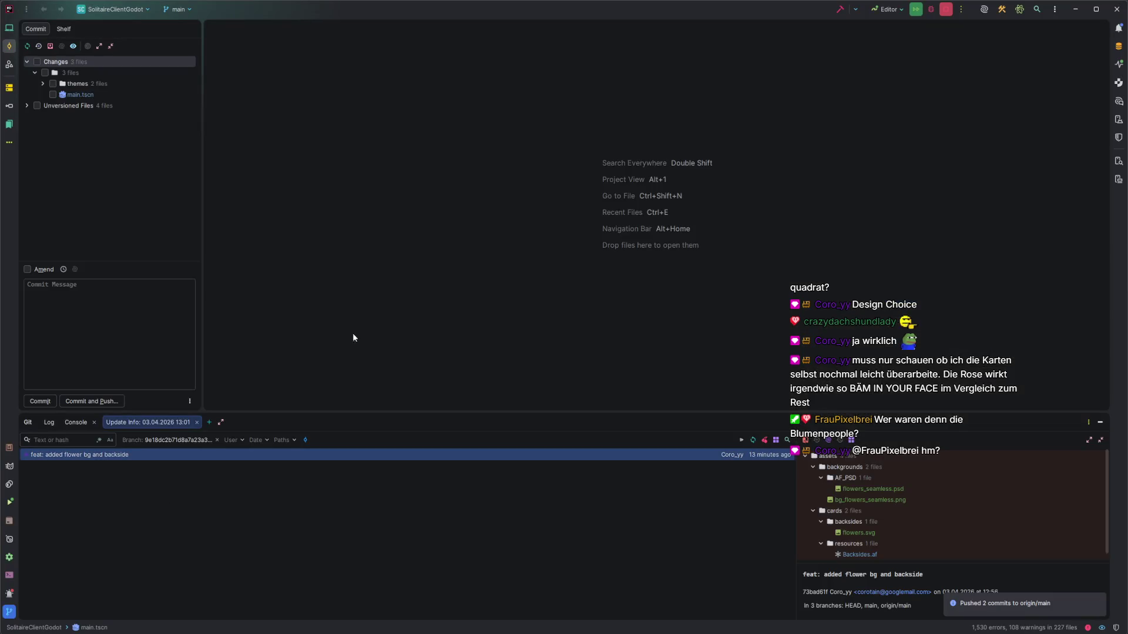
pyautogui.click(27, 105)
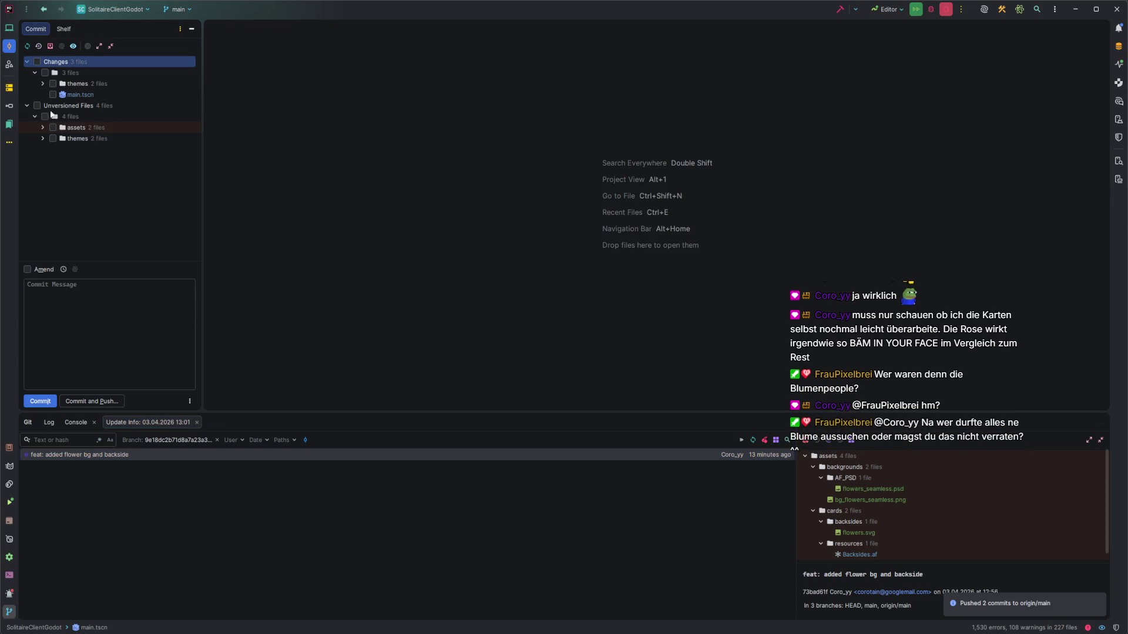
pyautogui.click(99, 46)
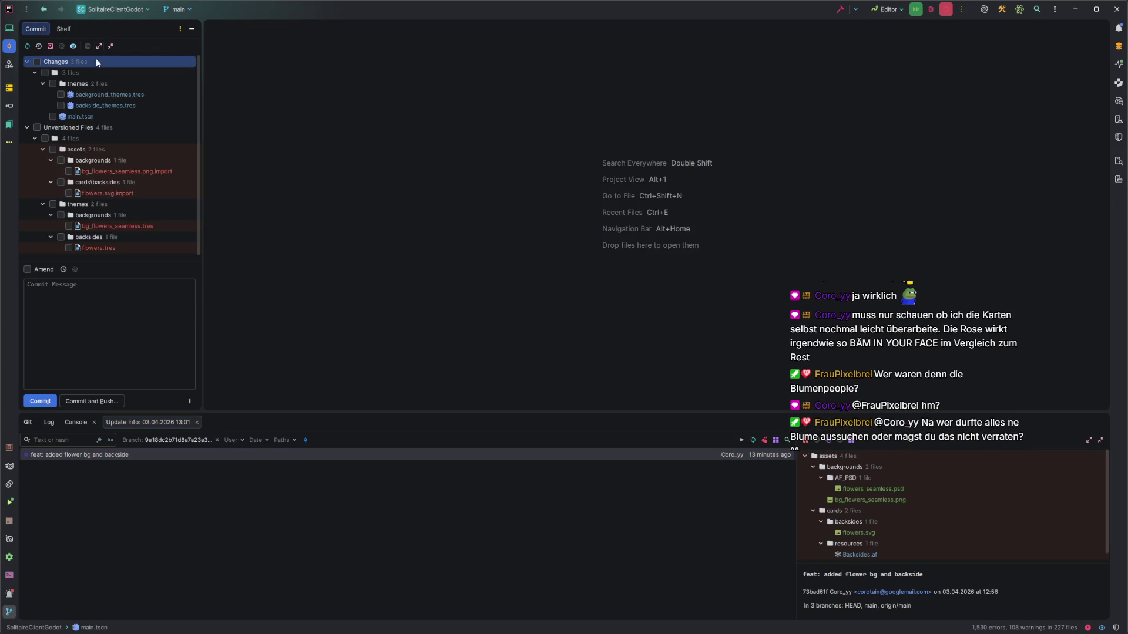
pyautogui.click(81, 138)
pyautogui.hotkey('ctrl', 'alt', 'a')
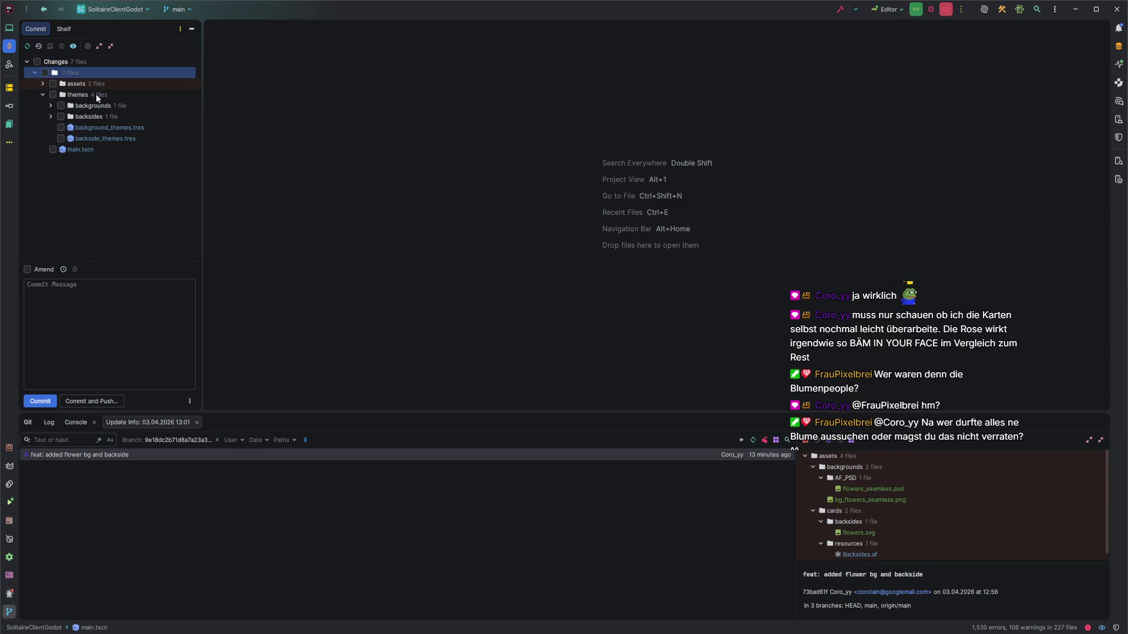
pyautogui.click(46, 73)
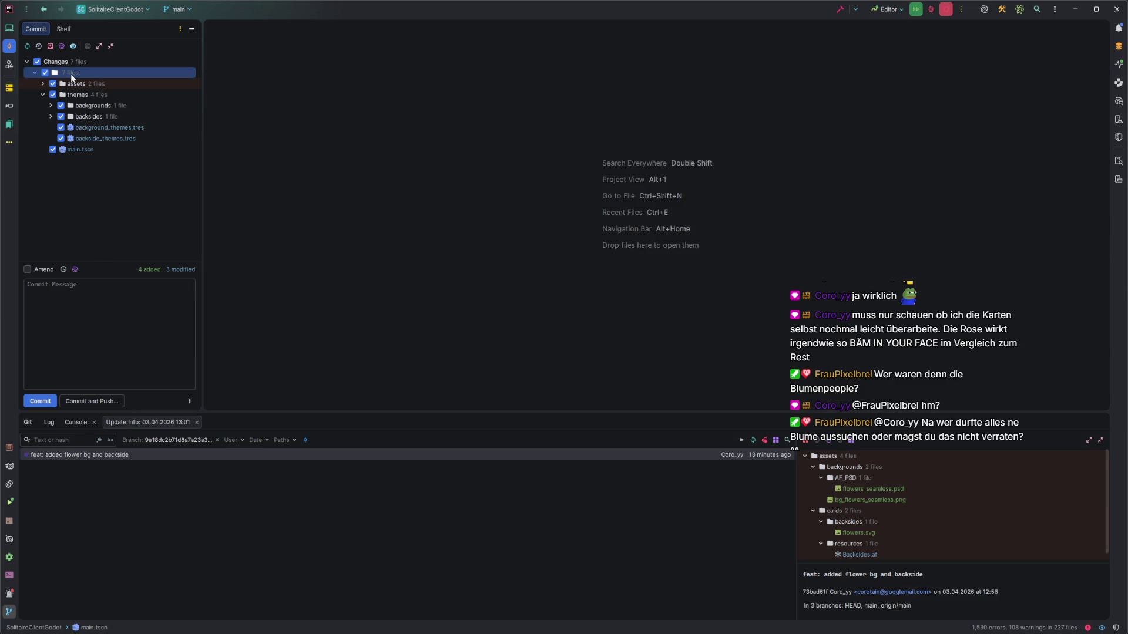
# Draft the commit message 'feat: add flowers backside and background designs Refs'
pyautogui.click(106, 332)
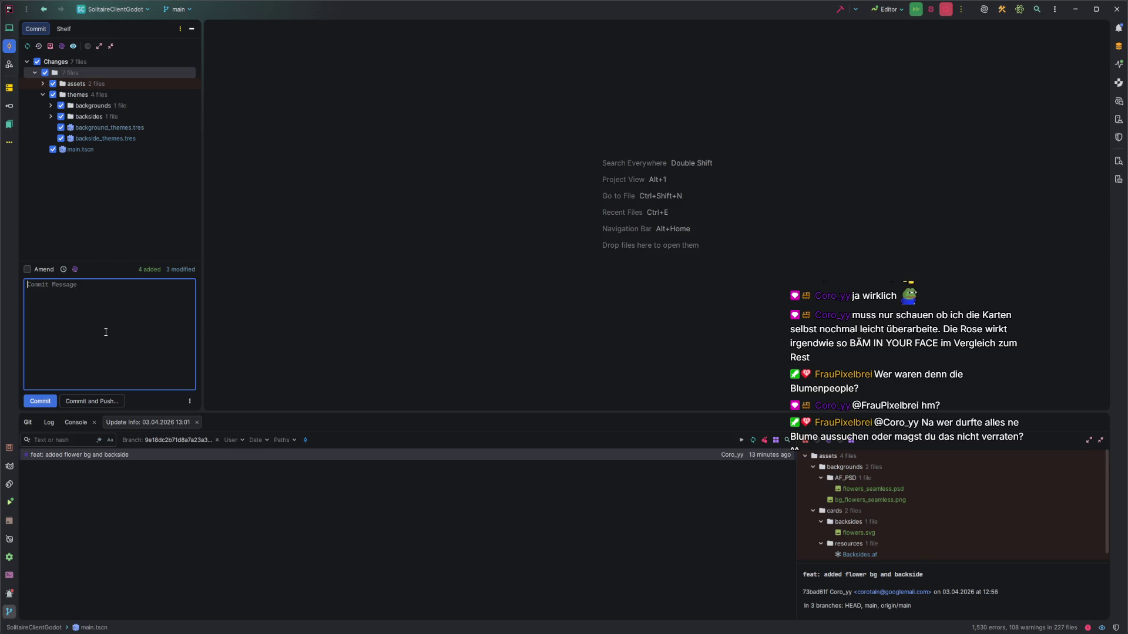
pyautogui.write('feat: add ')
pyautogui.write('flowers')
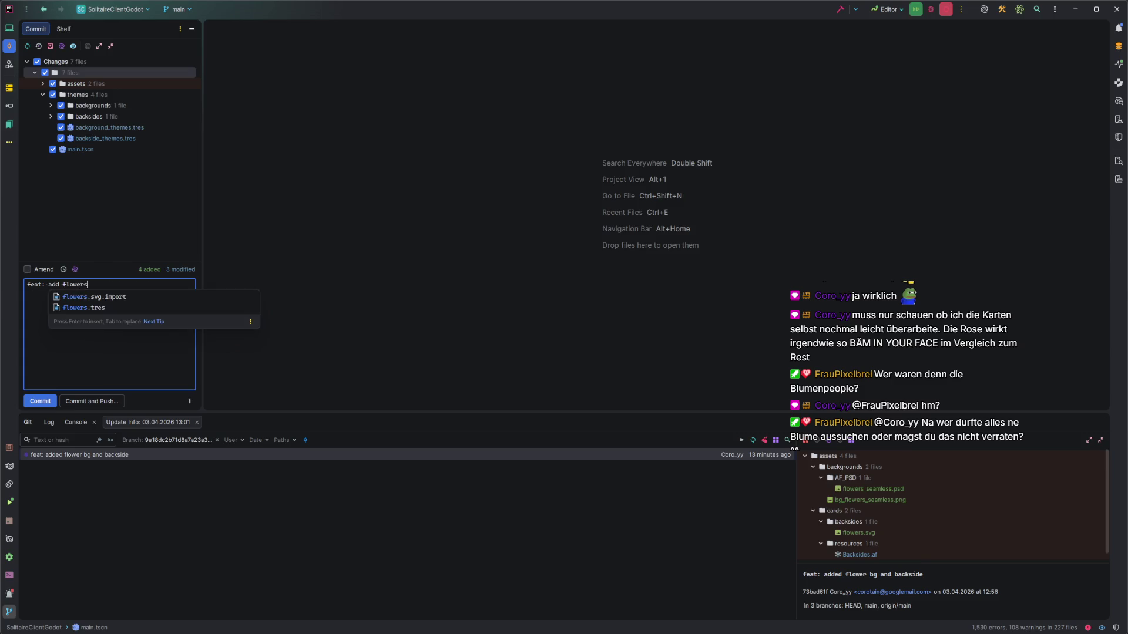
pyautogui.write(' backside and')
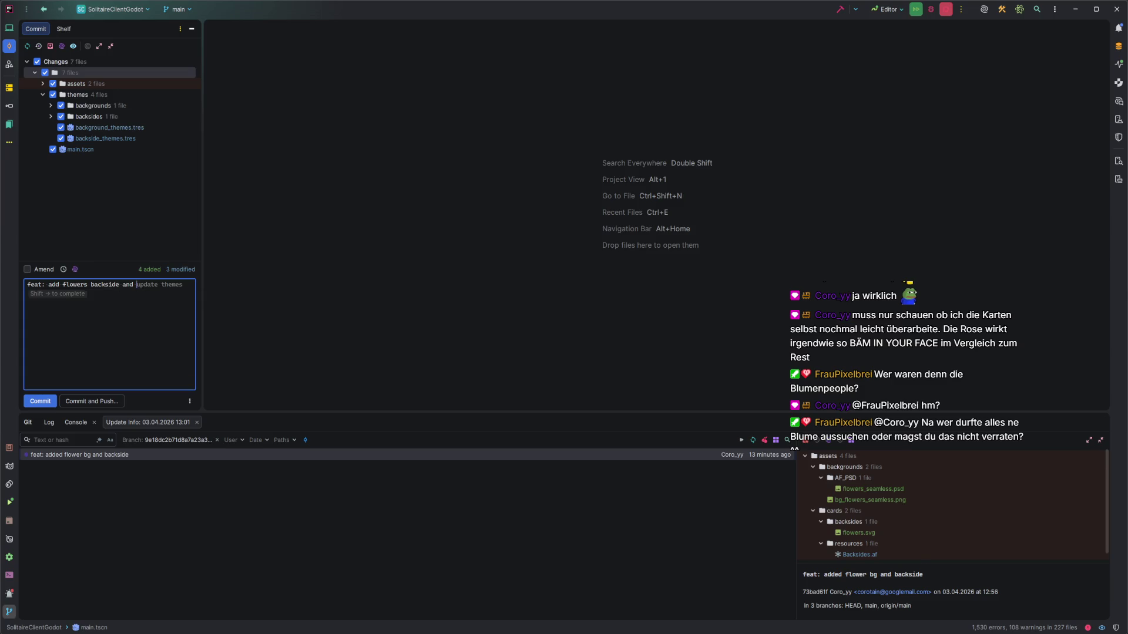
pyautogui.write(' background ')
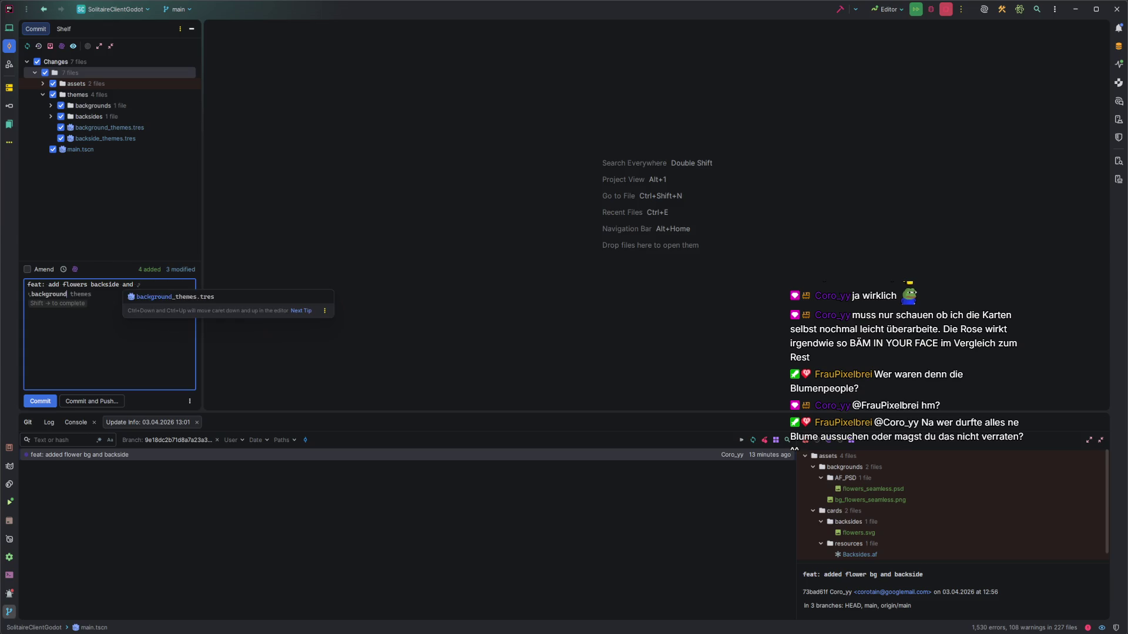
pyautogui.write('designs  ')
pyautogui.write('Refs:')
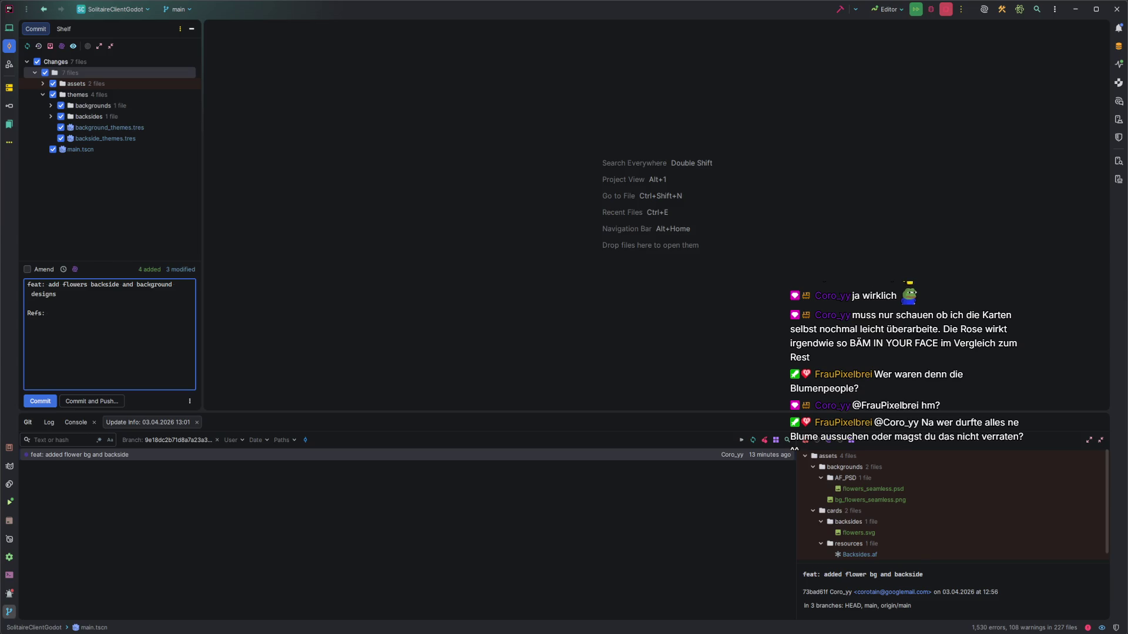
pyautogui.hotkey('alt', 'Tab')
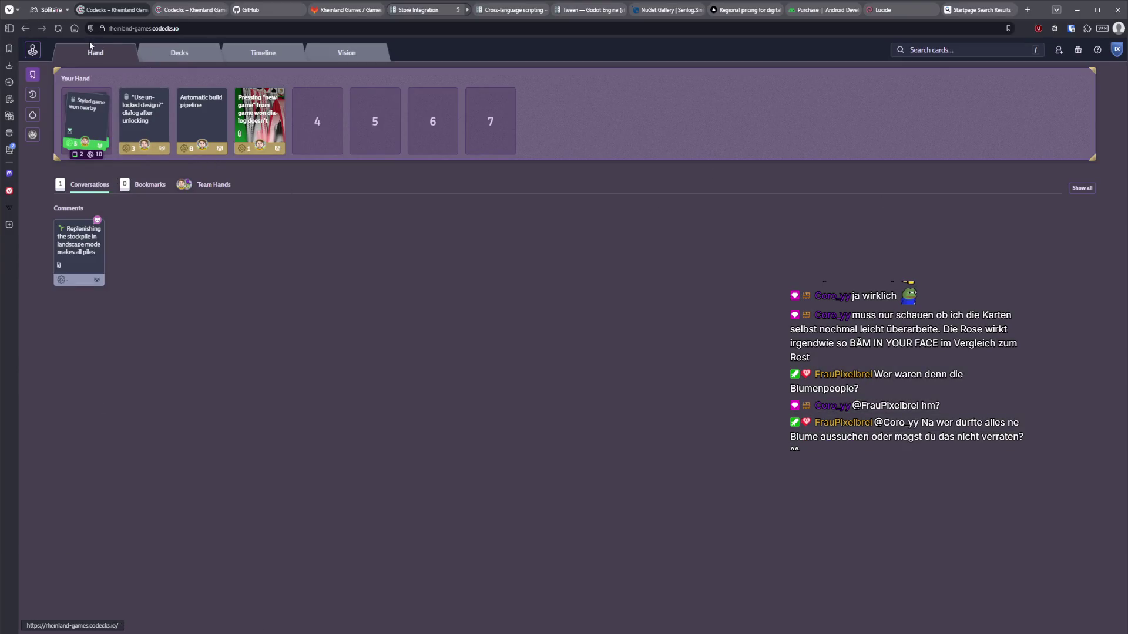
# Open the Programming deck with archived cards included and try searching for 'flow' and 'design'
pyautogui.click(177, 52)
pyautogui.click(88, 320)
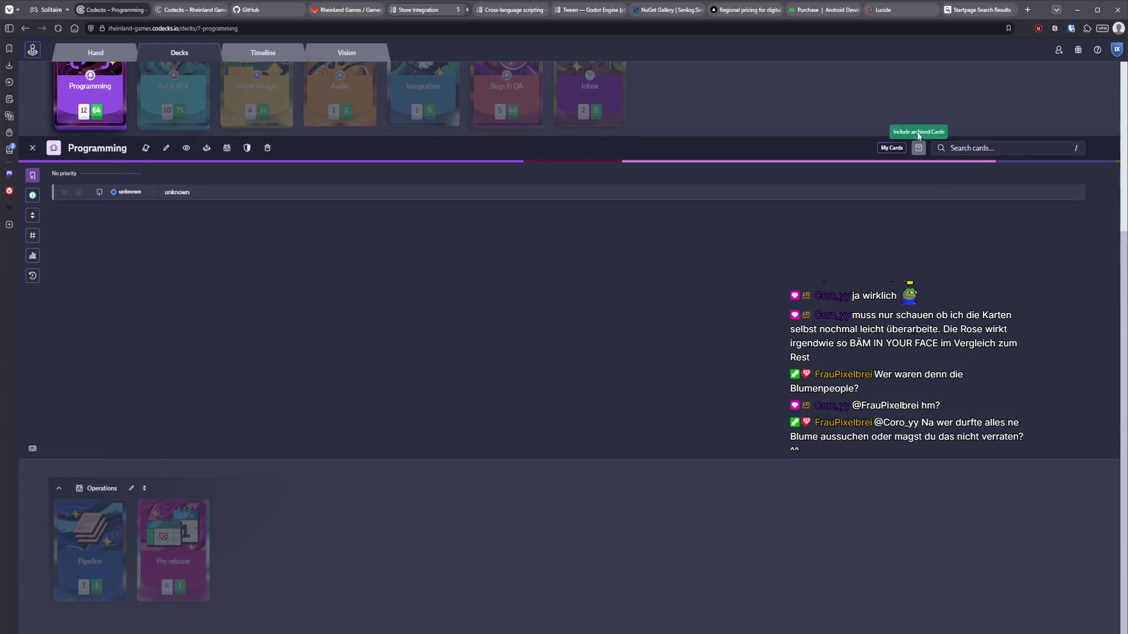
pyautogui.click(919, 134)
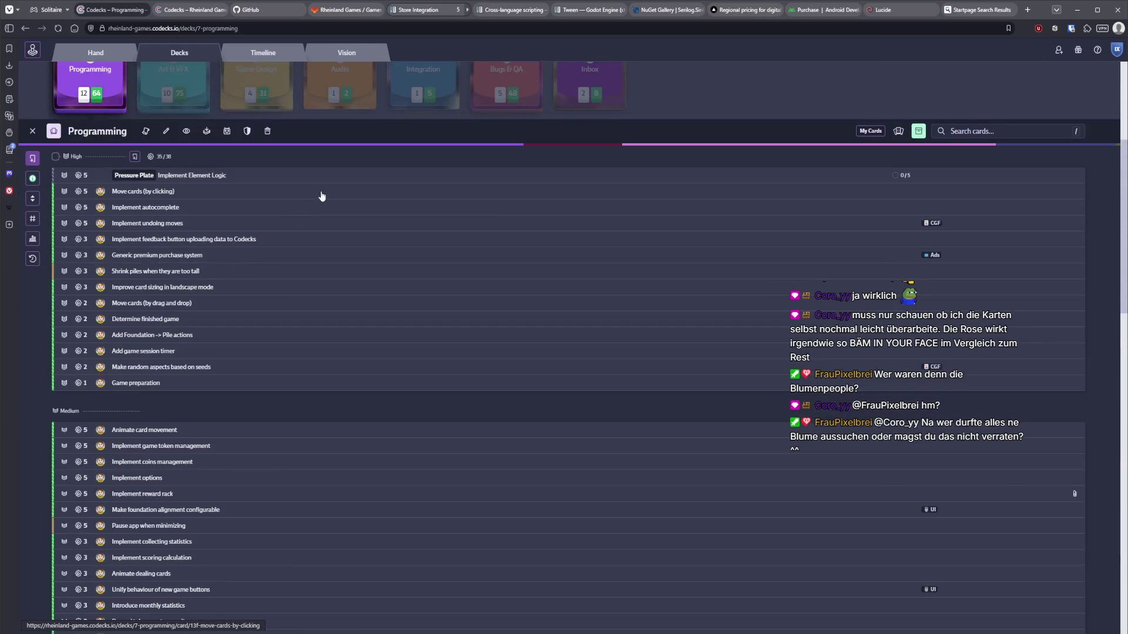
pyautogui.click(965, 133)
pyautogui.write('flow')
pyautogui.press('Return')
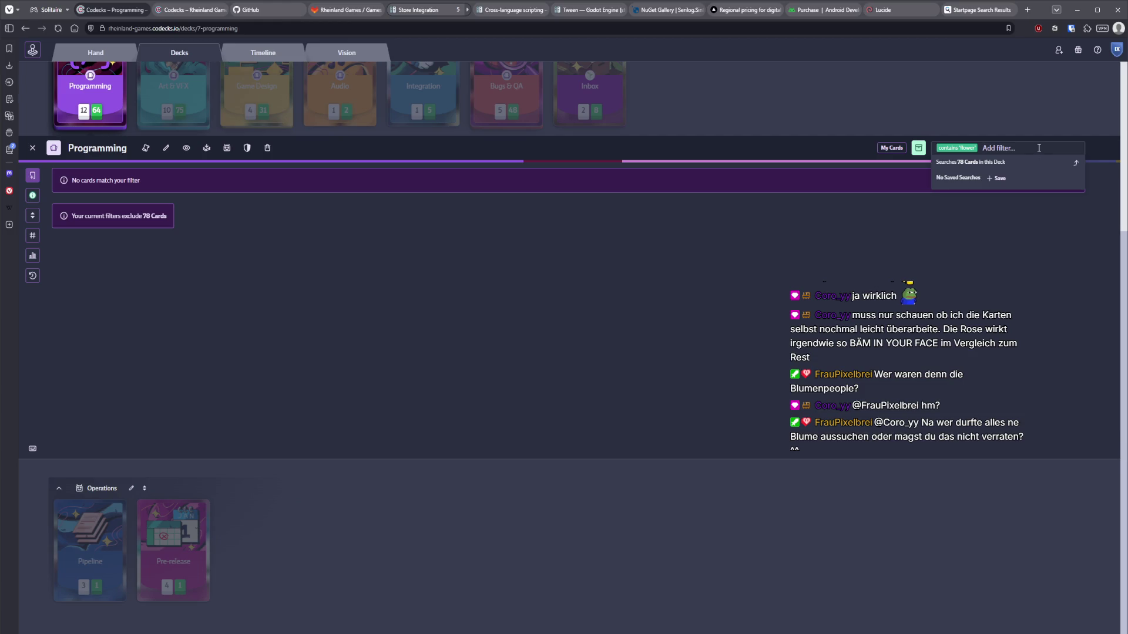
pyautogui.press('BackSpace')
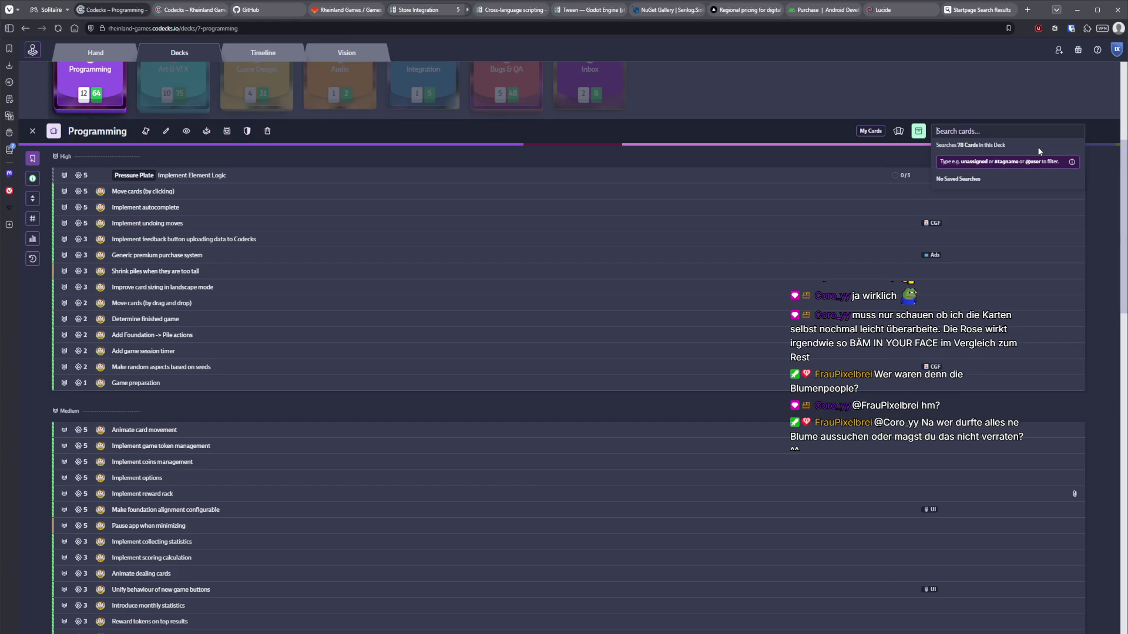
pyautogui.write('design')
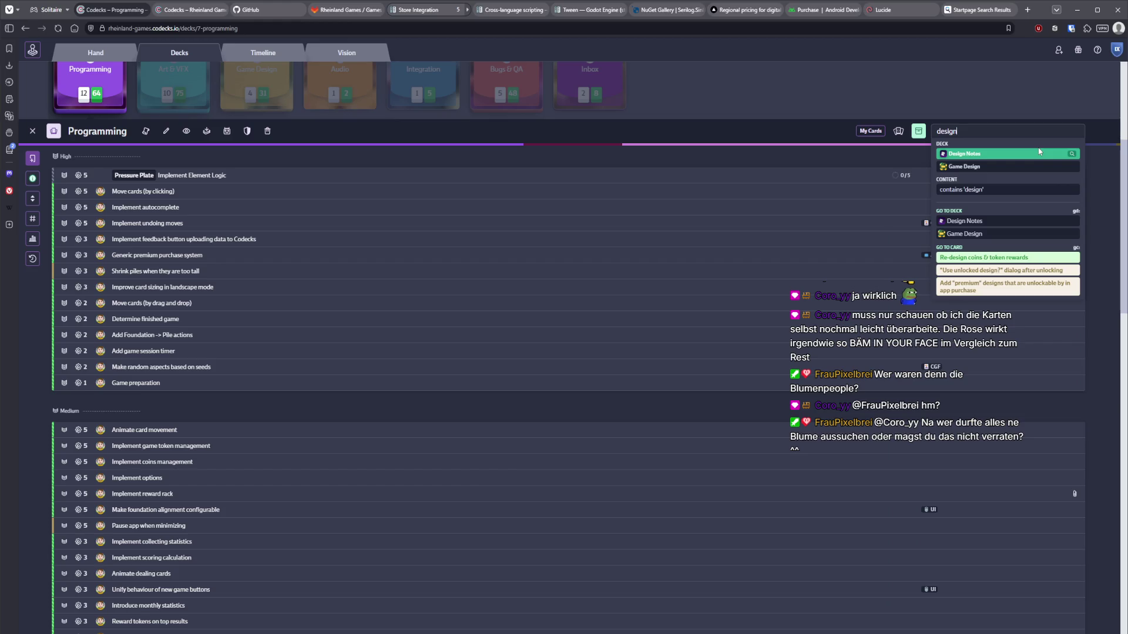
pyautogui.hotkey('ctrl', 'a')
pyautogui.press('BackSpace')
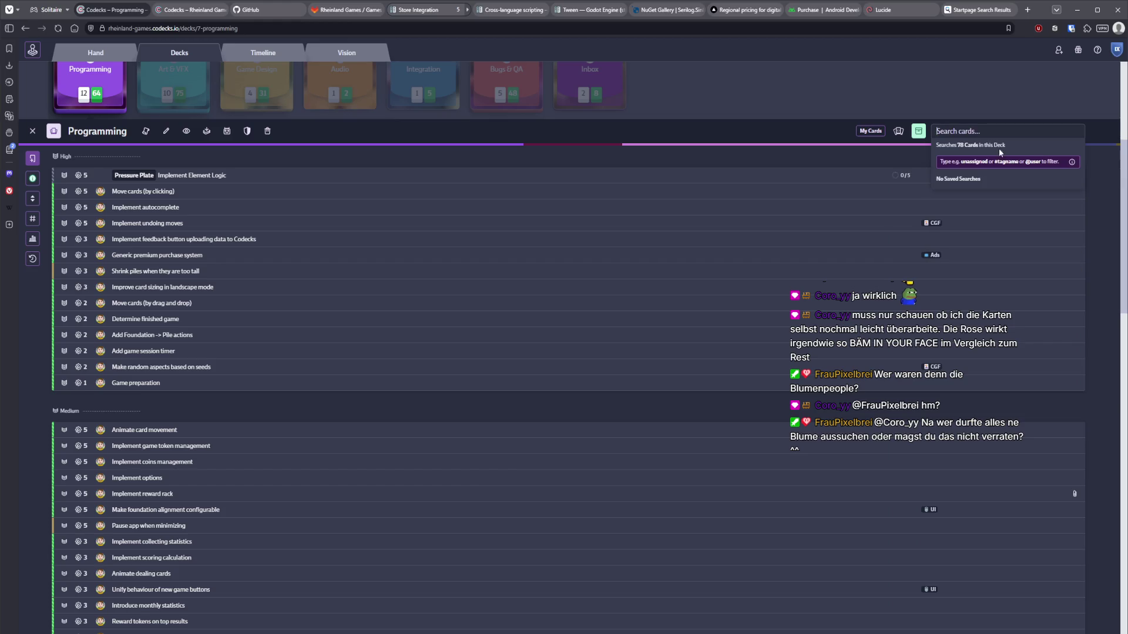
pyautogui.click(308, 396)
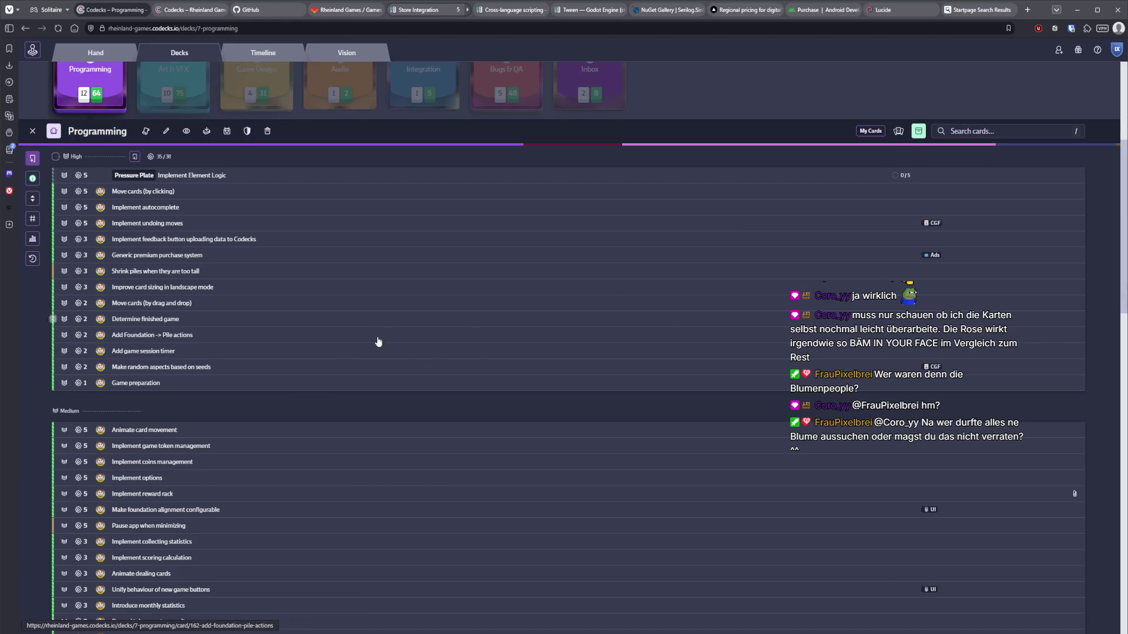
# Scroll down the deck and open the archived Flowers card's details
pyautogui.scroll(-1, 378, 342)
pyautogui.scroll(-8, 362, 352)
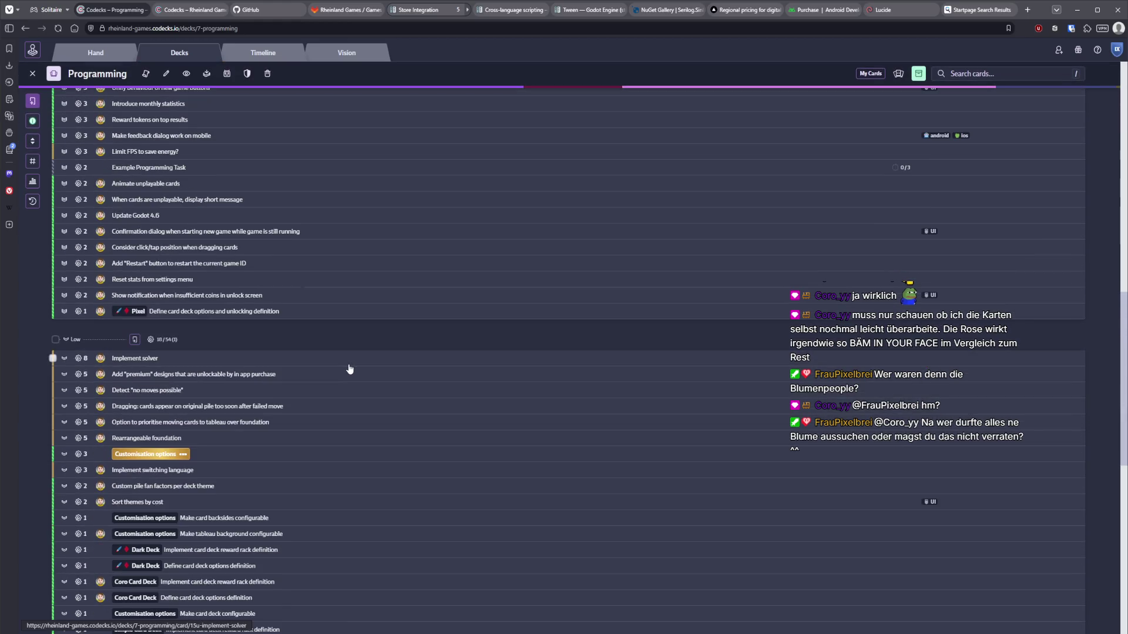
pyautogui.scroll(-2, 344, 371)
pyautogui.scroll(-4, 212, 238)
pyautogui.scroll(-4, 191, 326)
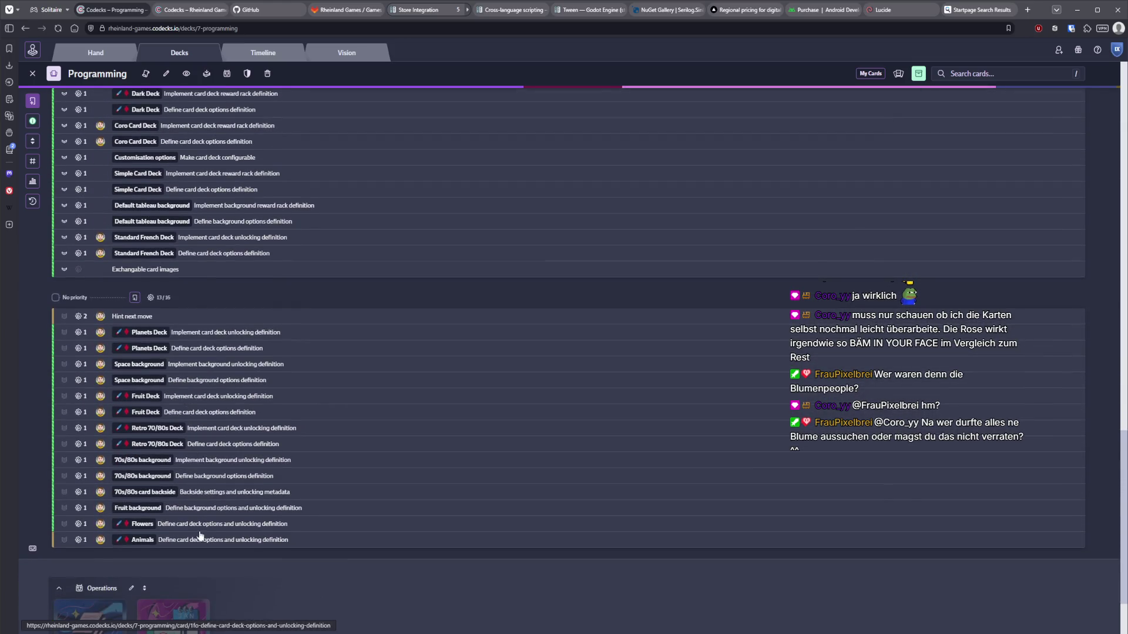
pyautogui.click(200, 529)
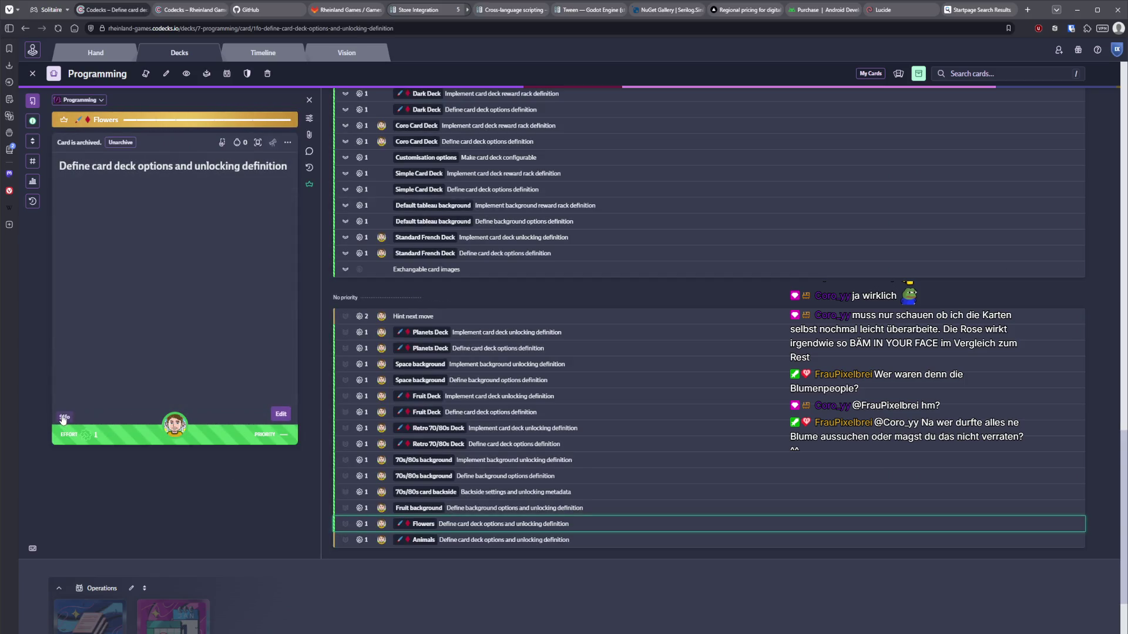
# Back in Rider, add '$1fo' to the commit message's Refs line and commit
pyautogui.hotkey('alt', 'Tab')
pyautogui.write('$1fo')
pyautogui.hotkey('ctrl', 'alt', 'k')
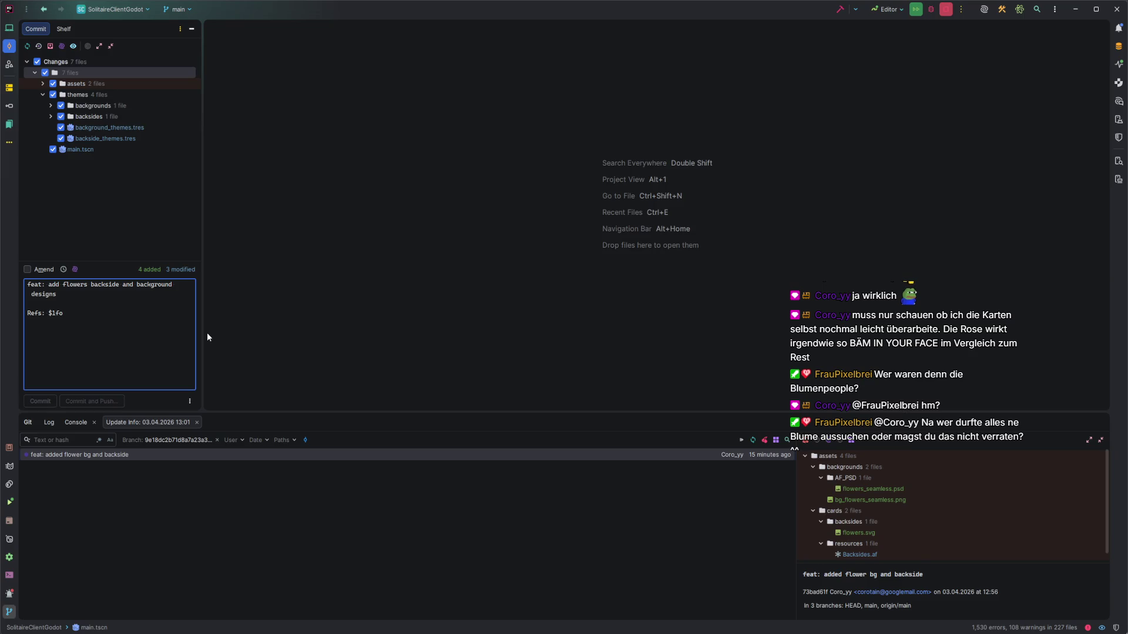
# Confirm pushing the flowers commit to the remote and return to Rider's empty change list
pyautogui.press('Return')
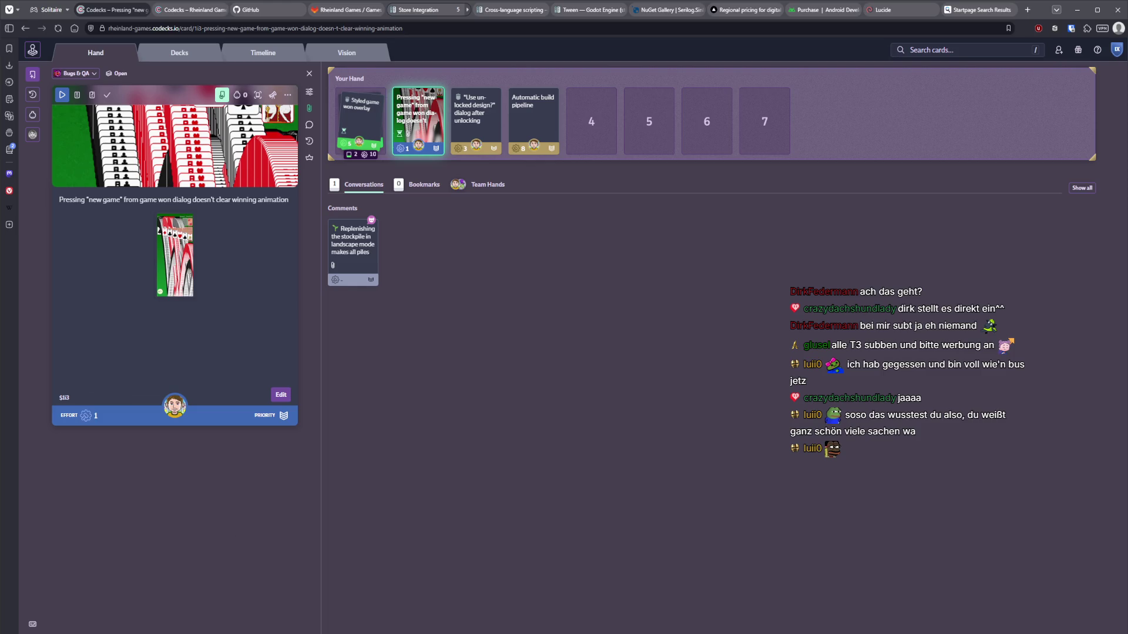
pyautogui.hotkey('alt', 'Tab')
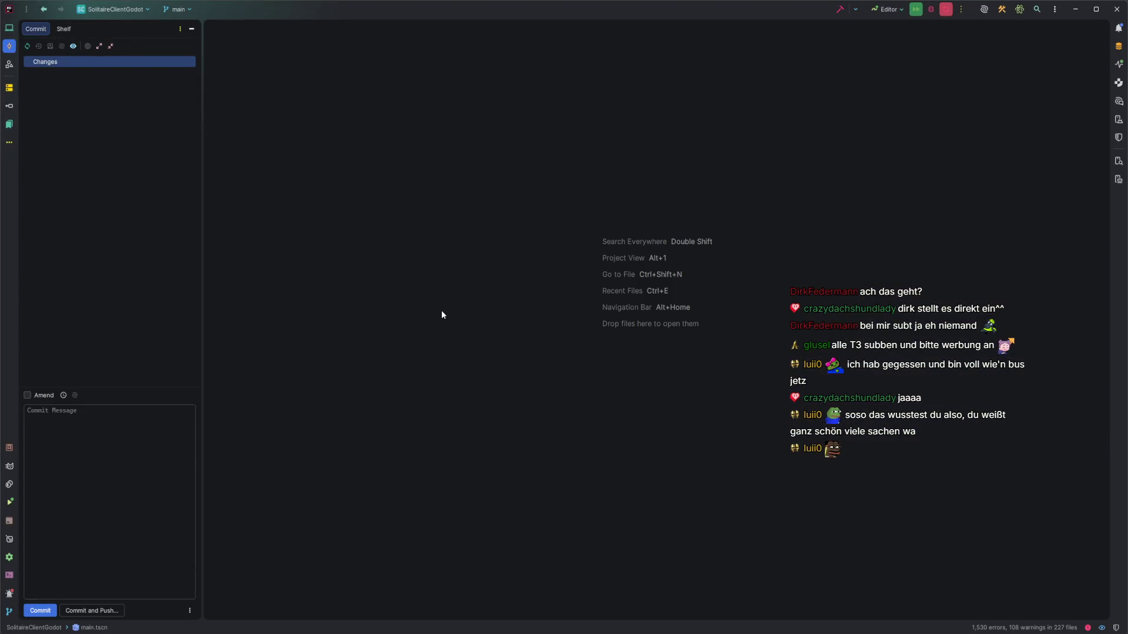
# Tidy the file tree and open WinningAnimationPlayer.cs from the winningAnimations folder
pyautogui.hotkey('alt', '1')
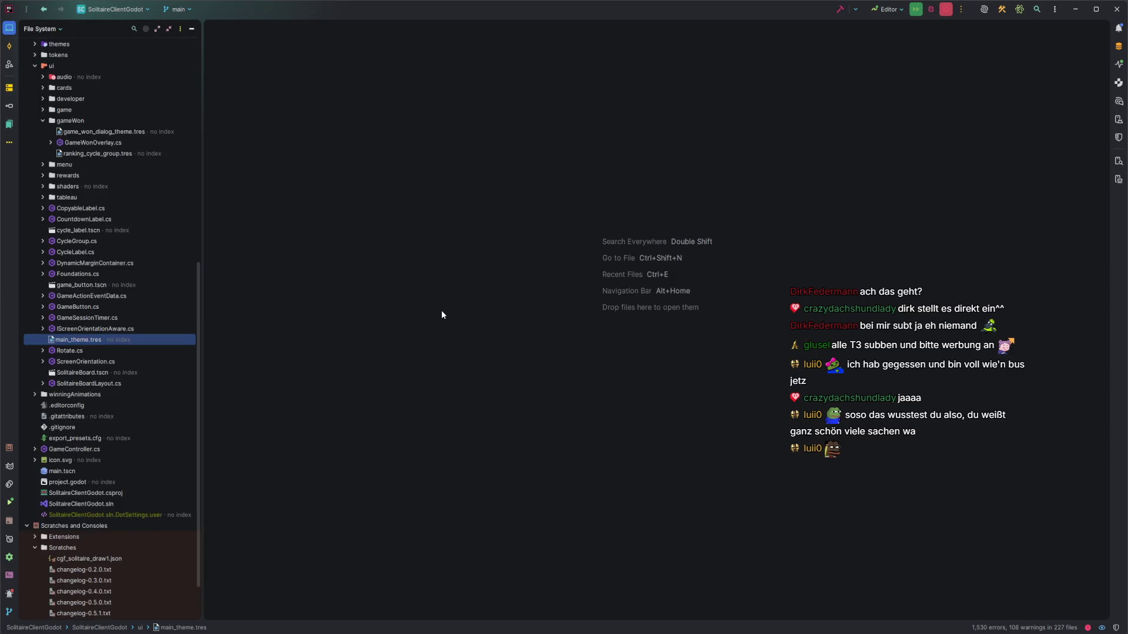
pyautogui.click(41, 557)
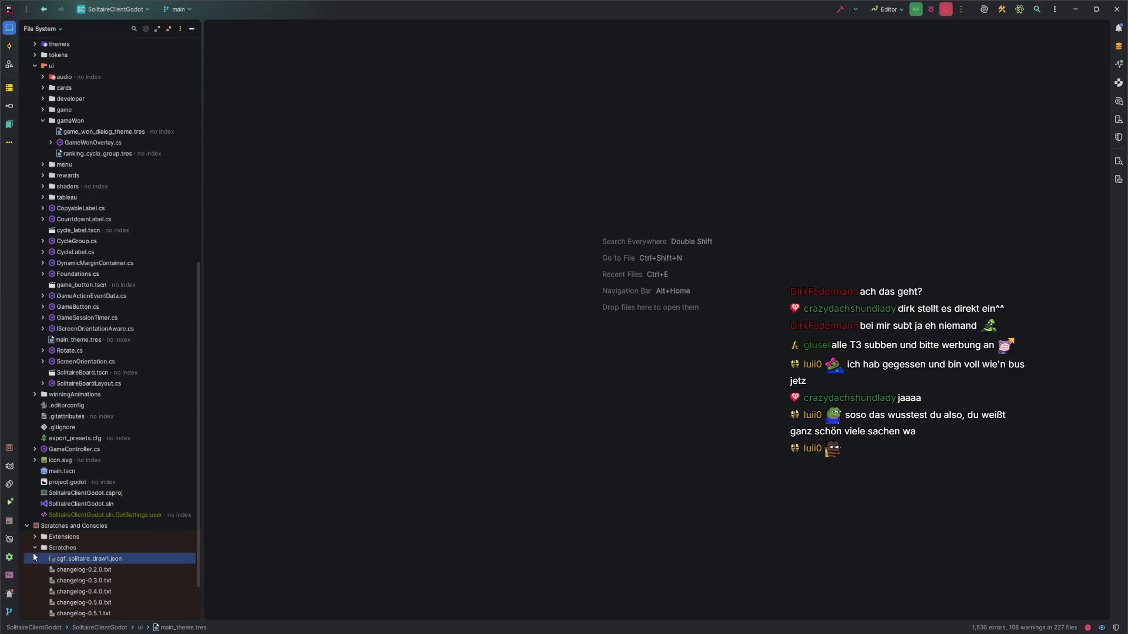
pyautogui.click(27, 525)
pyautogui.scroll(2, 80, 295)
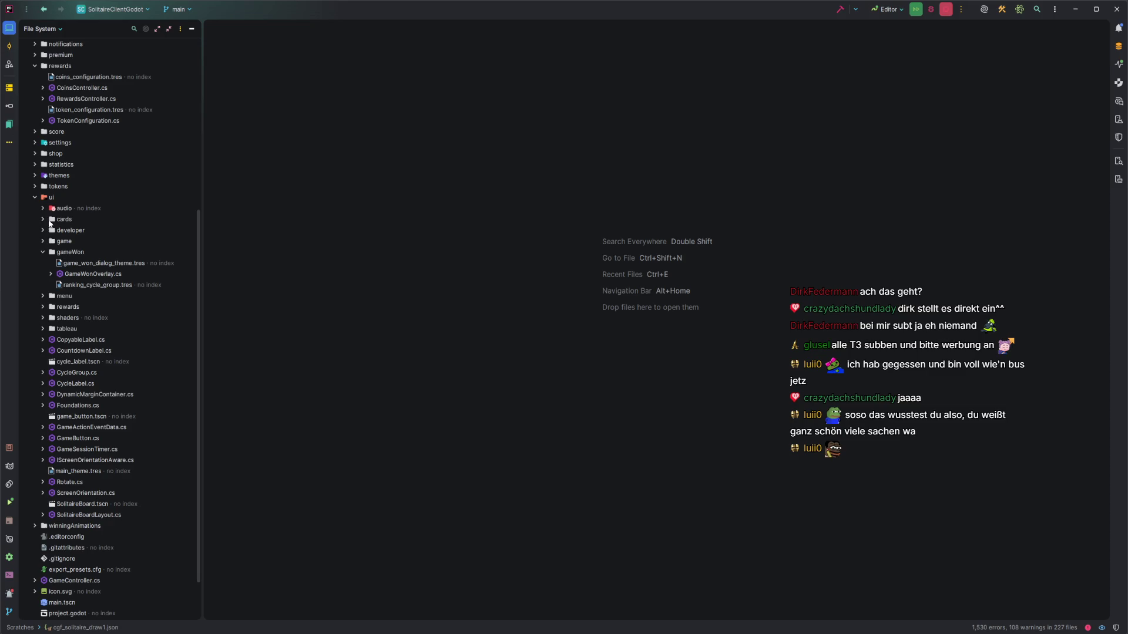
pyautogui.click(42, 252)
pyautogui.scroll(3, 49, 209)
pyautogui.click(35, 132)
pyautogui.scroll(-2, 46, 177)
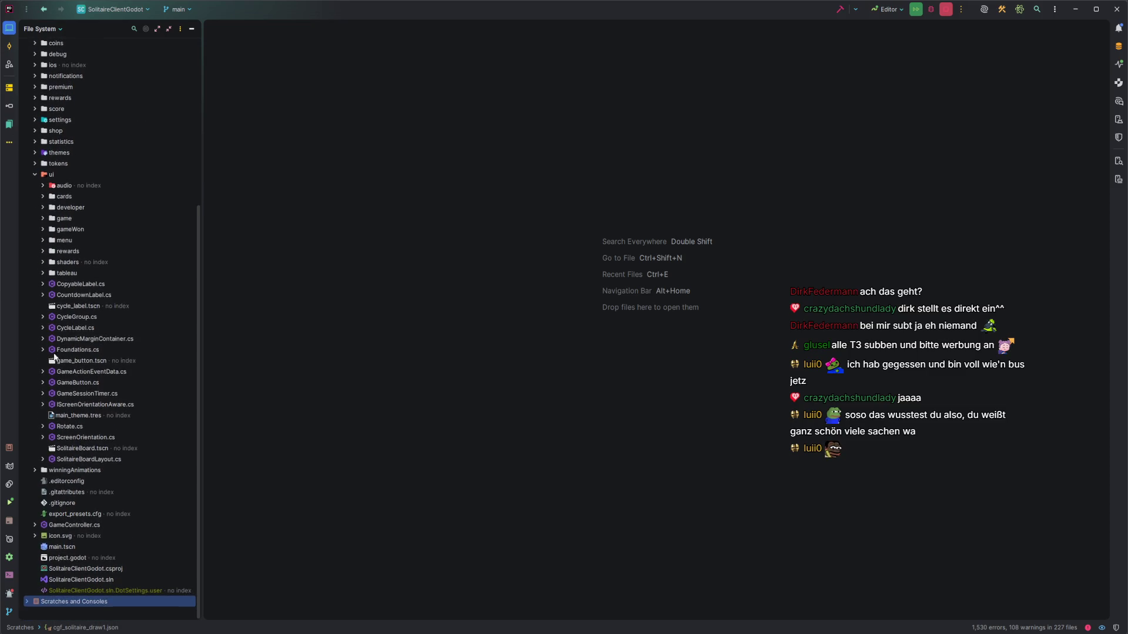
pyautogui.click(39, 470)
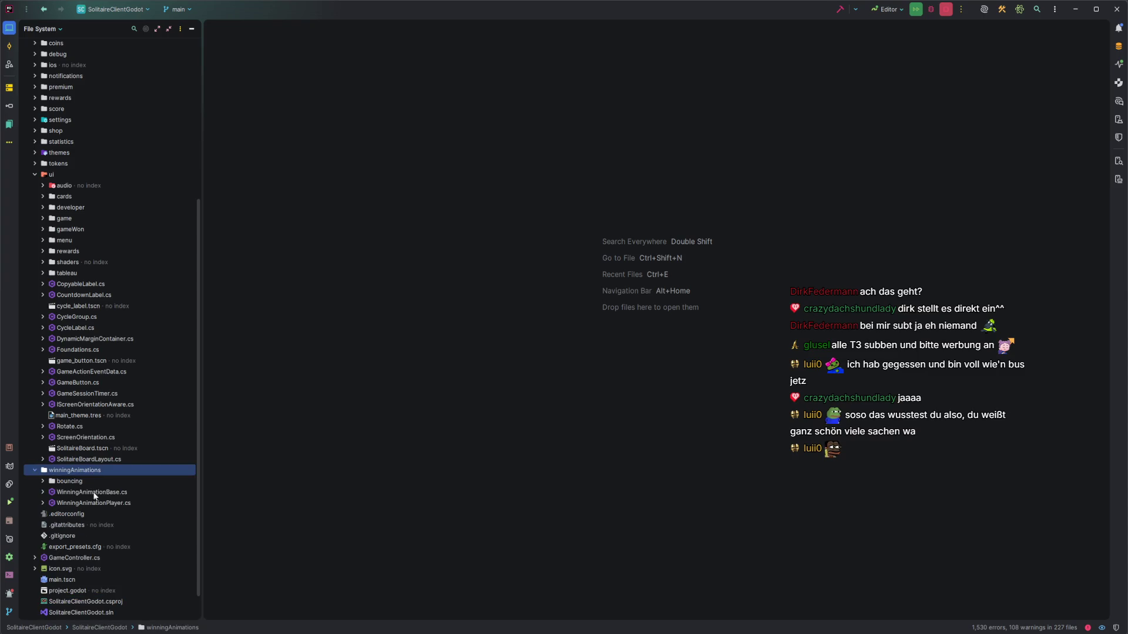
pyautogui.doubleClick(109, 504)
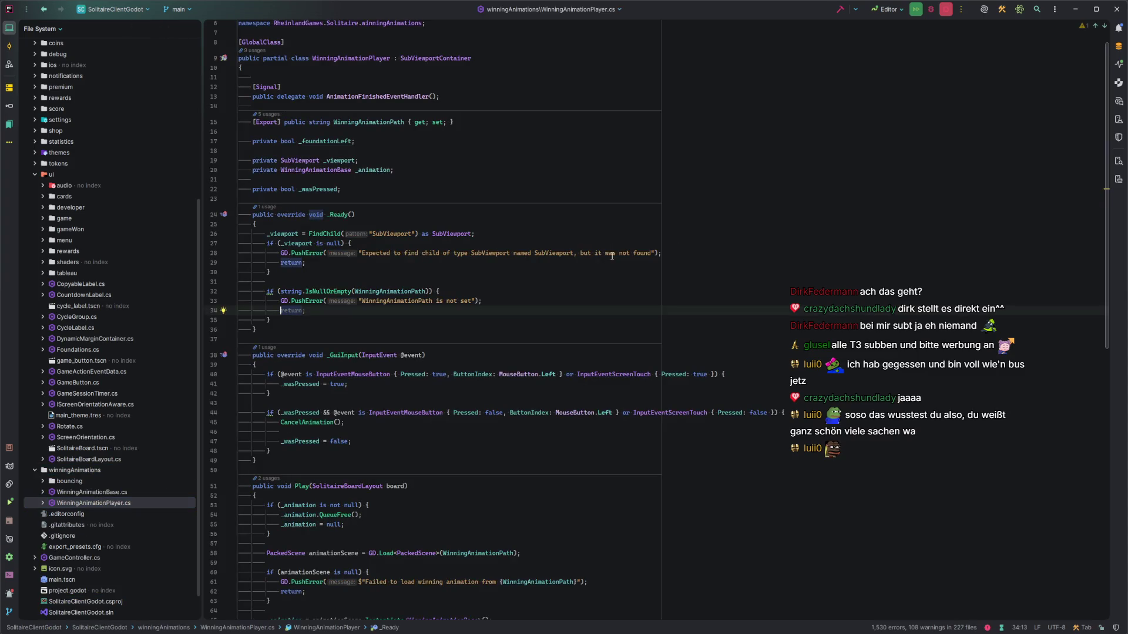
# Read through _Ready and the input release handling, then jump to the CancelAnimation declaration
pyautogui.click(431, 317)
pyautogui.click(425, 312)
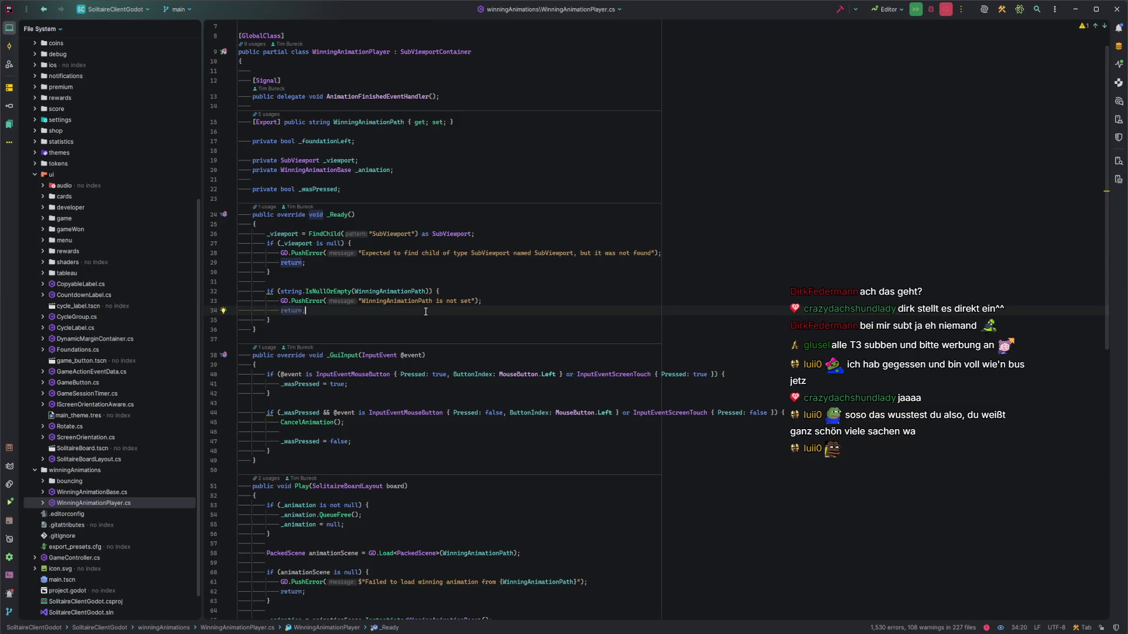
pyautogui.scroll(-4, 425, 311)
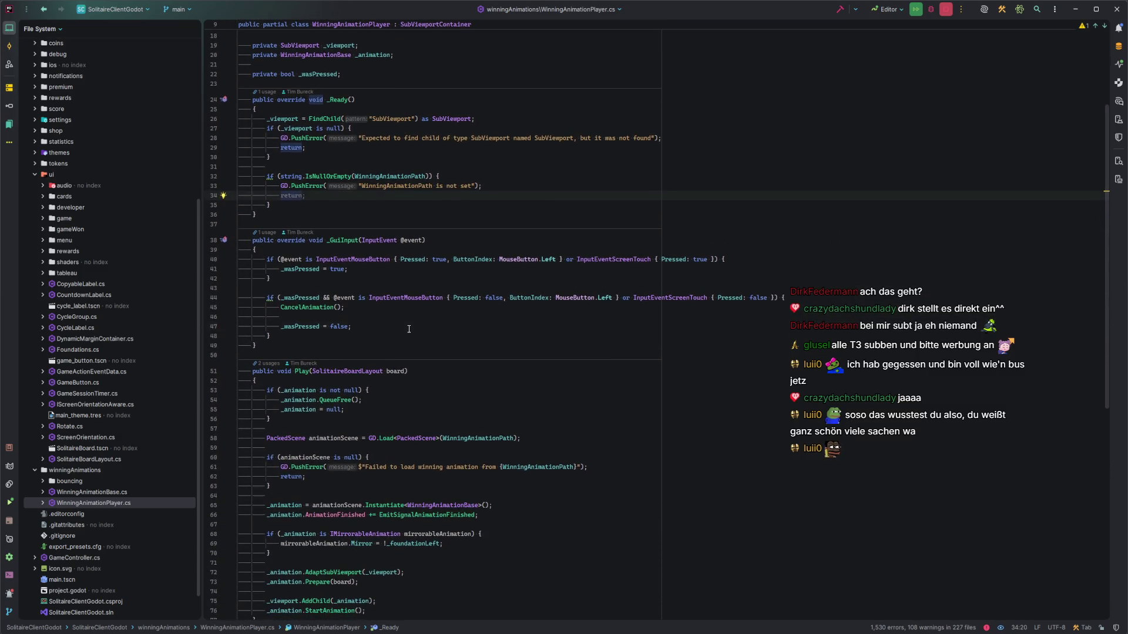
pyautogui.click(410, 327)
pyautogui.scroll(-3, 409, 328)
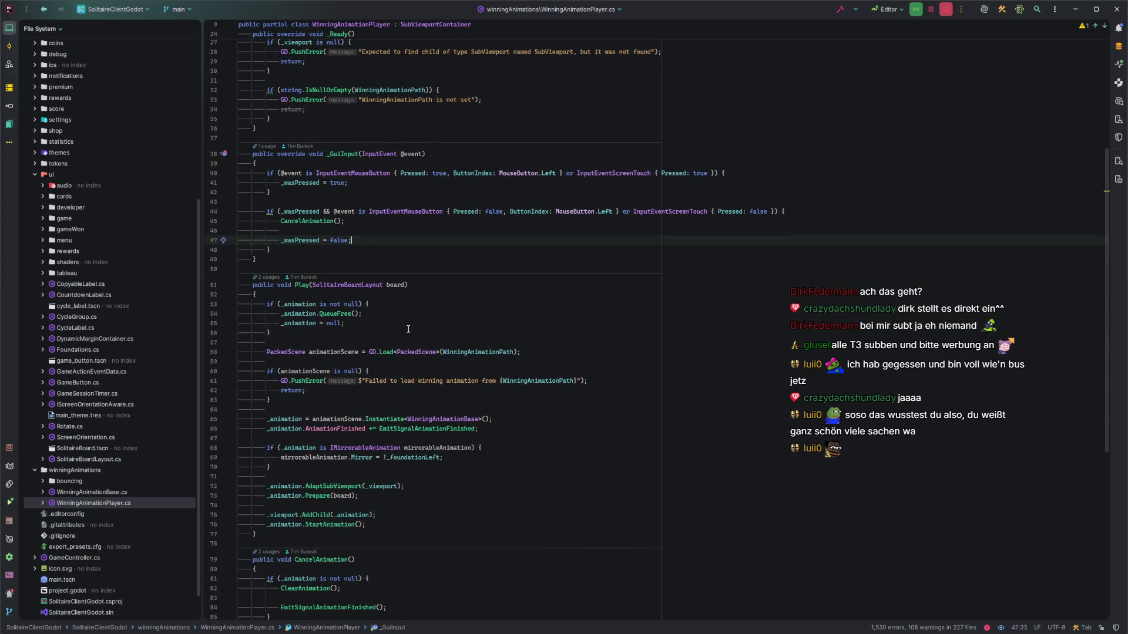
pyautogui.click(303, 221)
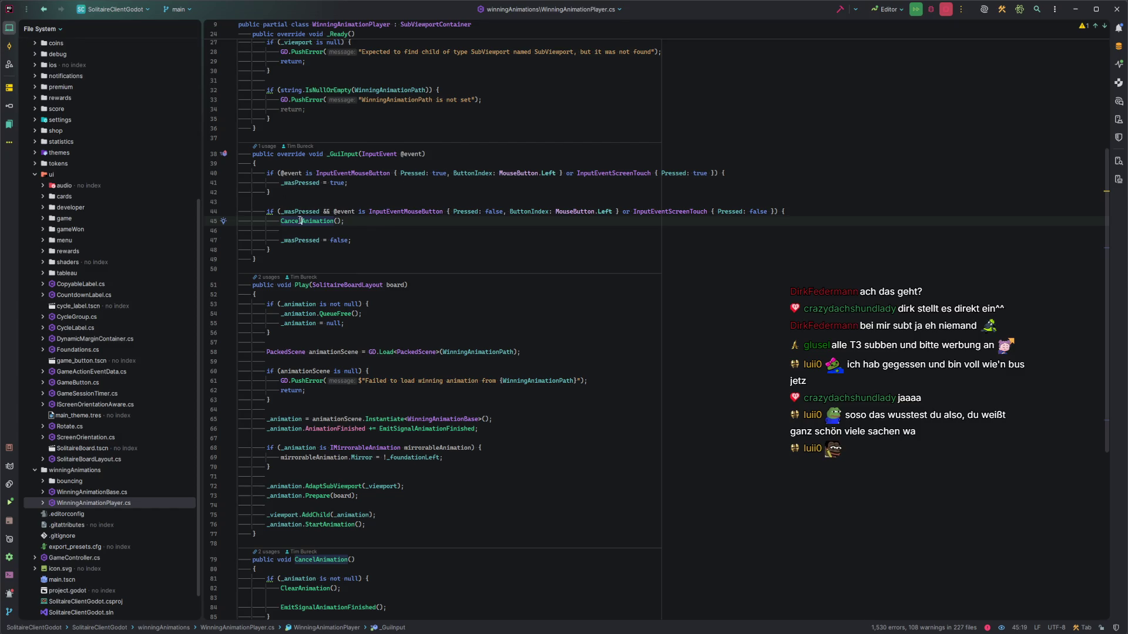
pyautogui.keyDown('ctrl'); pyautogui.click(302, 222); pyautogui.keyUp('ctrl')
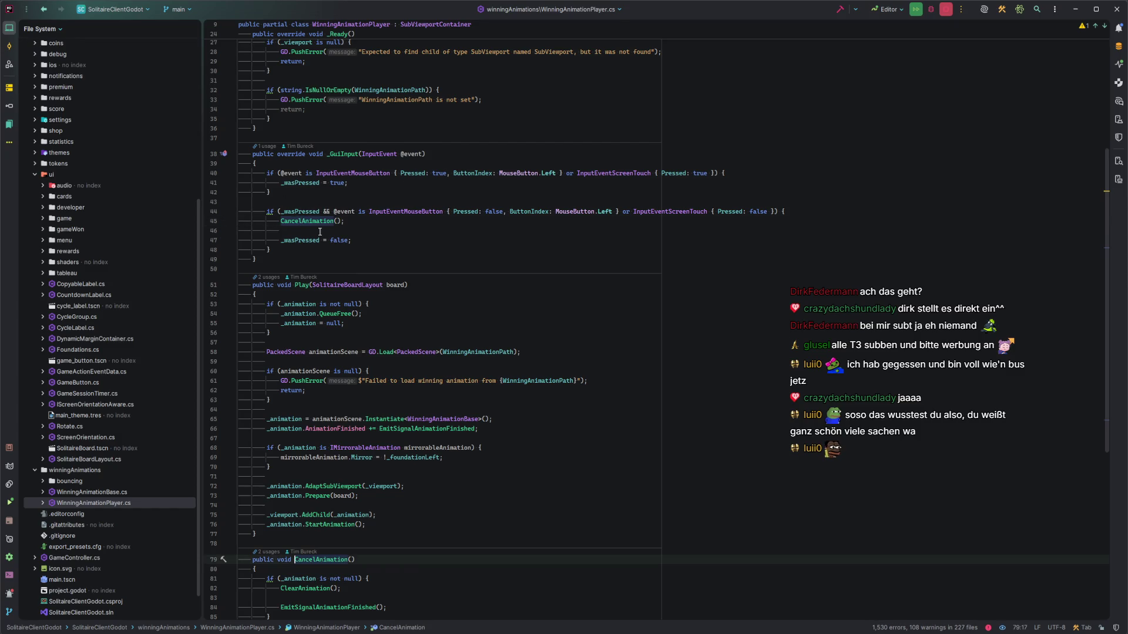
# List ClearAnimation's usages and navigate to its call in GameController.cs
pyautogui.scroll(-7, 411, 340)
pyautogui.scroll(-1, 361, 353)
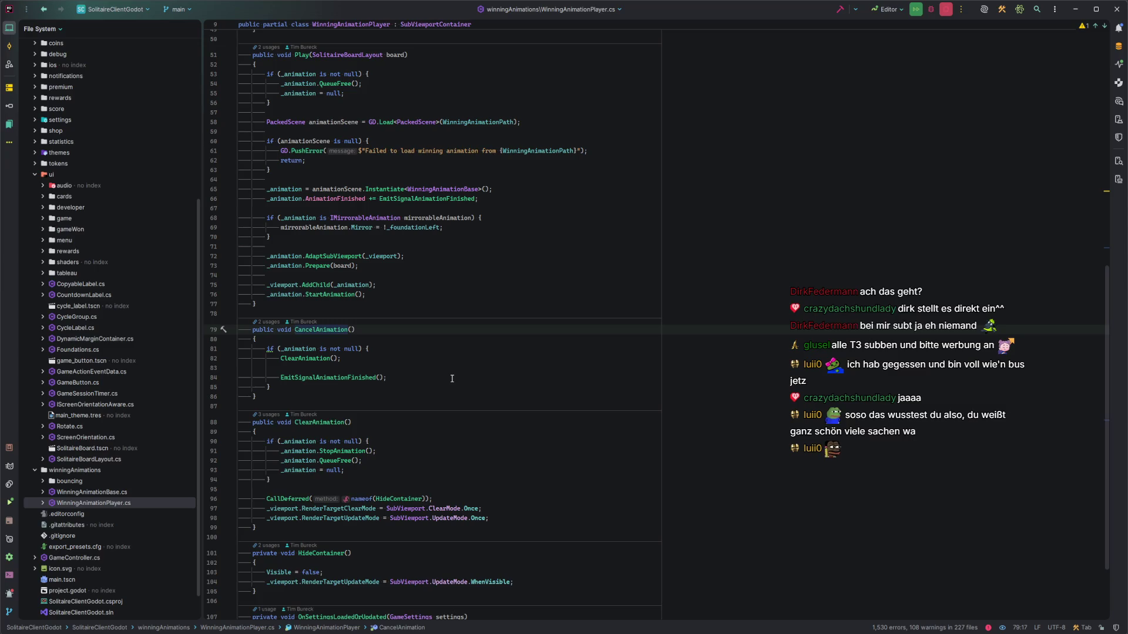
pyautogui.click(312, 358)
pyautogui.click(312, 423)
pyautogui.click(270, 415)
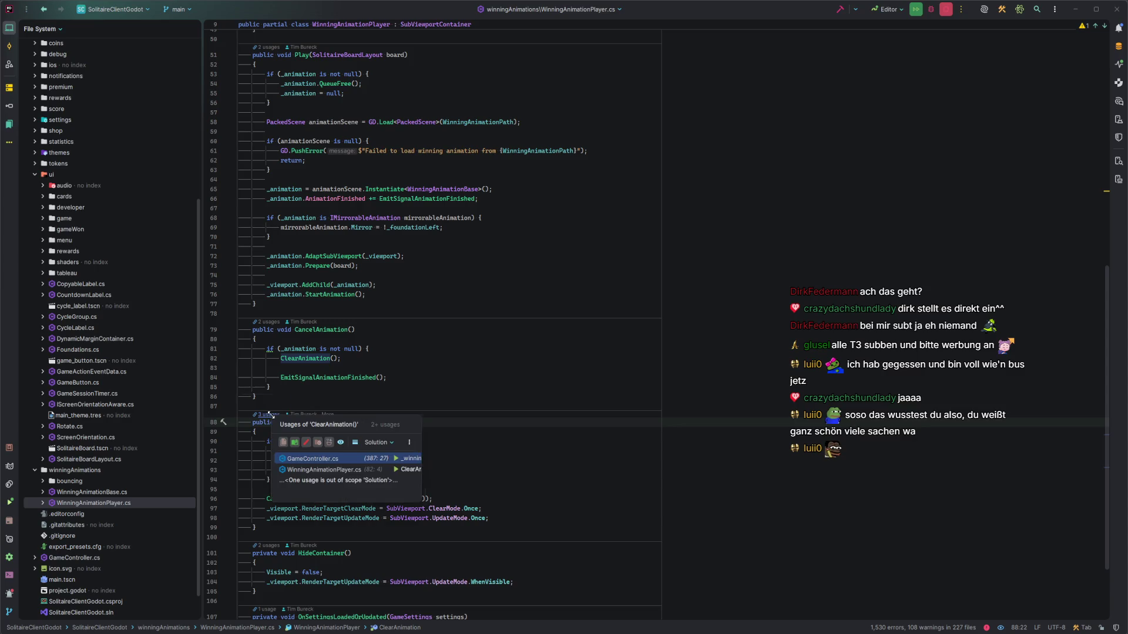
pyautogui.press('Escape')
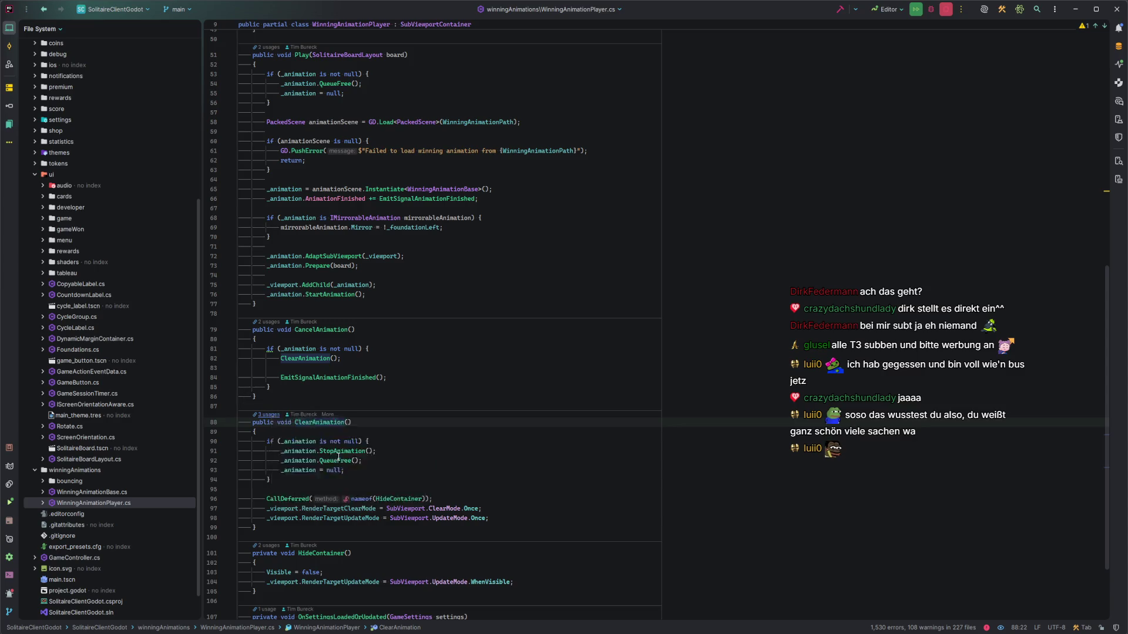
pyautogui.hotkey('ctrl', 'alt', 'Left')
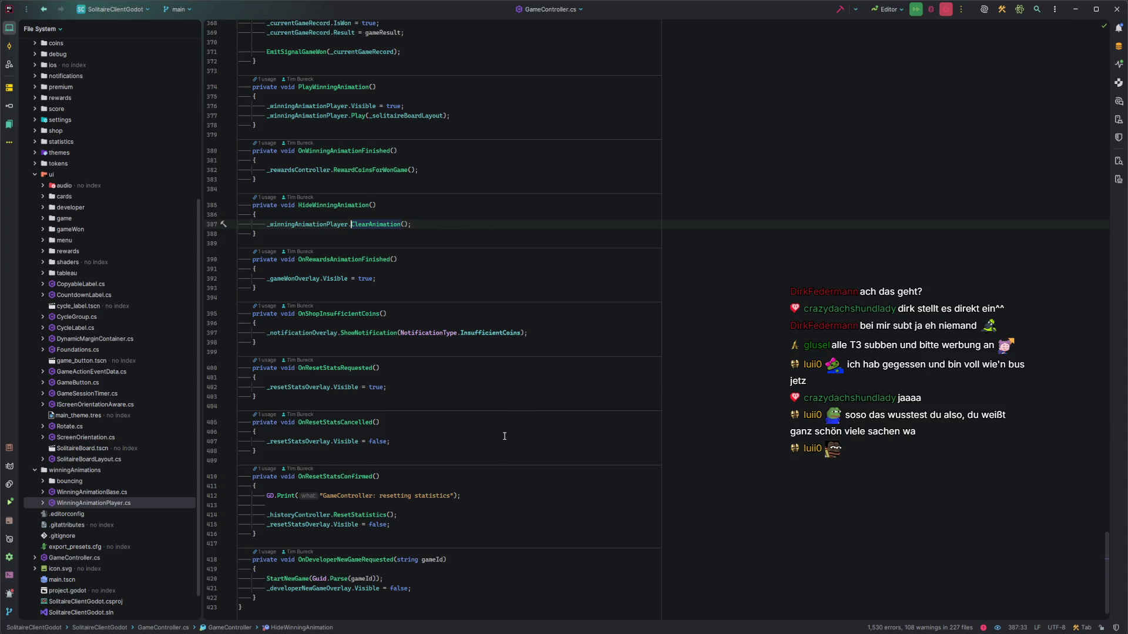
# Check HideWinningAnimation's usages, review the surrounding GameController.cs code, and bring up VCS operations
pyautogui.scroll(2, 503, 411)
pyautogui.hotkey('ctrl', 'alt', 'Left')
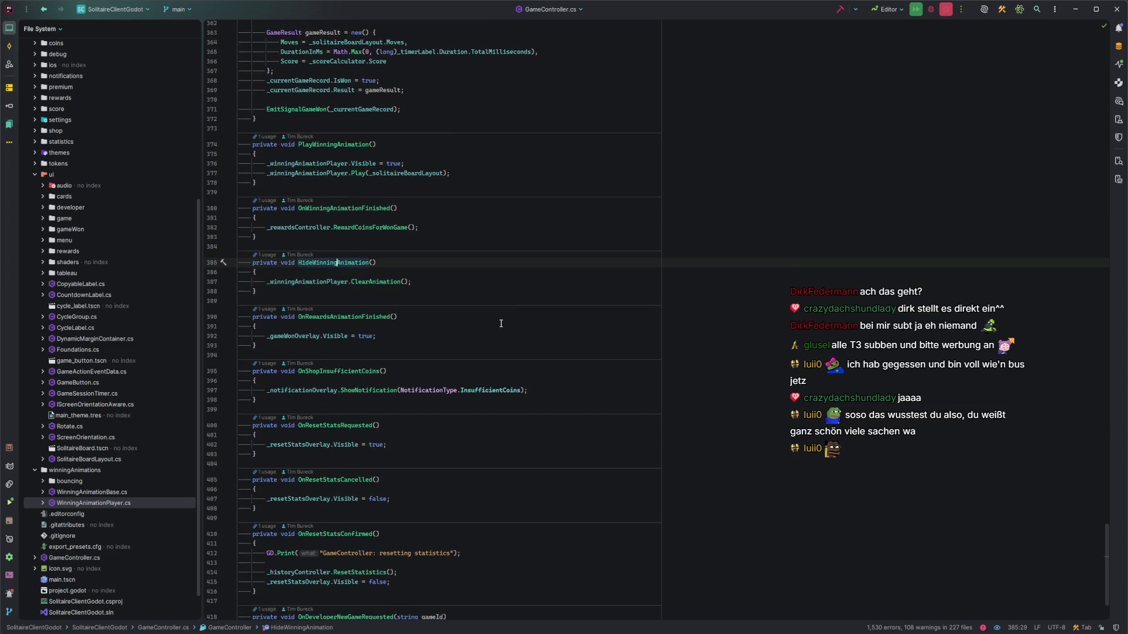
pyautogui.click(263, 254)
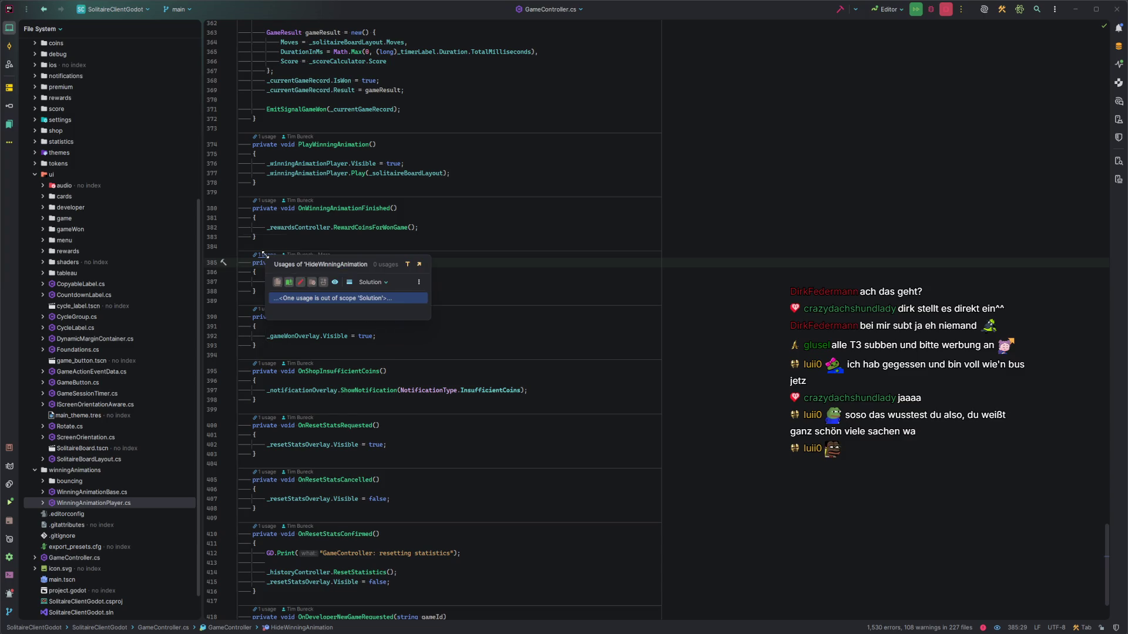
pyautogui.click(425, 282)
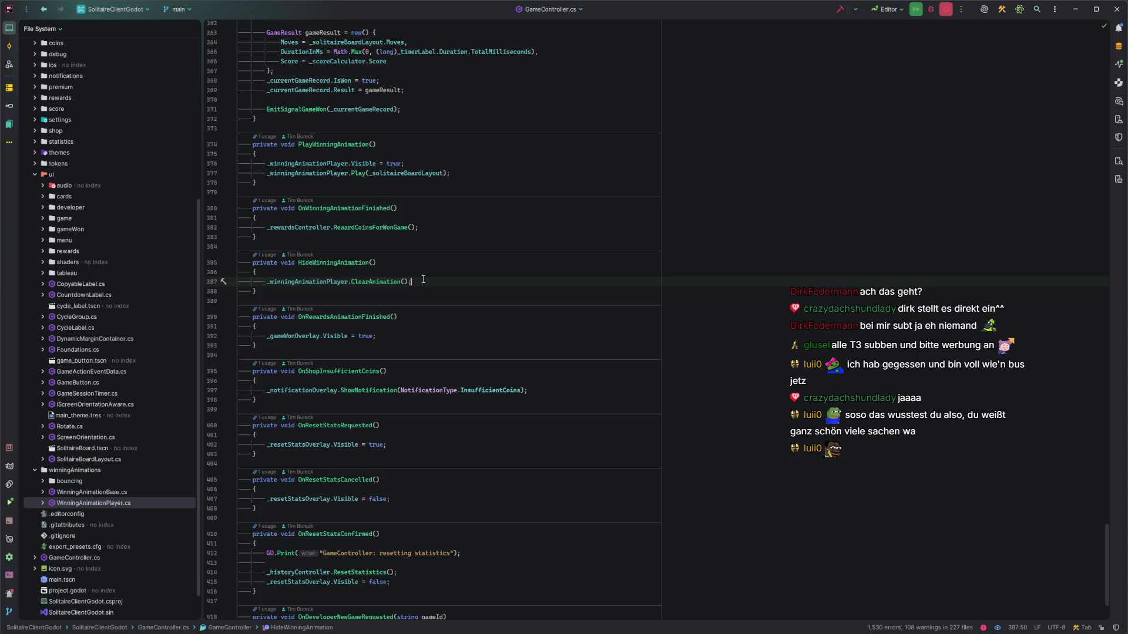
pyautogui.scroll(4, 423, 280)
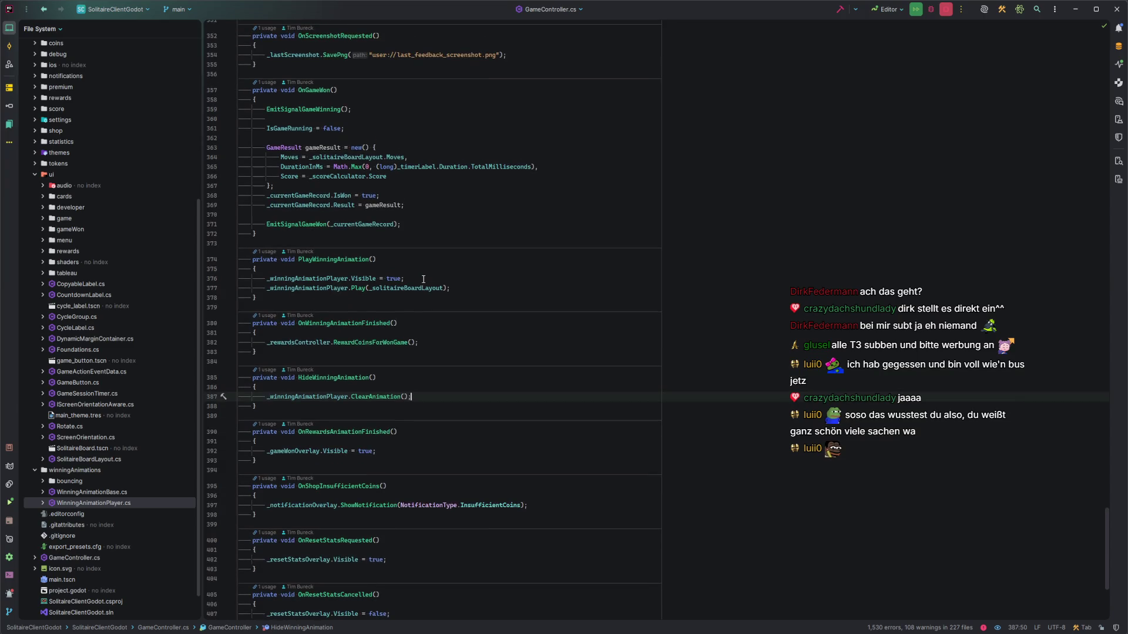
pyautogui.scroll(12, 439, 318)
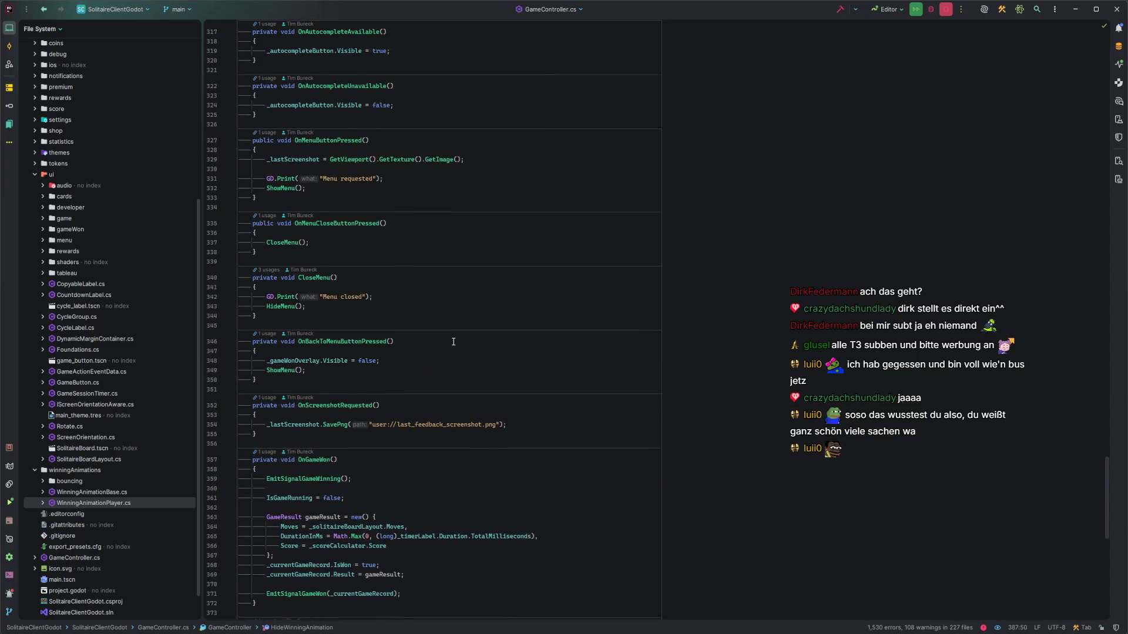
pyautogui.scroll(8, 454, 341)
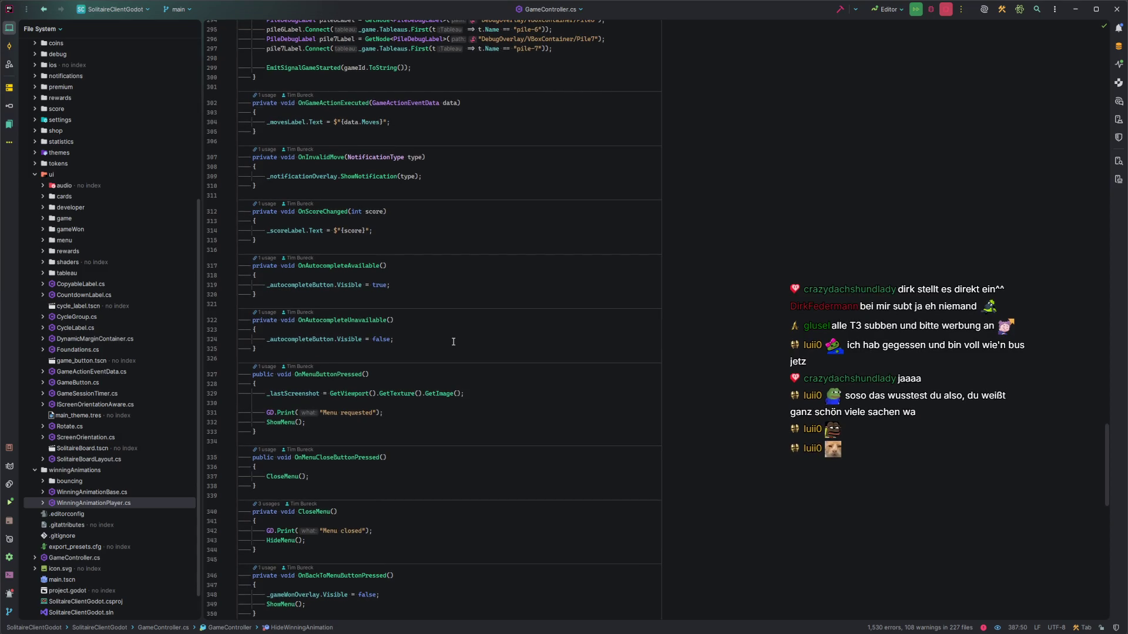
pyautogui.scroll(-20, 454, 341)
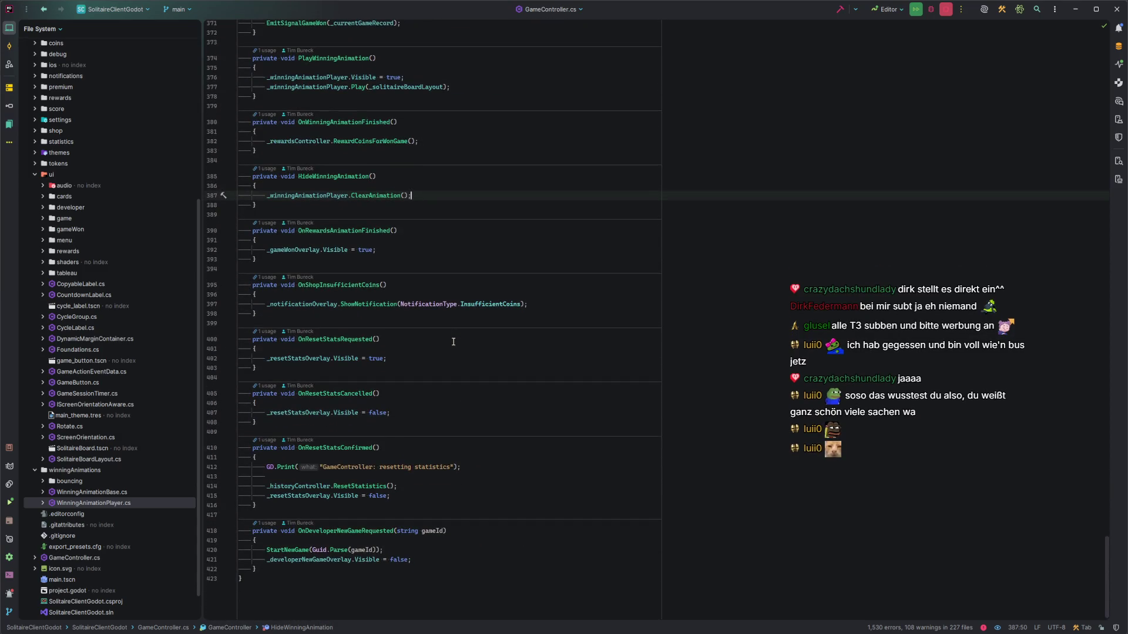
pyautogui.scroll(10, 454, 342)
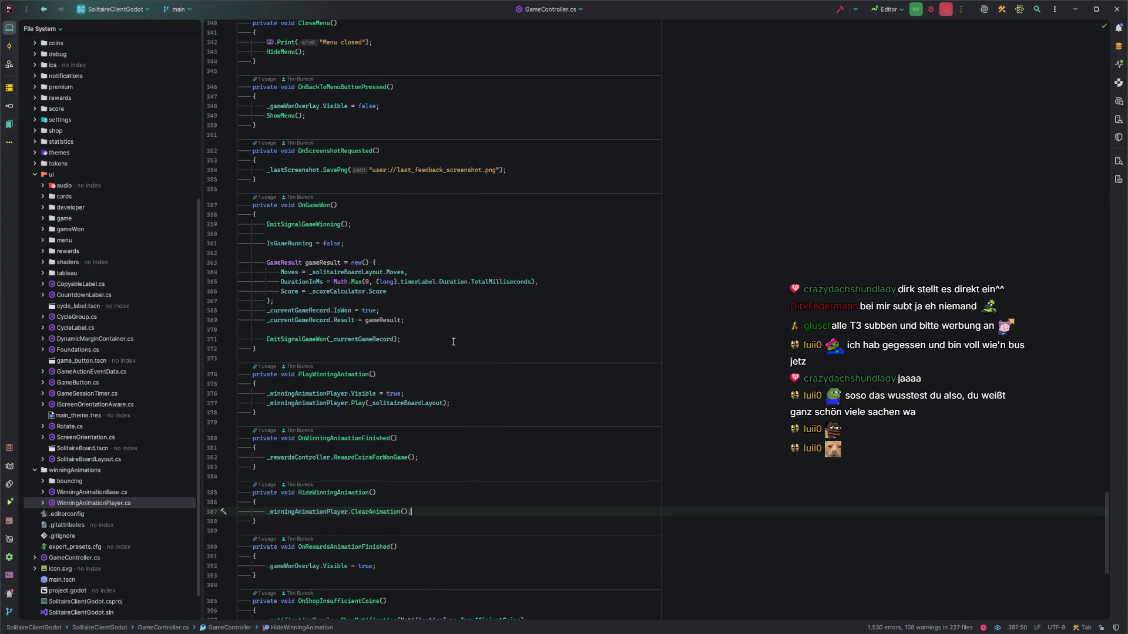
pyautogui.scroll(-4, 453, 341)
pyautogui.hotkey('alt', '`')
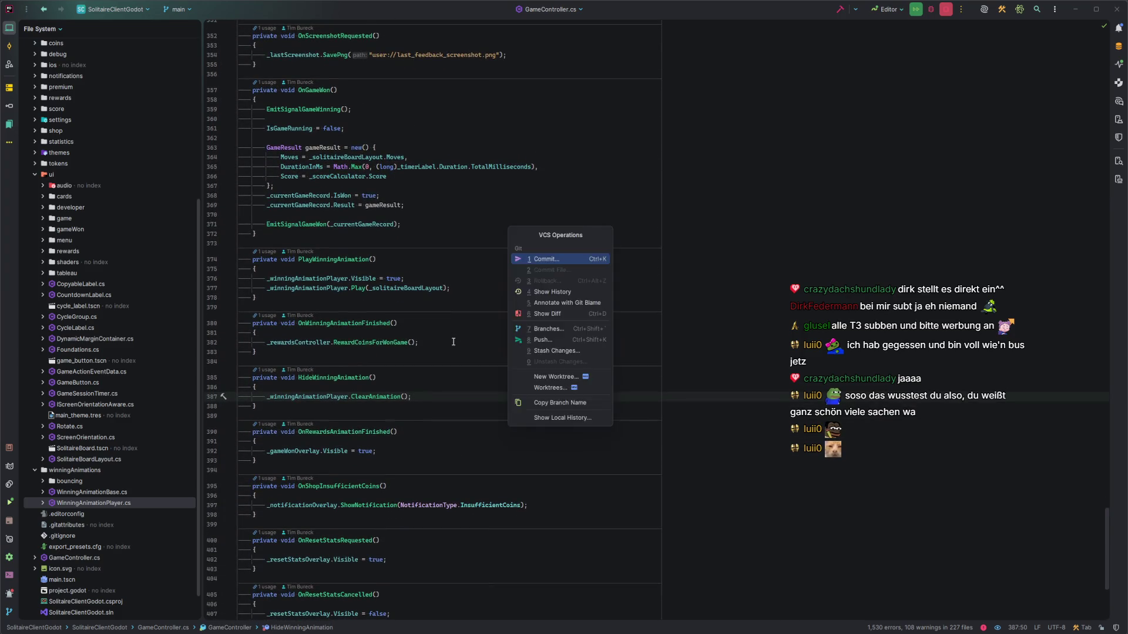
# Show Git blame annotations on GameController.cs, inspect an entry, then hide them again
pyautogui.press('Return')
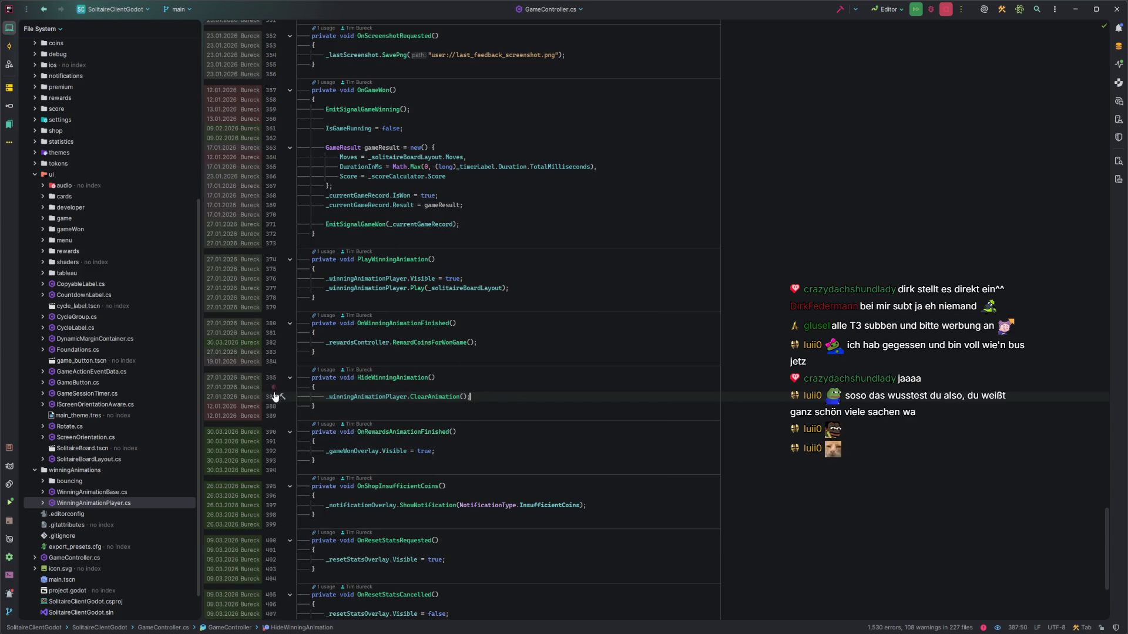
pyautogui.moveTo(251, 397)
pyautogui.scroll(20, 455, 389)
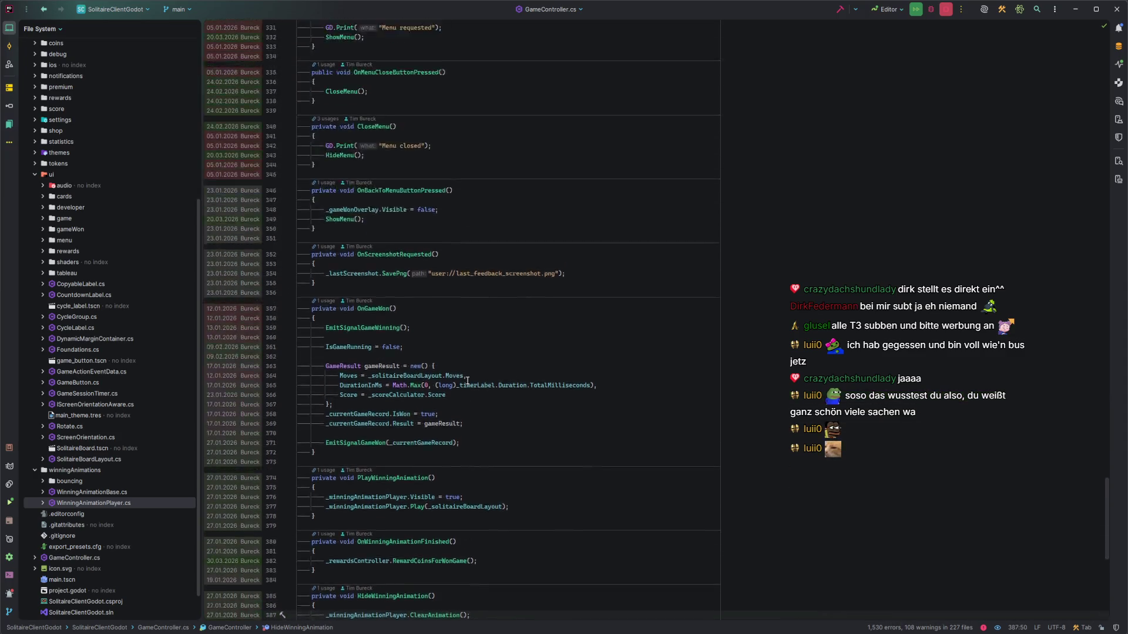
pyautogui.scroll(20, 467, 381)
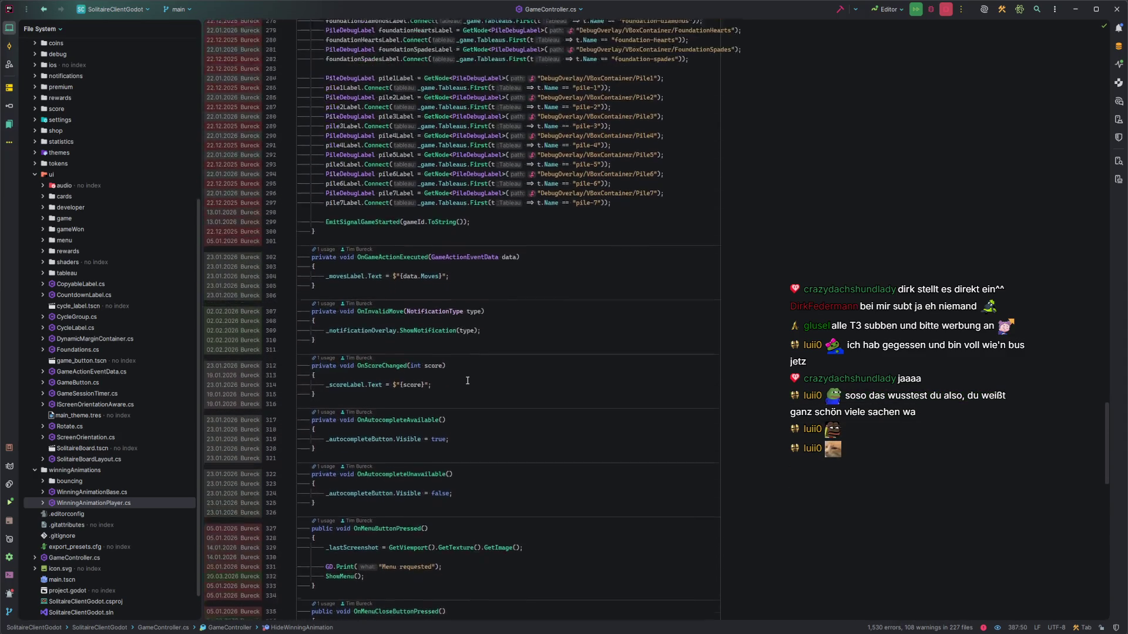
pyautogui.scroll(7, 468, 380)
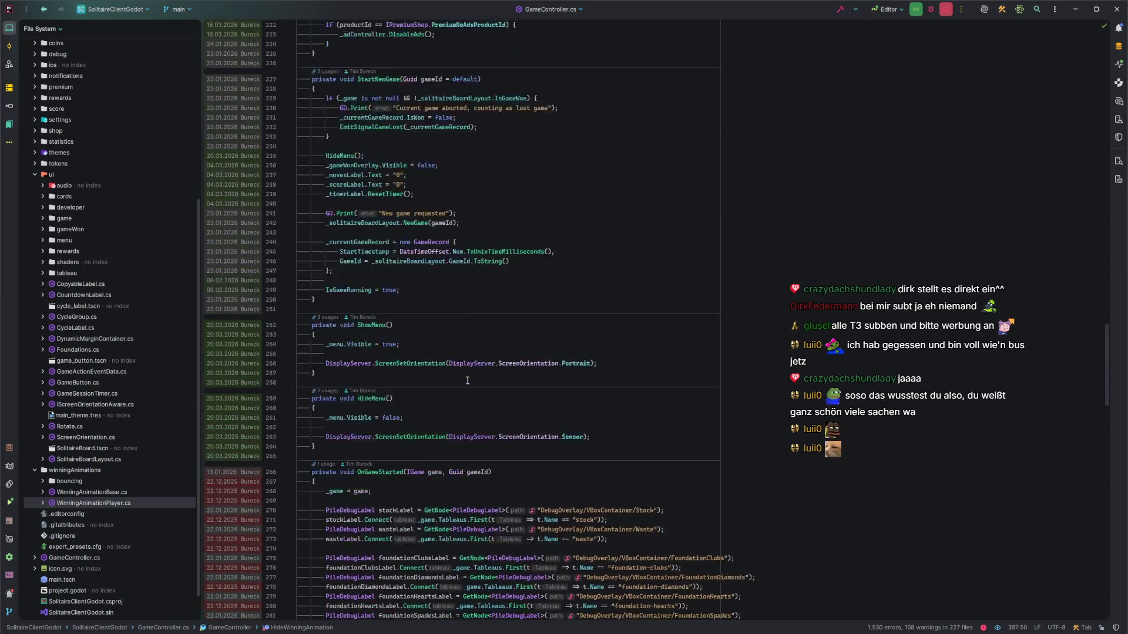
pyautogui.hotkey('alt', '`')
pyautogui.press('Return')
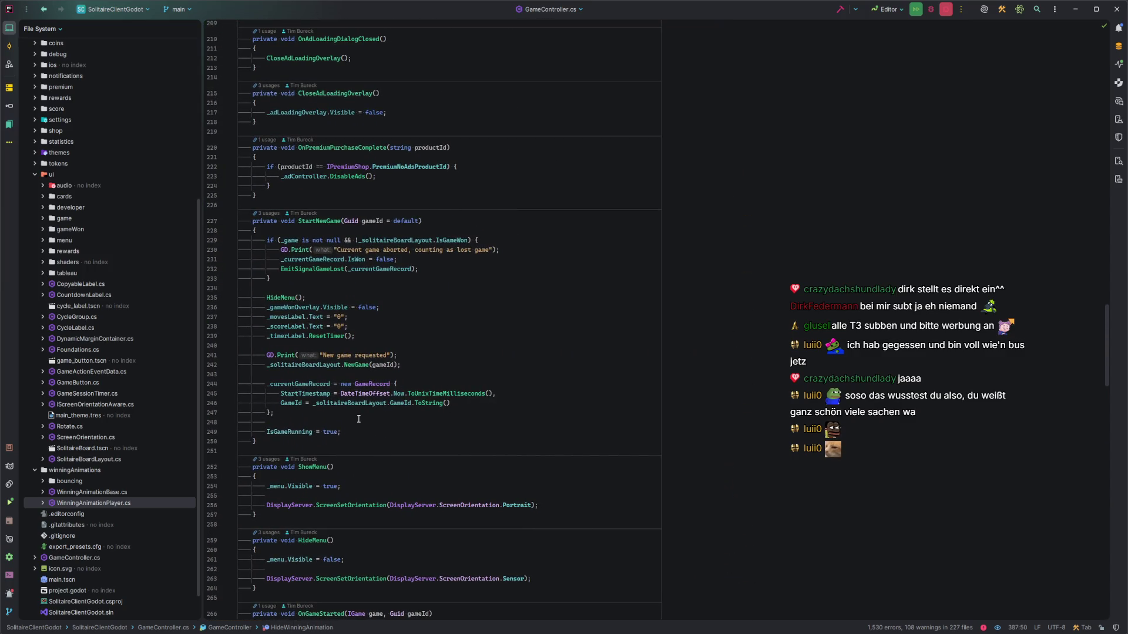
# Mark the NewGame call on line 242 in StartNewGame and glance at the file structure
pyautogui.click(405, 363)
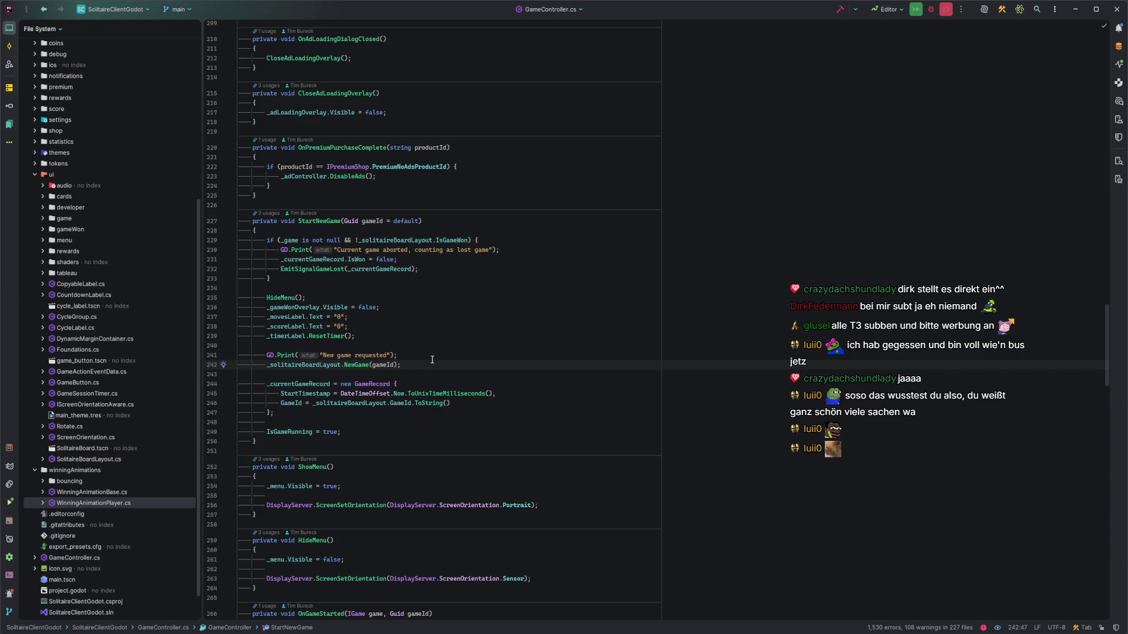
pyautogui.scroll(-1, 432, 360)
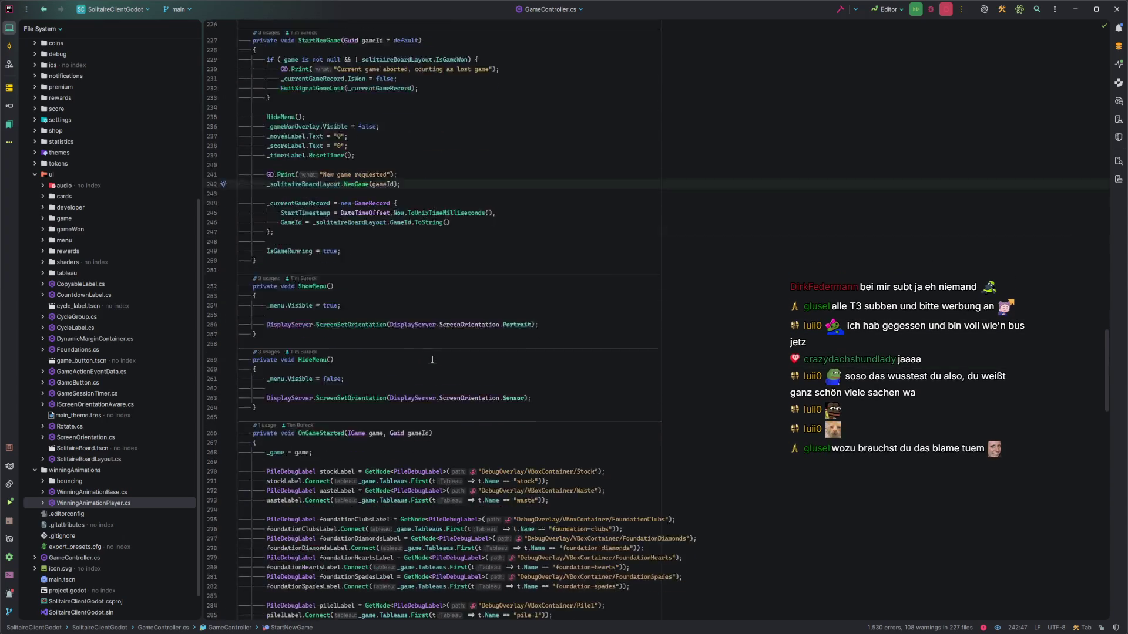
pyautogui.hotkey('ctrl', 'F12')
pyautogui.press('Escape')
pyautogui.hotkey('alt', 'Tab')
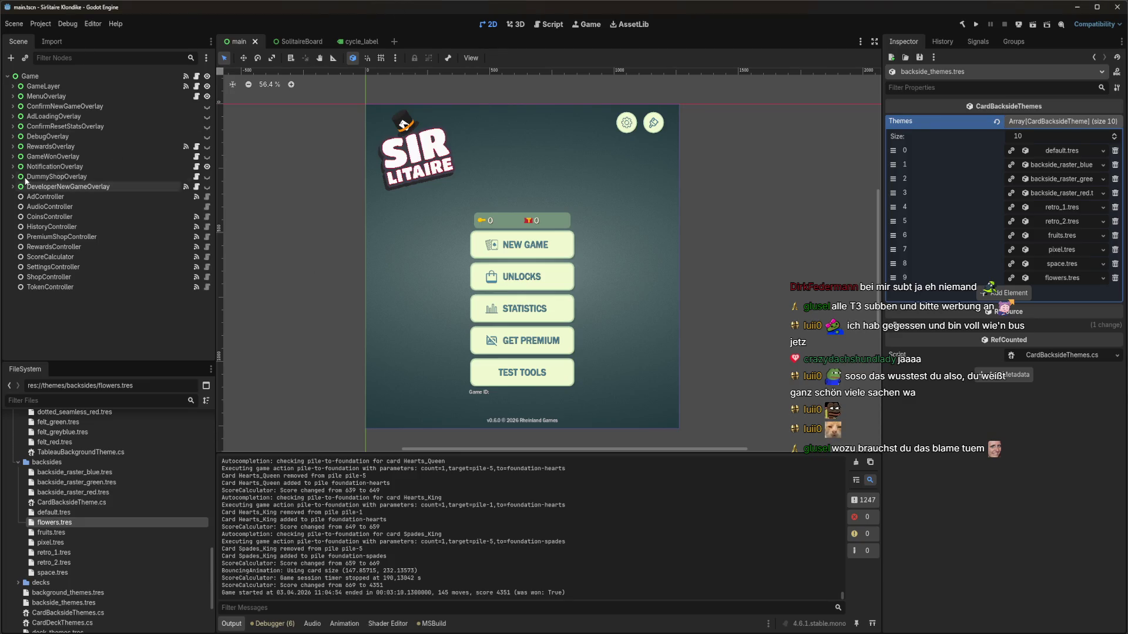
# Select GameWonOverlay's NewGameButton and view its ButtonUp → OnNewGameButtonPressed() signal connection
pyautogui.click(15, 157)
pyautogui.keyDown('shift'); pyautogui.click(13, 157); pyautogui.keyUp('shift')
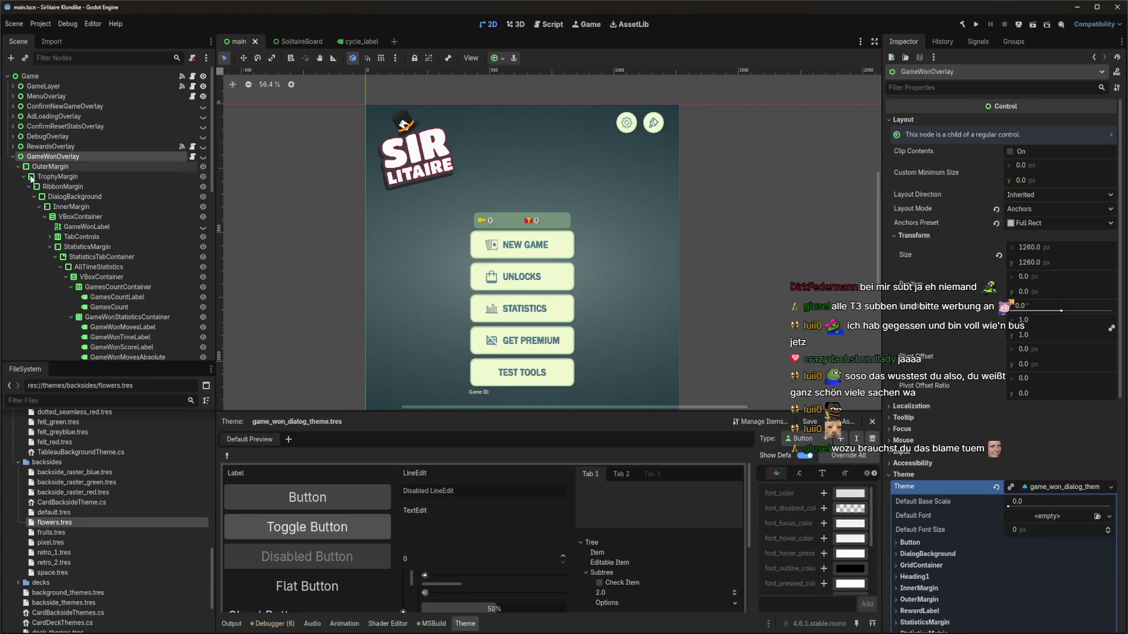
pyautogui.scroll(-5, 61, 150)
pyautogui.click(50, 140)
pyautogui.click(95, 201)
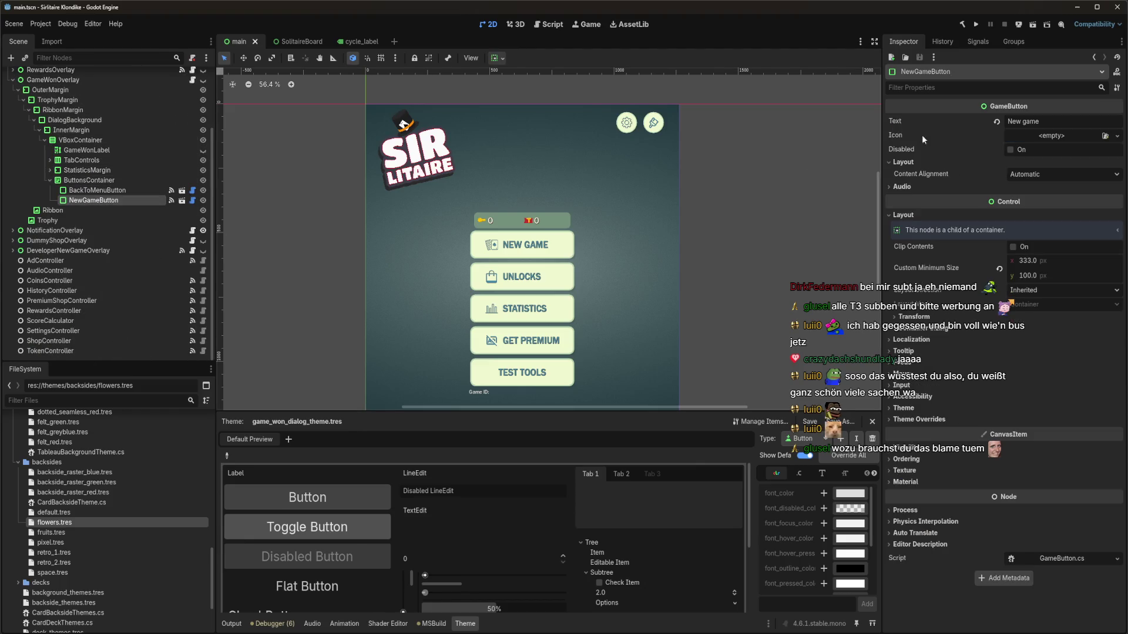
pyautogui.click(987, 43)
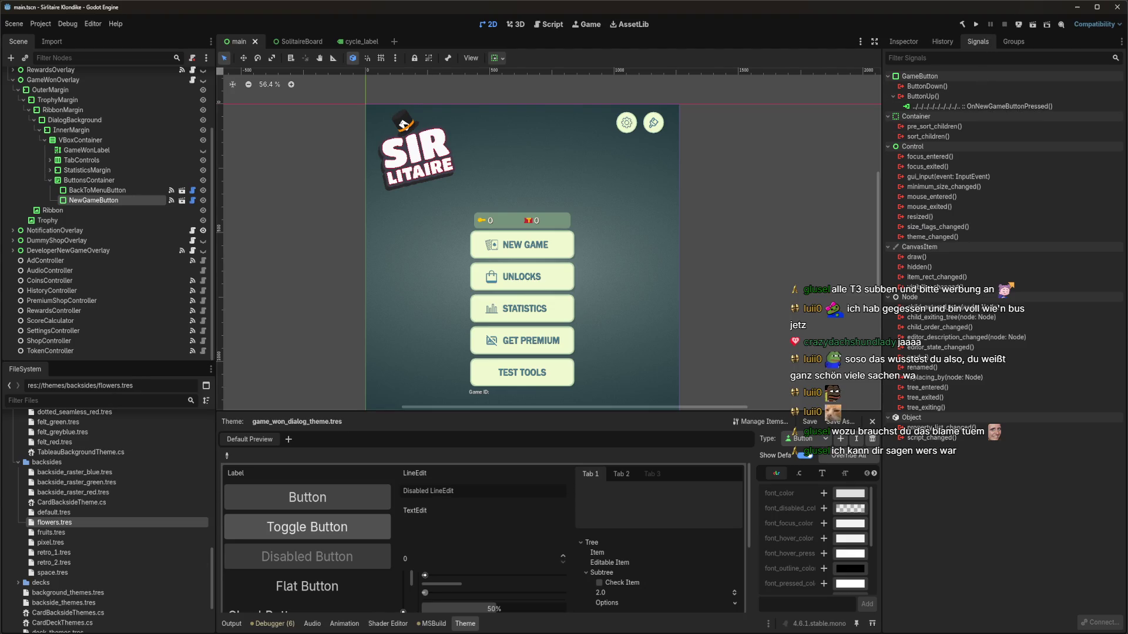
pyautogui.moveTo(38, 633)
# Jump to the OnNewGameButtonPressed method in GameController.cs via the 'OnNewGame' member search
pyautogui.hotkey('alt', 'Tab')
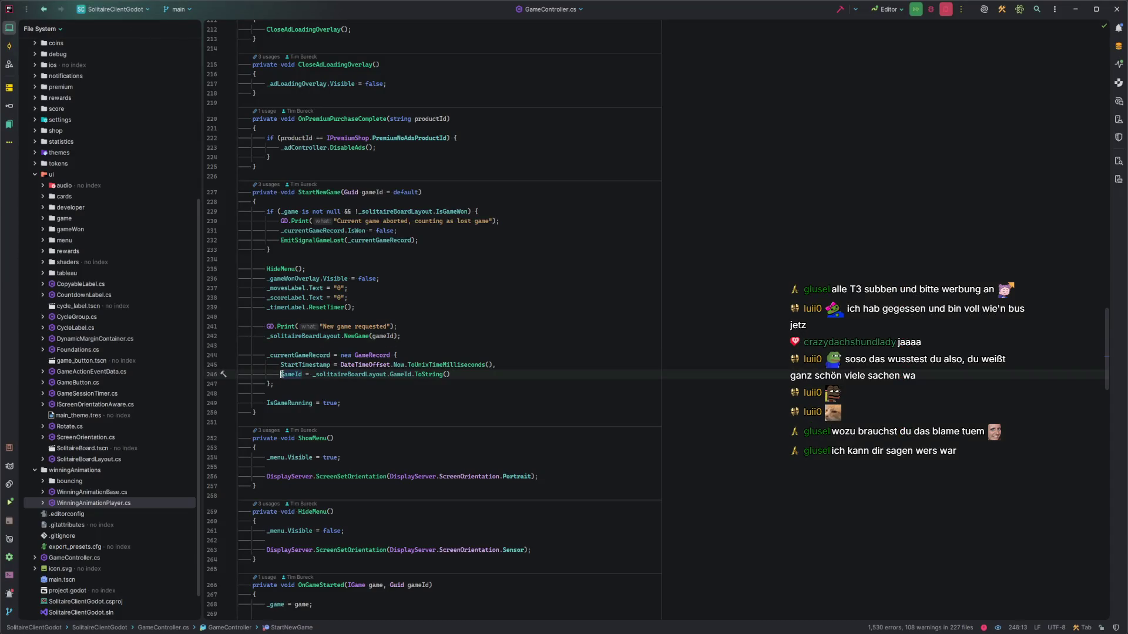
pyautogui.hotkey('ctrl', 'F12')
pyautogui.write('OnNewGame')
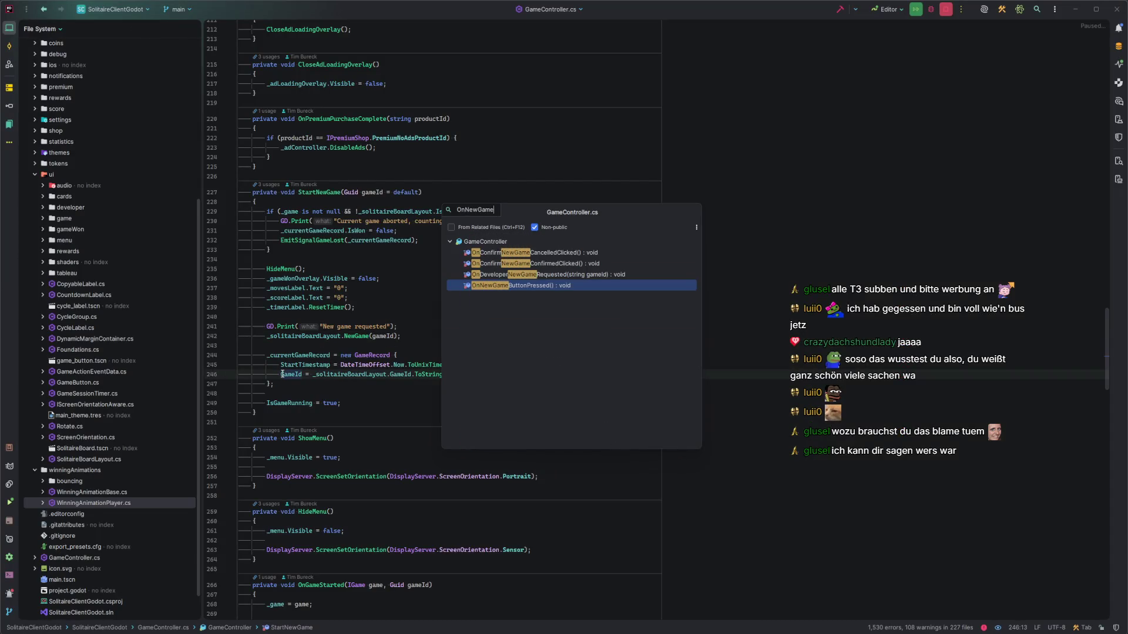
pyautogui.press('Return')
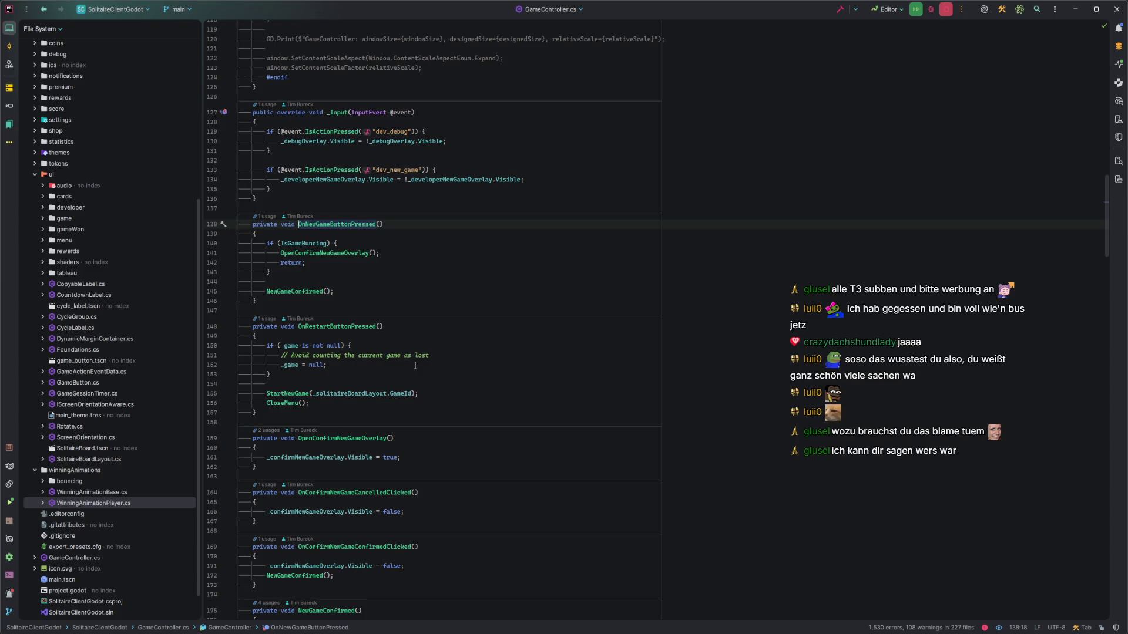
pyautogui.scroll(1, 399, 394)
# Turn on Git blame and open line 139's 'add confirmation dialog' commit in the Git log
pyautogui.hotkey('alt', '`')
pyautogui.press('Return')
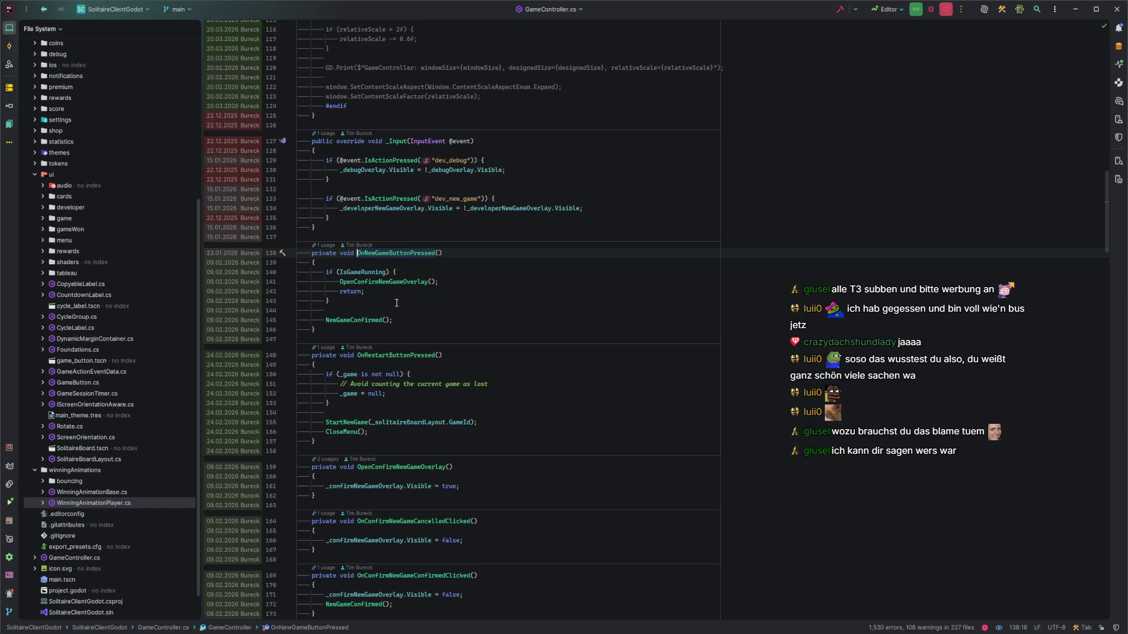
pyautogui.moveTo(241, 267)
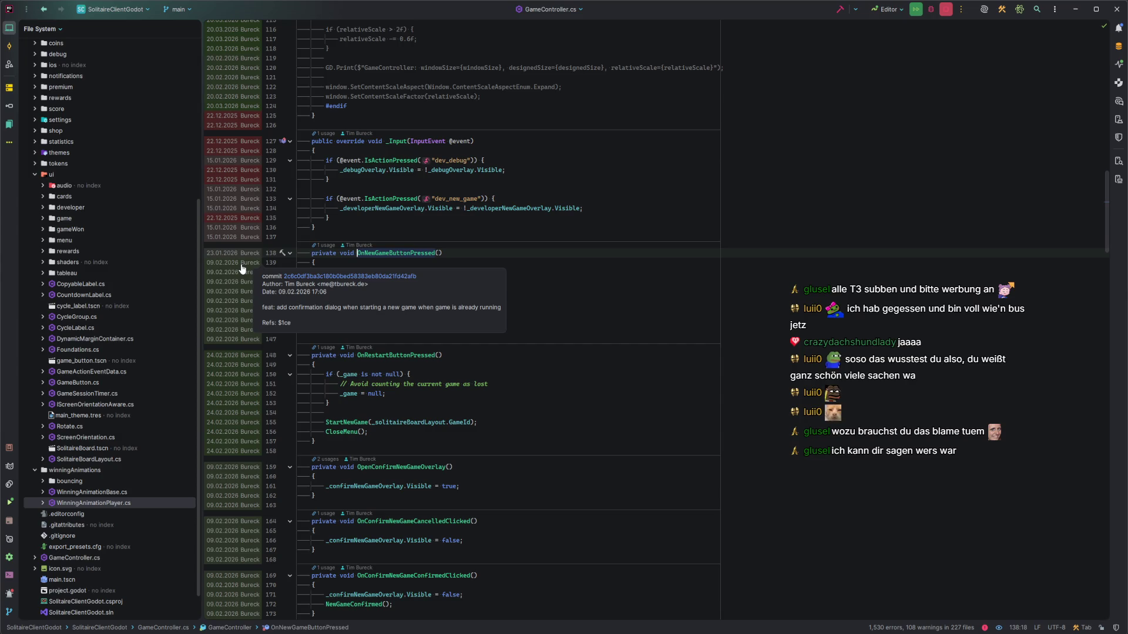
pyautogui.click(240, 266)
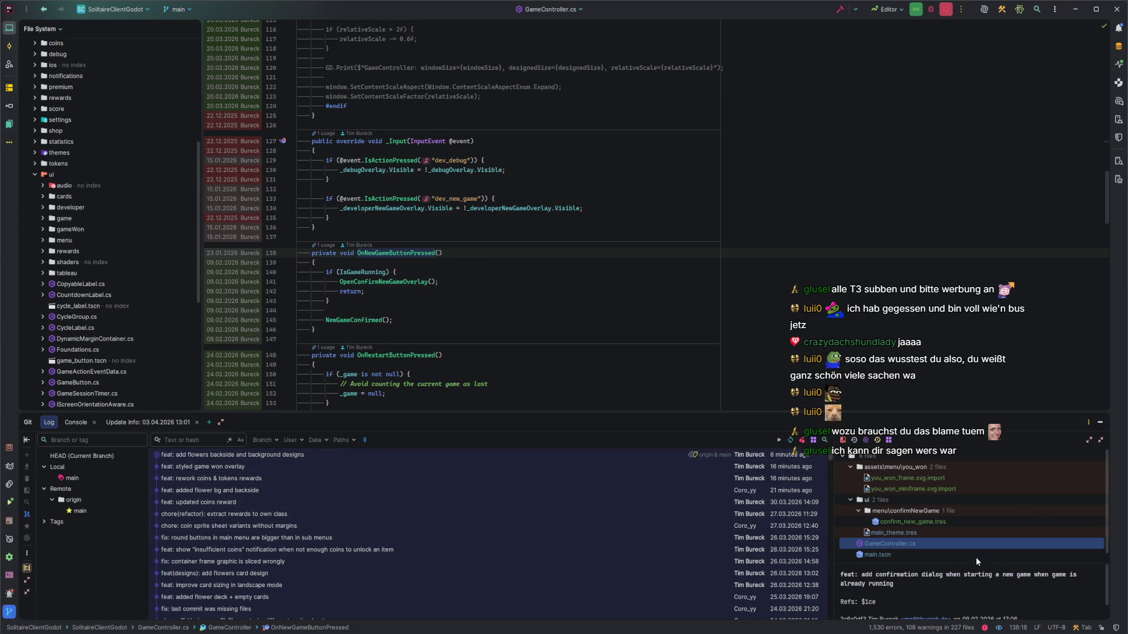
# Open the commit's diff of GameController.cs and scroll through its changes
pyautogui.doubleClick(901, 543)
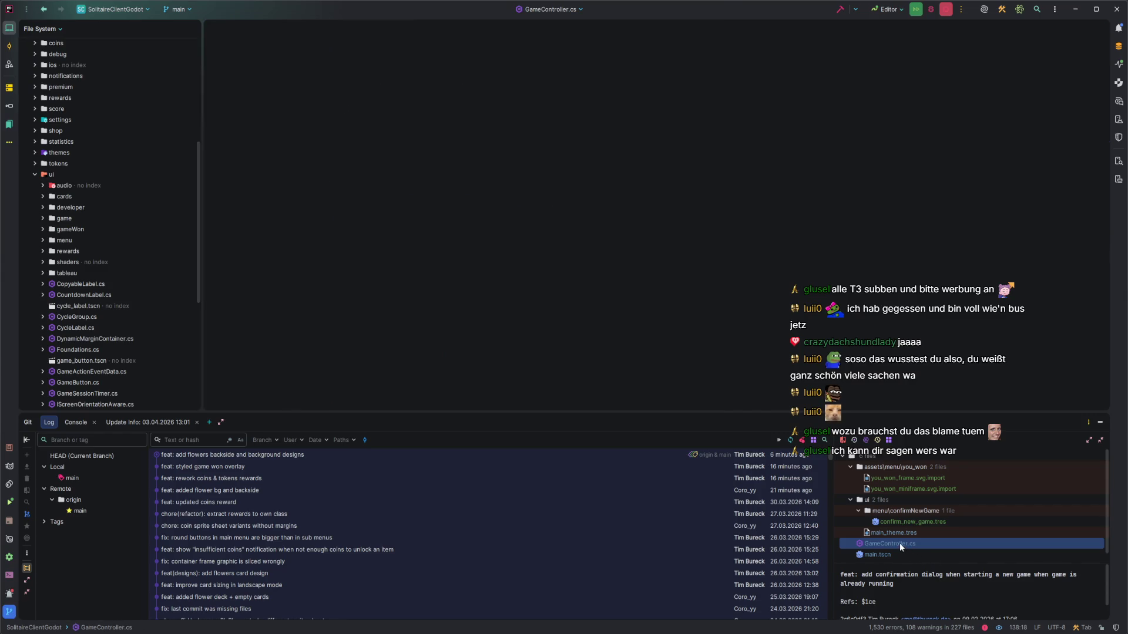
pyautogui.scroll(-10, 487, 257)
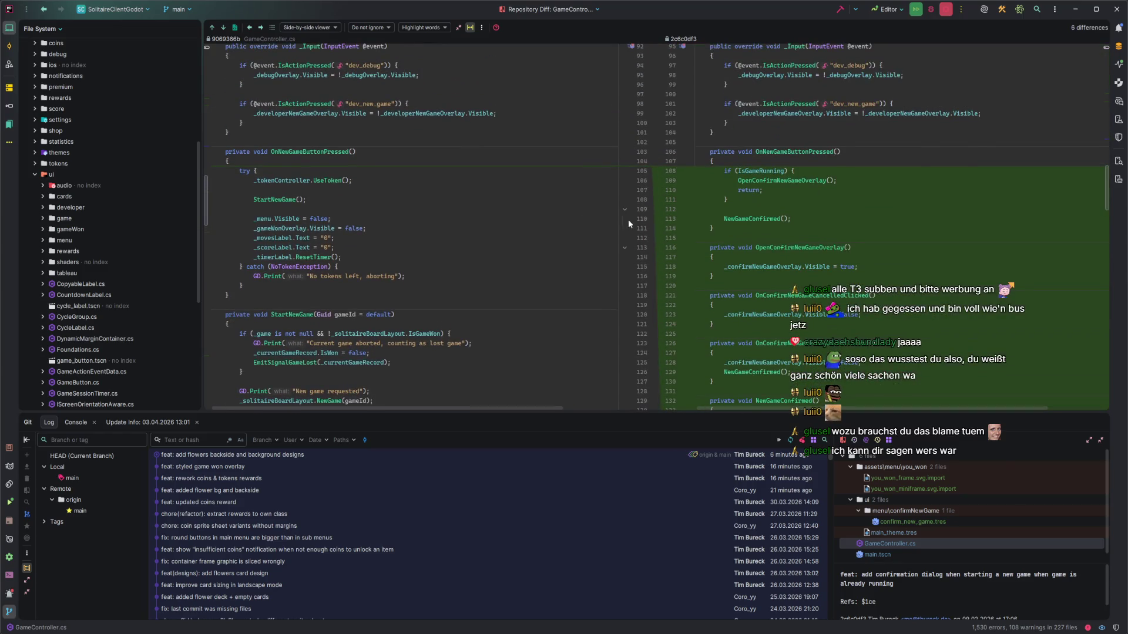
pyautogui.scroll(-8, 622, 225)
pyautogui.scroll(-20, 618, 232)
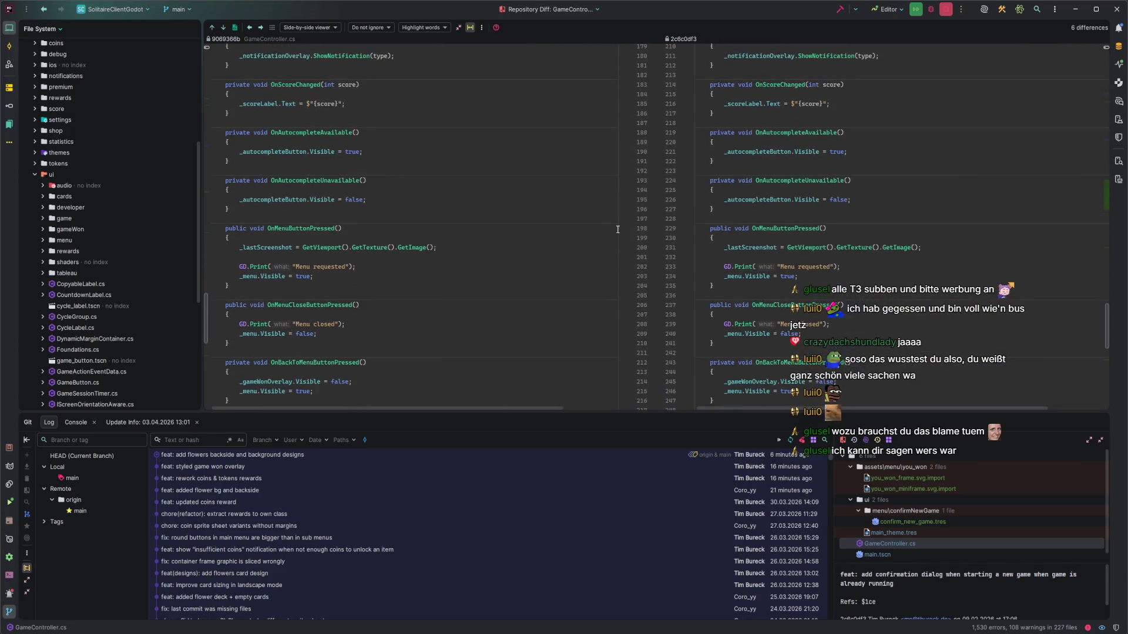
pyautogui.scroll(-8, 617, 229)
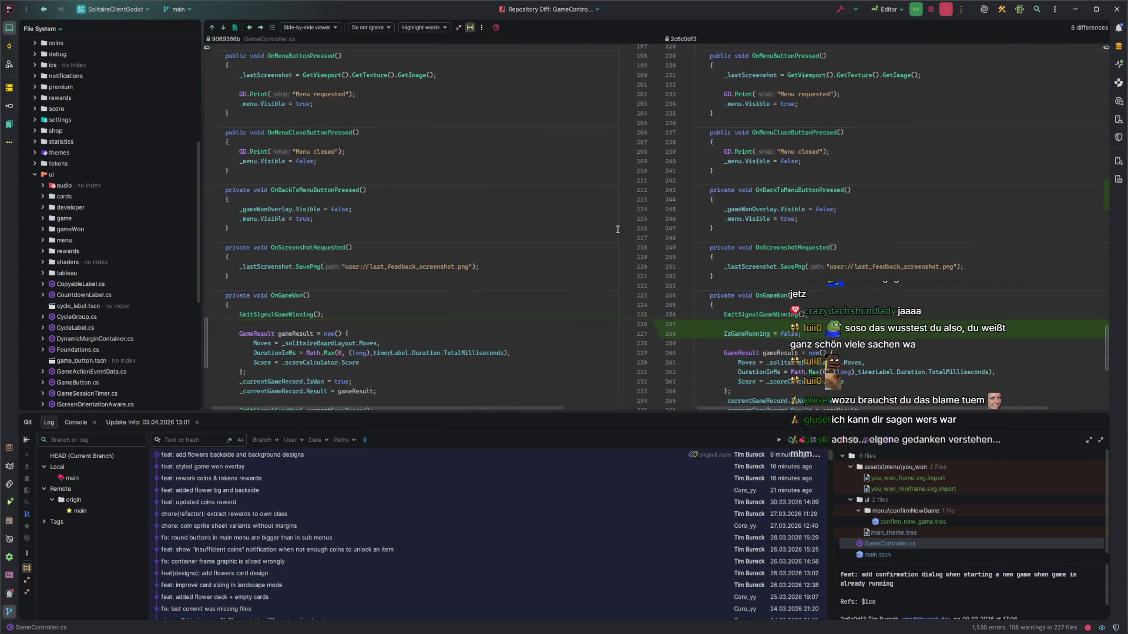
pyautogui.scroll(-3, 617, 229)
pyautogui.scroll(-5, 617, 229)
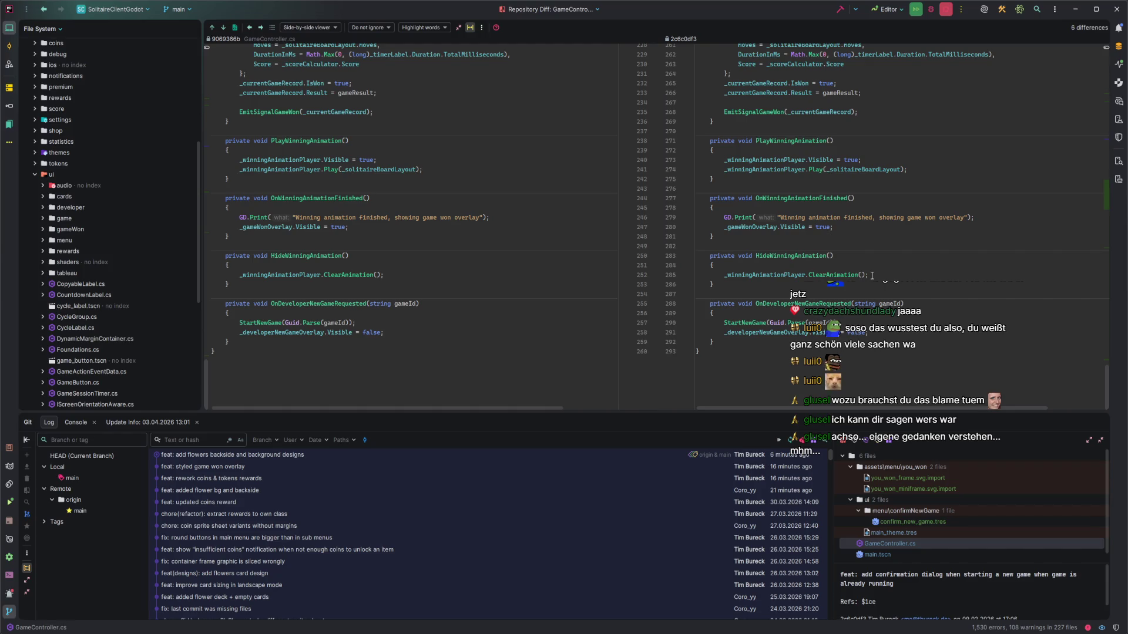
# Find the HideWinningAnimation lines in the GameController.cs diff
pyautogui.click(763, 256)
pyautogui.hotkey('ctrl', 'f')
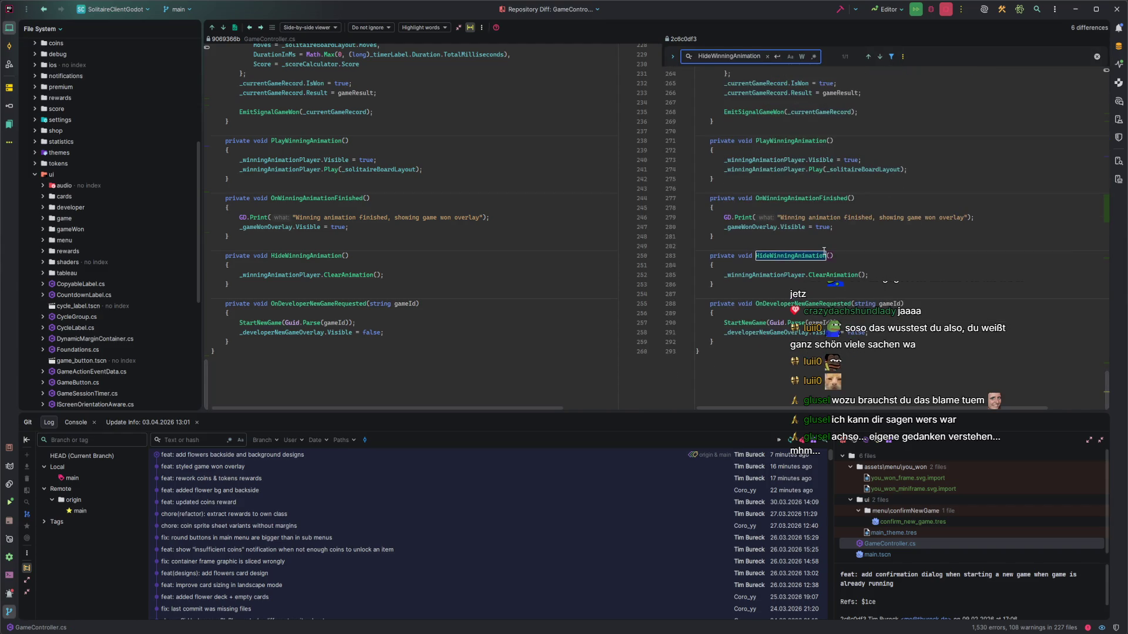
pyautogui.press('Escape')
pyautogui.click(843, 260)
pyautogui.scroll(20, 843, 271)
pyautogui.scroll(8, 846, 279)
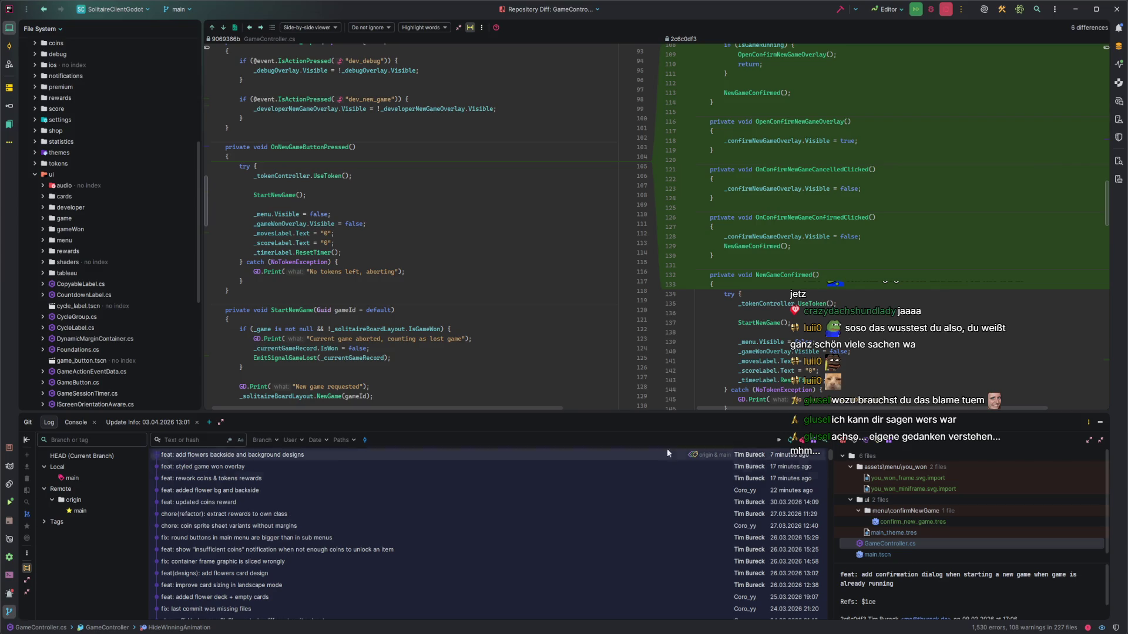
# Hide the Git log and reopen GameController.cs from Recent Files
pyautogui.click(1099, 421)
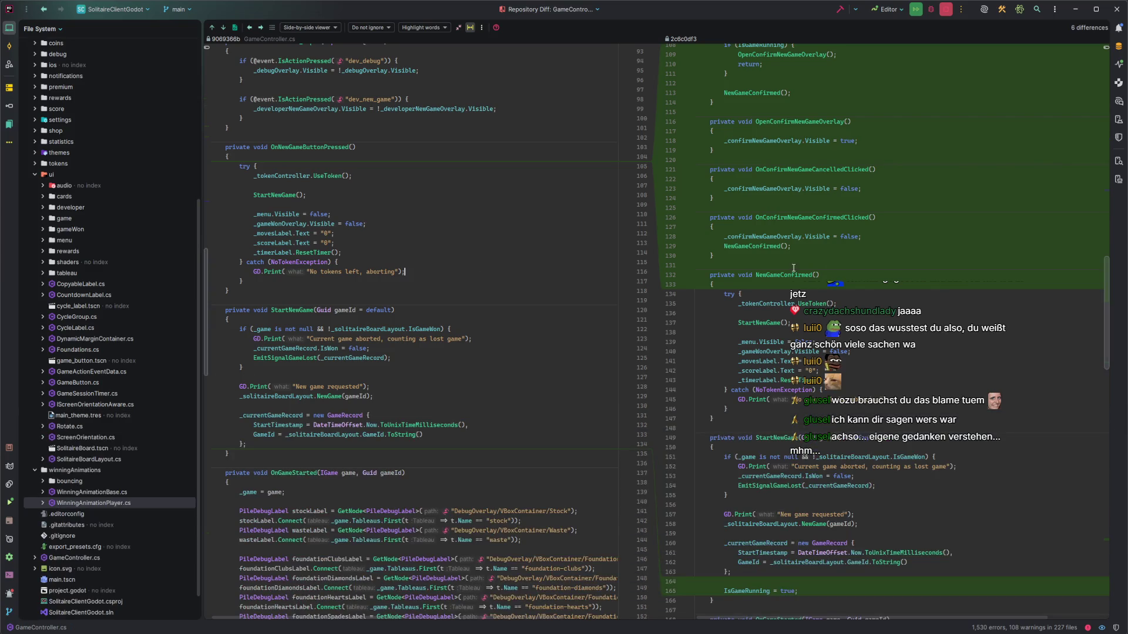
pyautogui.hotkey('ctrl', 'e')
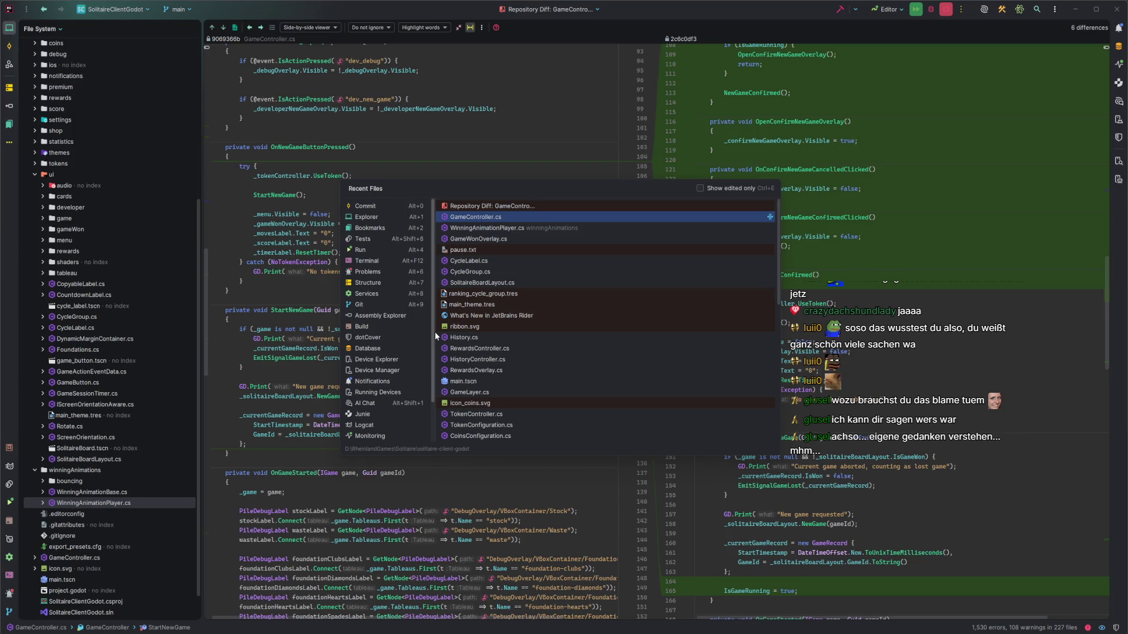
pyautogui.press('Return')
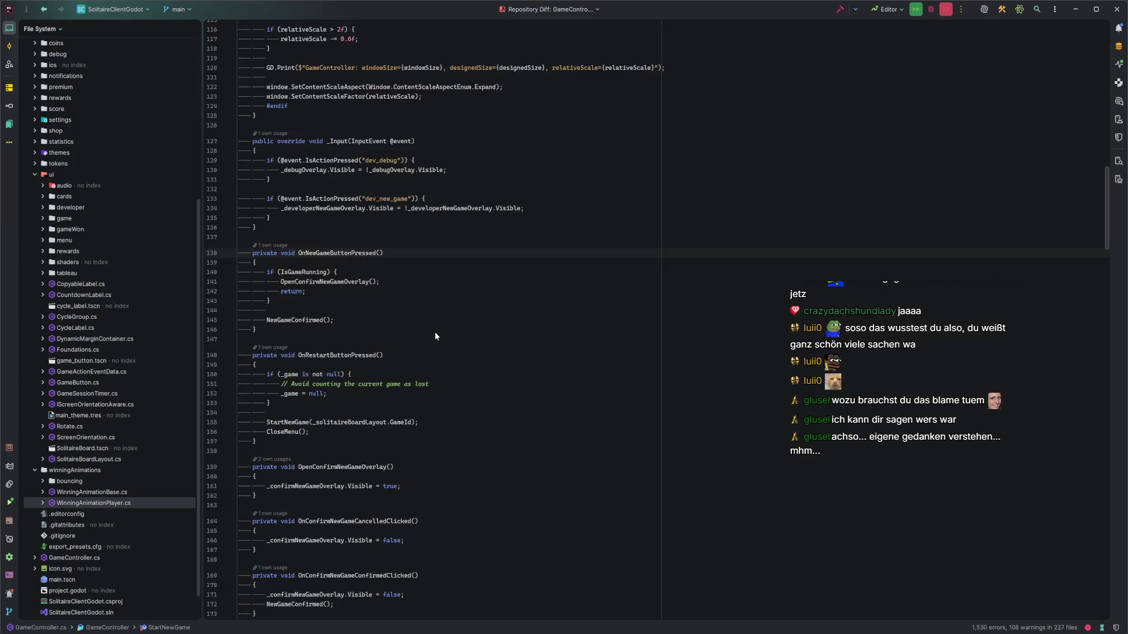
# Insert HideWinningAnimation(); as the first line of OnNewGameButtonPressed
pyautogui.click(332, 263)
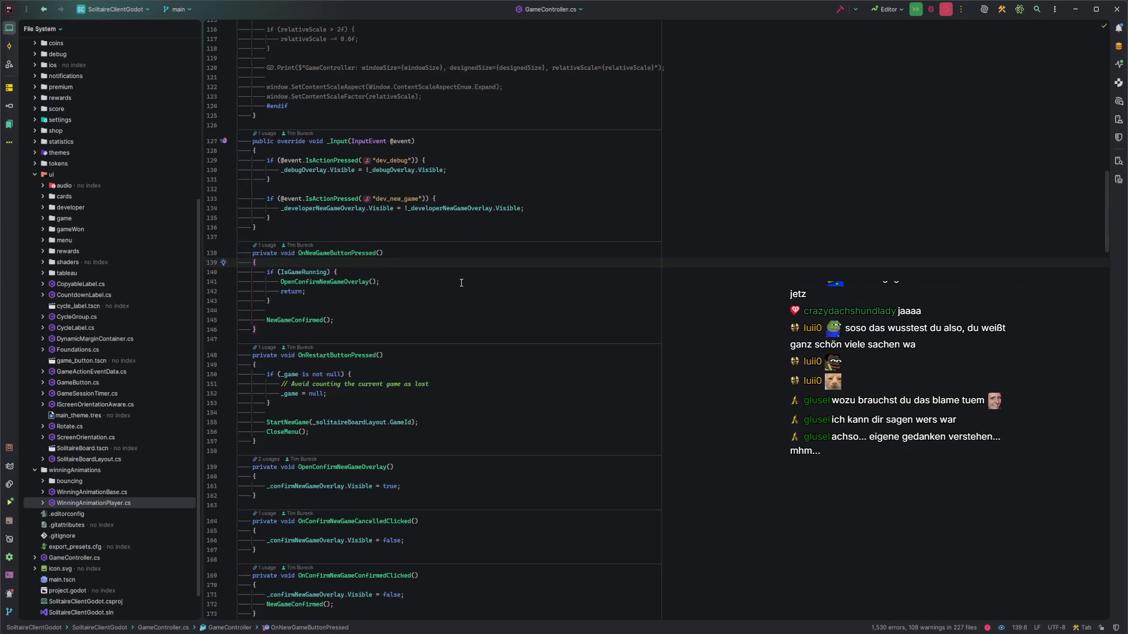
pyautogui.press('Return')
pyautogui.press('Return')
pyautogui.press('Up')
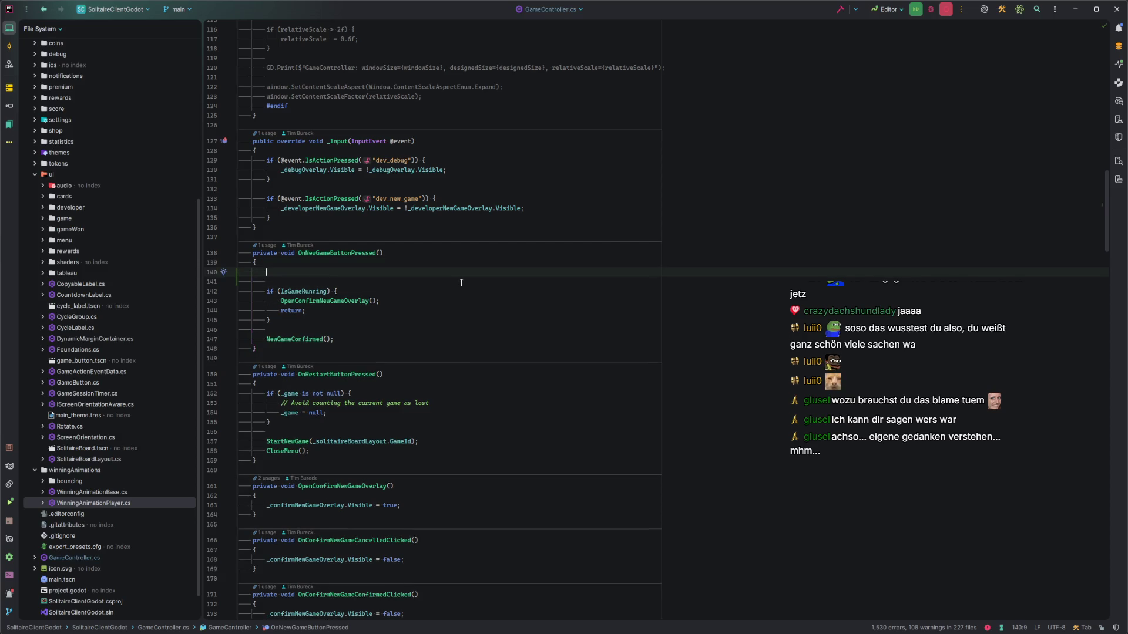
pyautogui.write('HideW')
pyautogui.press('Return')
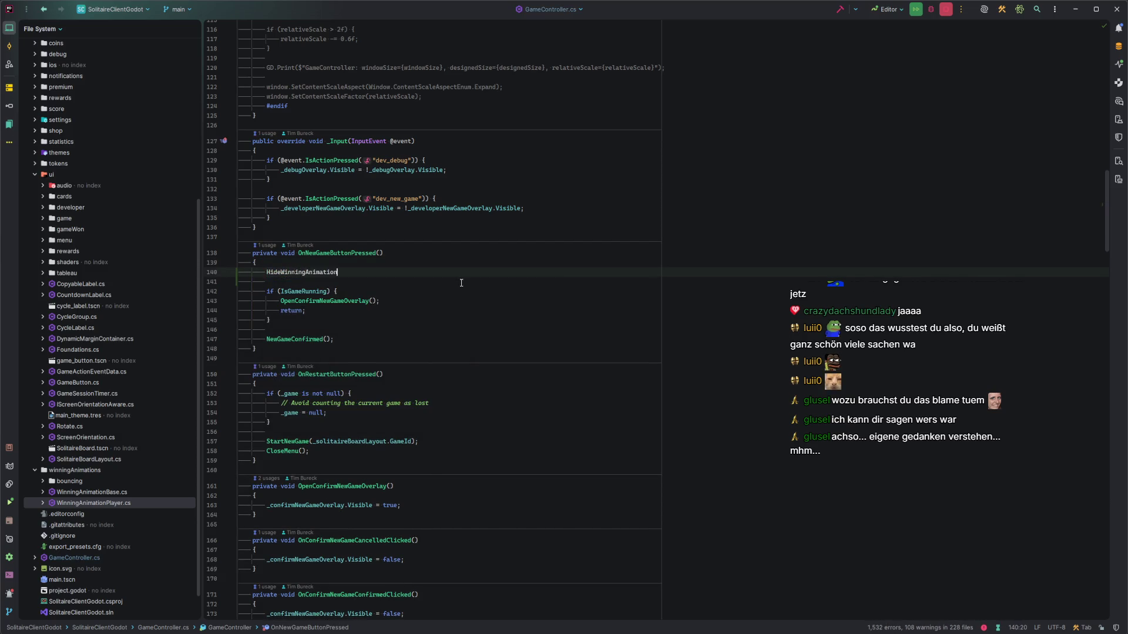
pyautogui.write(';')
pyautogui.press('Return')
pyautogui.press('BackSpace')
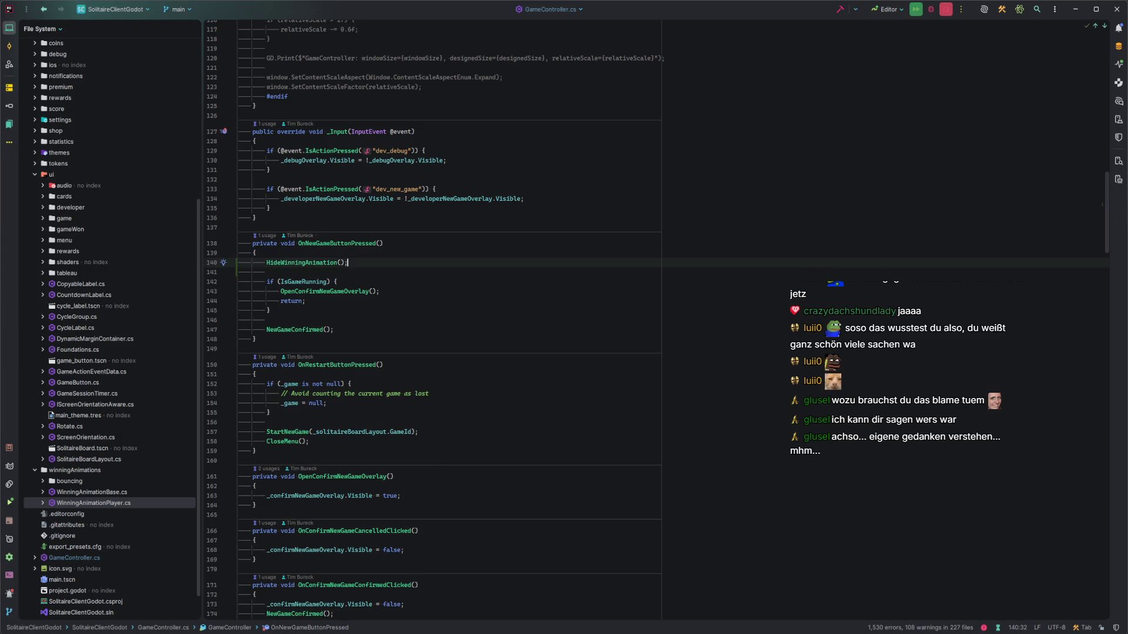
# Build the .NET project in Godot with F5, then return to Rider
pyautogui.hotkey('alt', 'Tab')
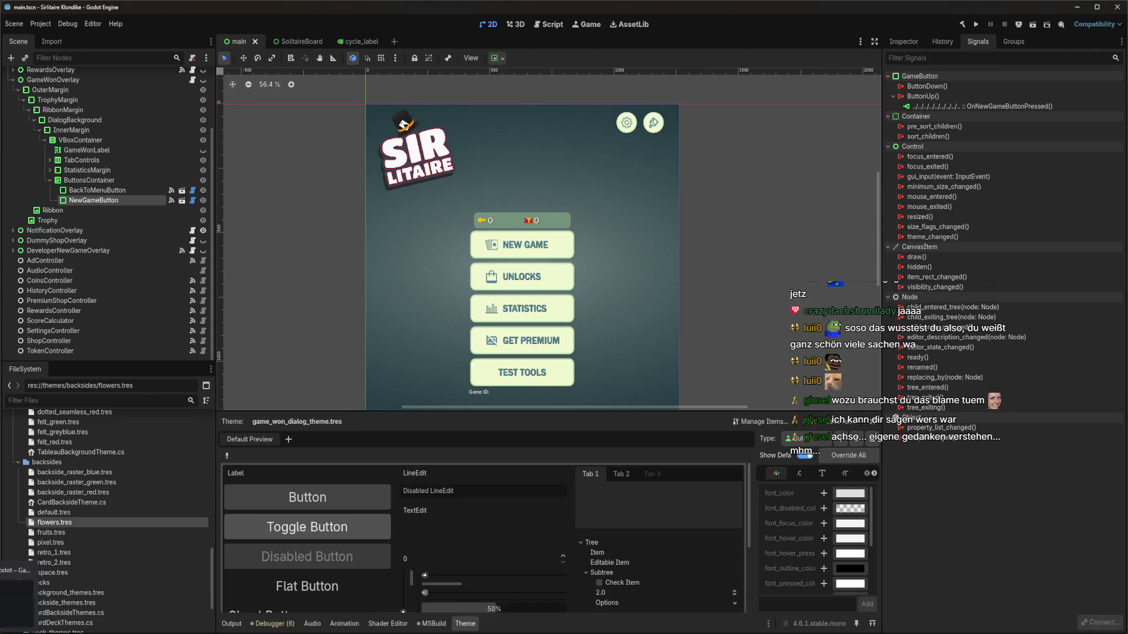
pyautogui.press('F5')
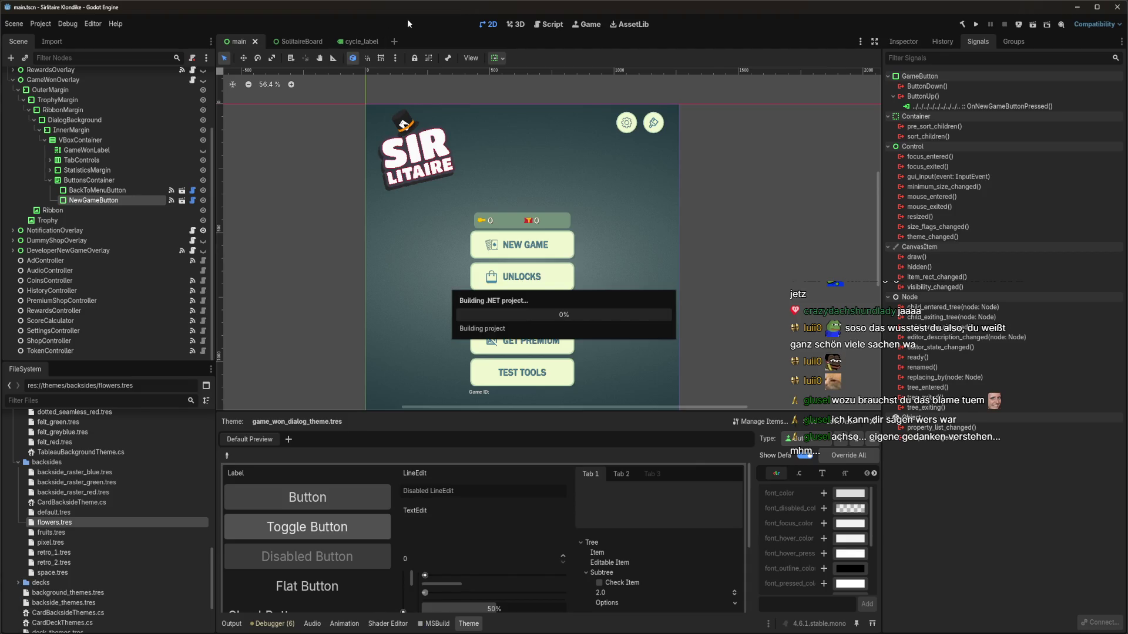
pyautogui.hotkey('alt', 'Tab')
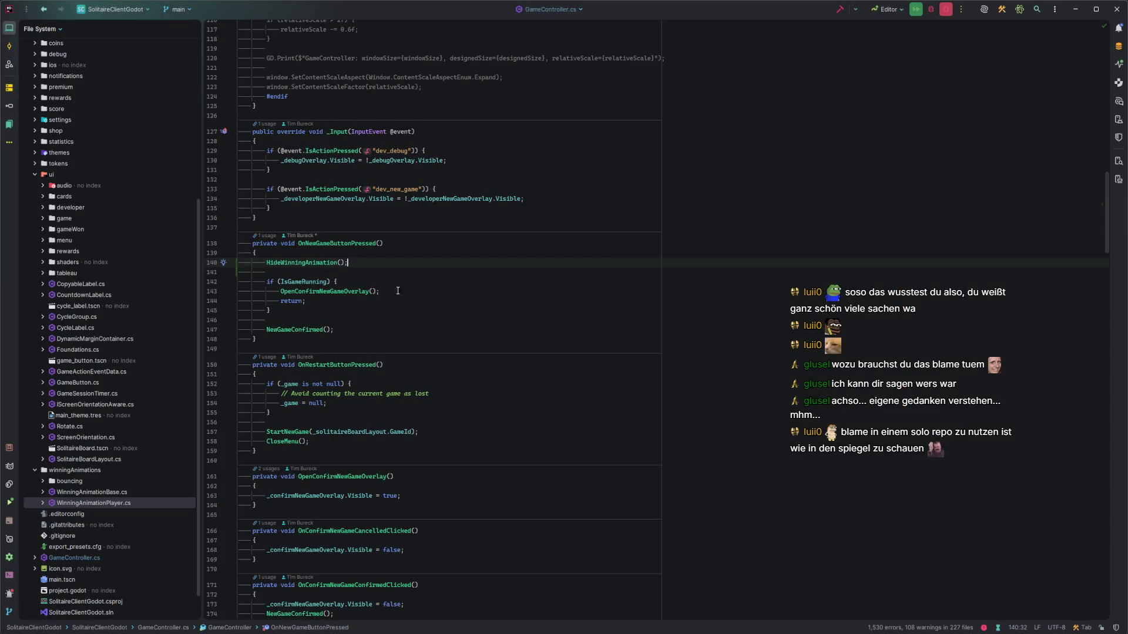
# Open the pause.txt scratch notes through Recent Files
pyautogui.click(481, 312)
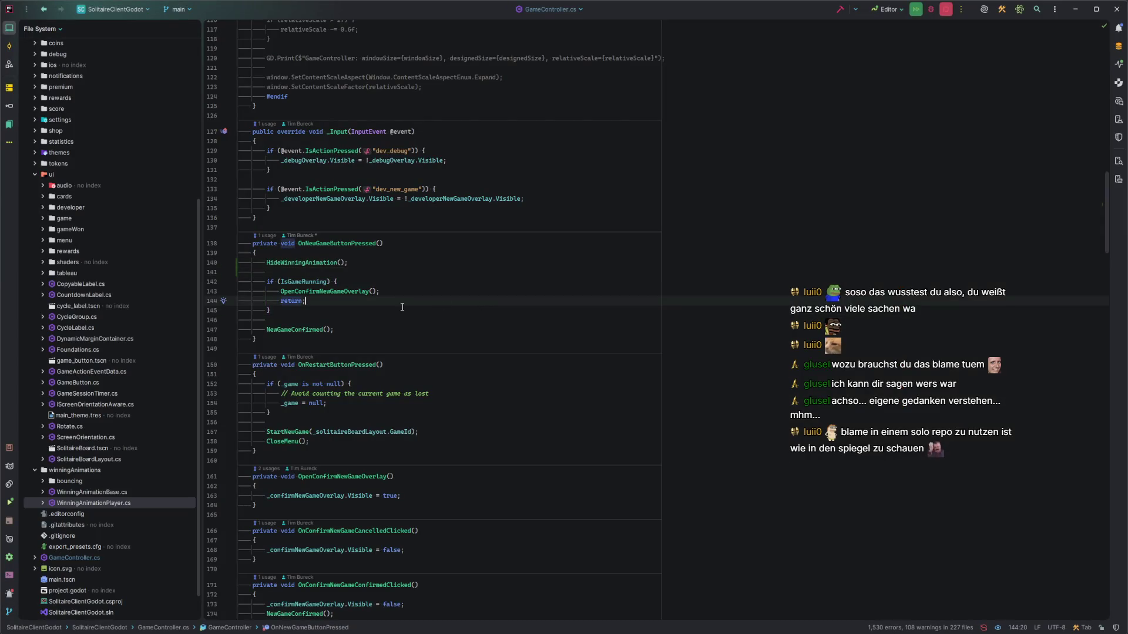
pyautogui.click(413, 321)
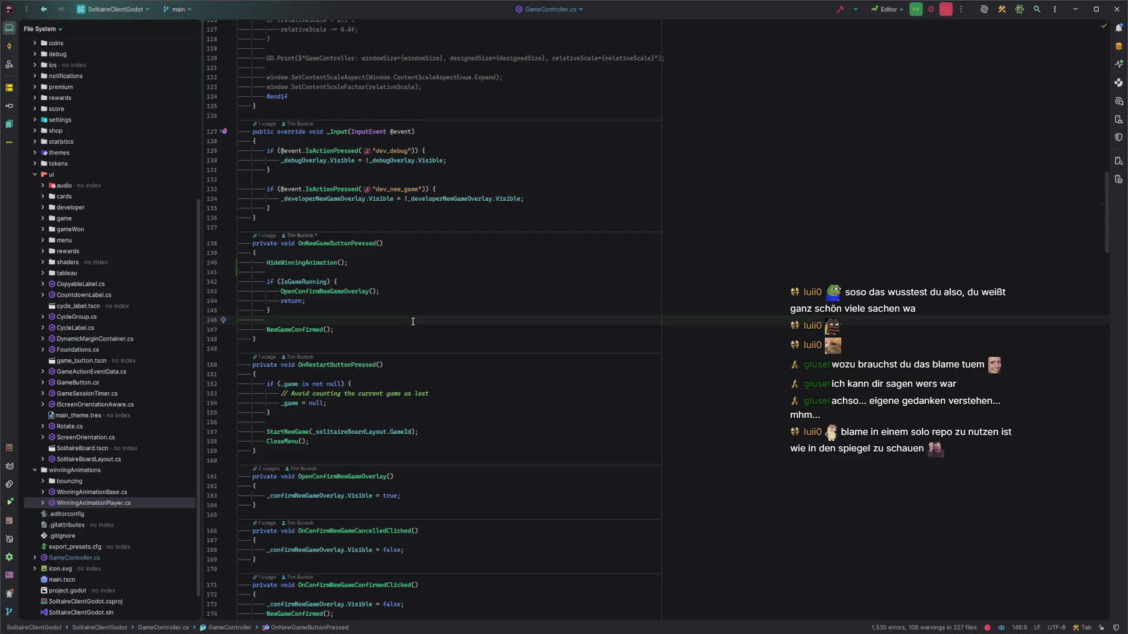
pyautogui.hotkey('ctrl', 'e')
pyautogui.write('pause')
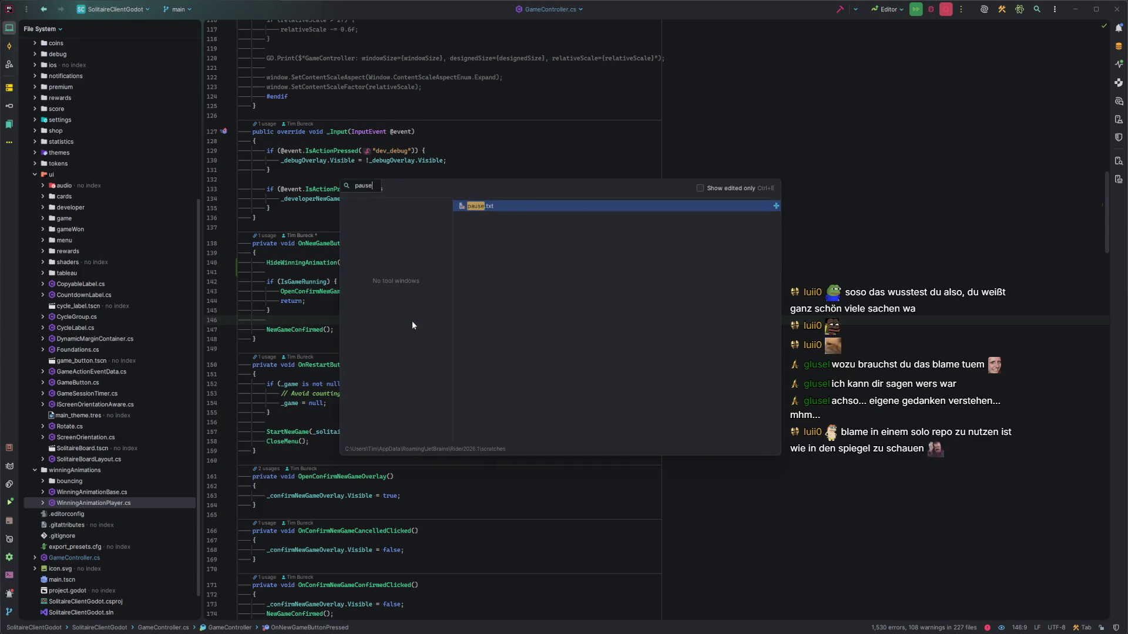
pyautogui.press('Return')
# Copy the first saved game ID from pause.txt and run the solitaire game
pyautogui.press('Up')
pyautogui.hotkey('ctrl', 'w')
pyautogui.press('Down')
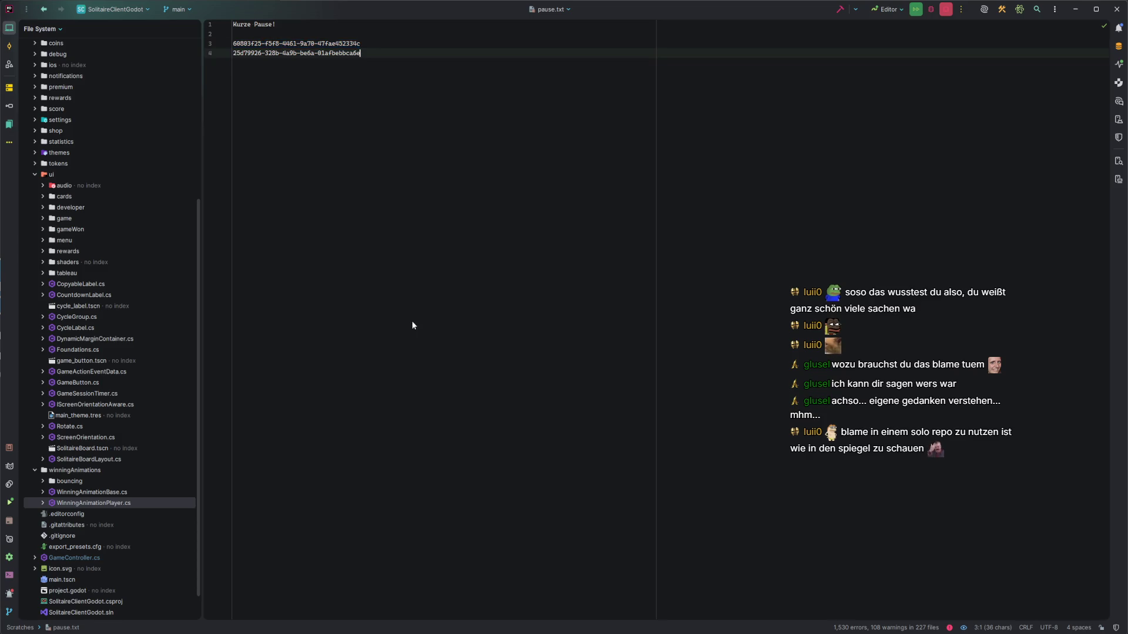
pyautogui.hotkey('shift', 'F10')
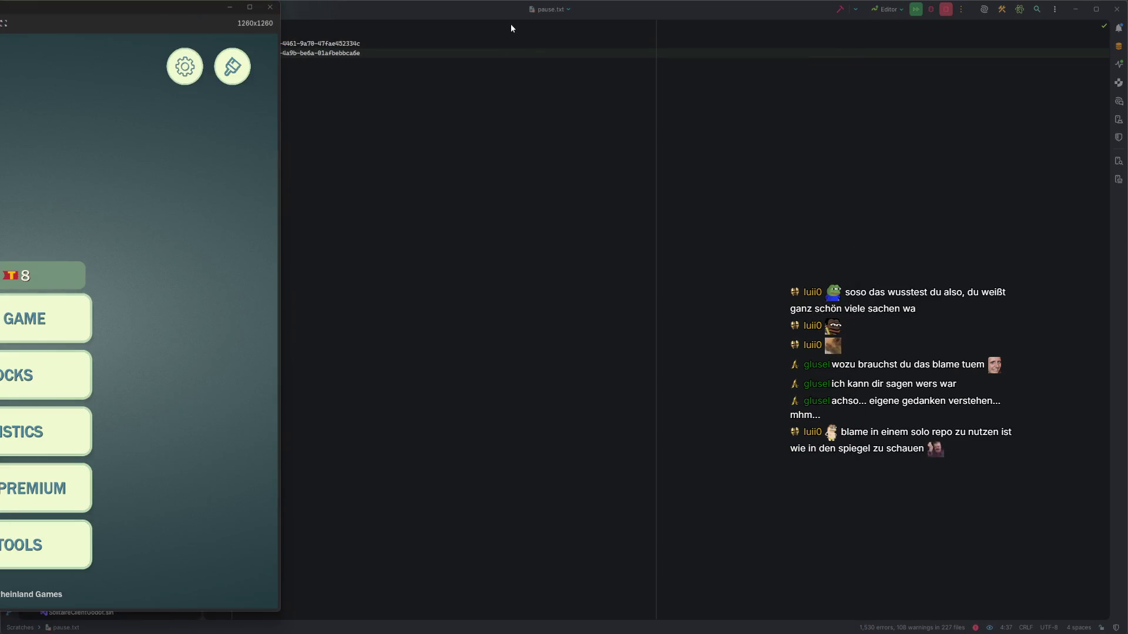
# Center the game window, paste the saved game ID into Test Tools, and start a new game
pyautogui.moveTo(152, 6); pyautogui.dragTo(647, 16)
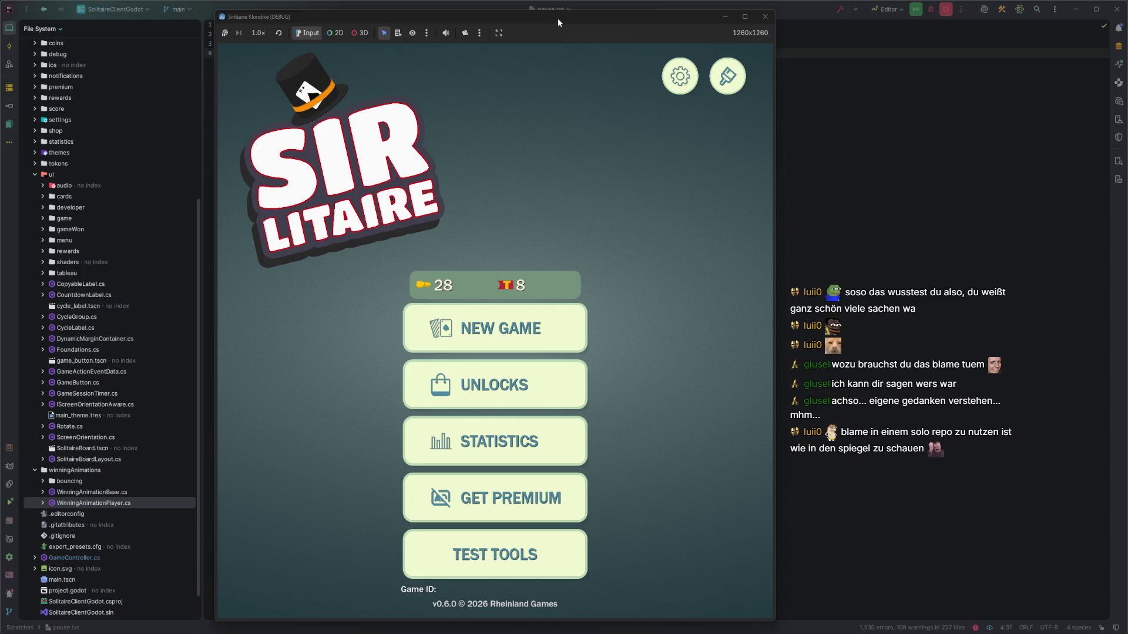
pyautogui.moveTo(563, 19); pyautogui.dragTo(558, 17)
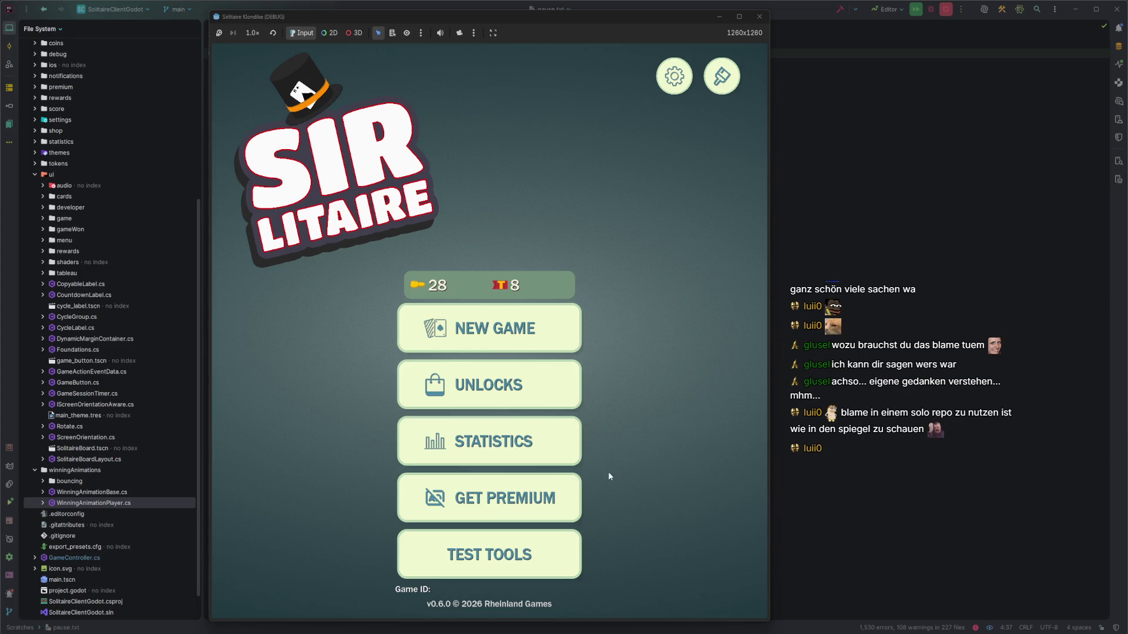
pyautogui.click(571, 577)
pyautogui.hotkey('ctrl', 'v')
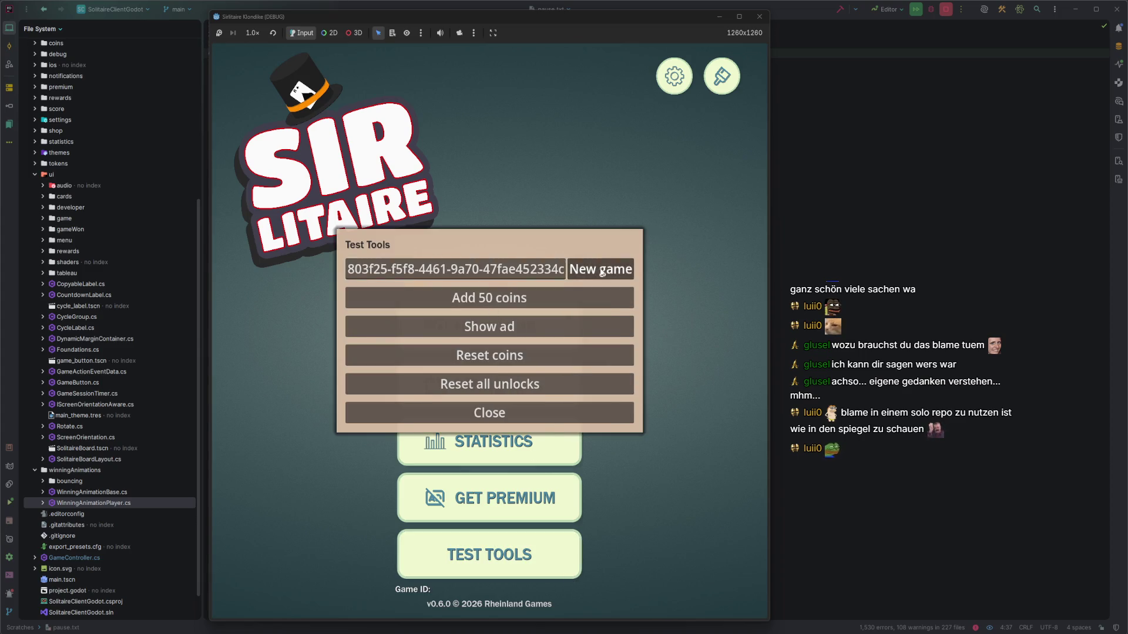
pyautogui.click(602, 272)
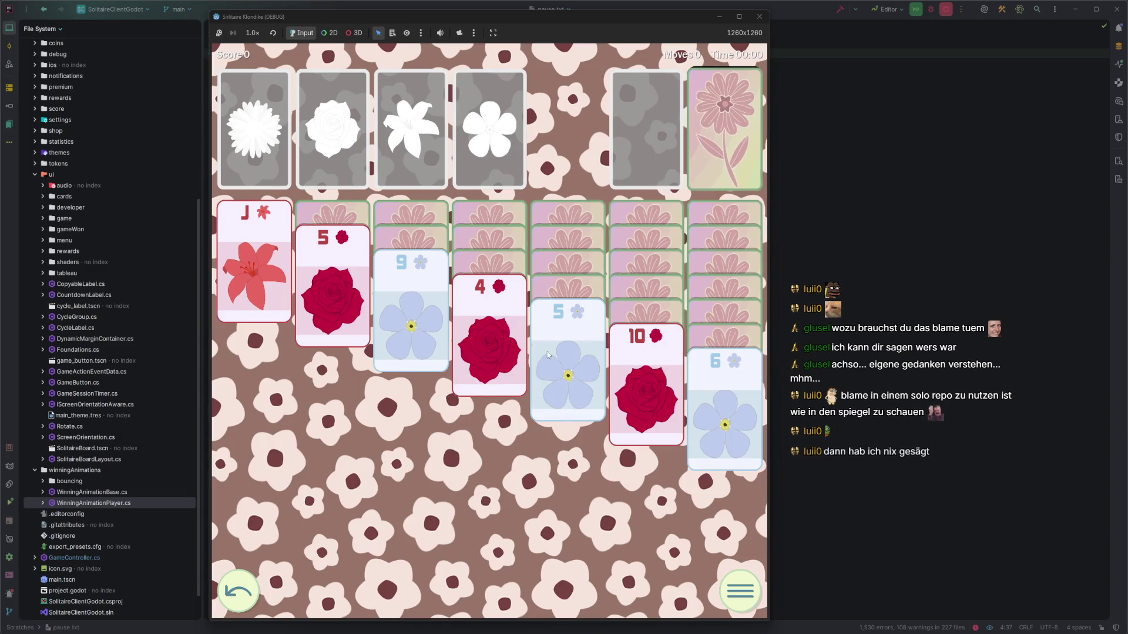
# Stack the rose 4, blue 9, rose 5, red jack and 10-9 run, then send roses 2 and 3 to the foundation
pyautogui.click(489, 334)
pyautogui.click(411, 320)
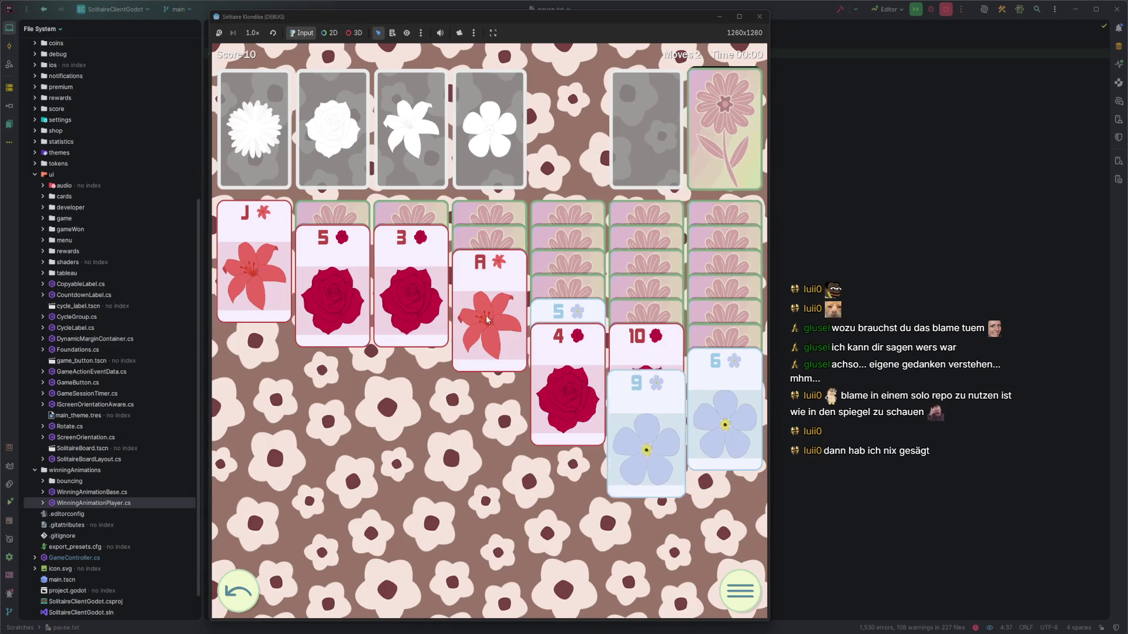
pyautogui.click(364, 318)
pyautogui.click(254, 270)
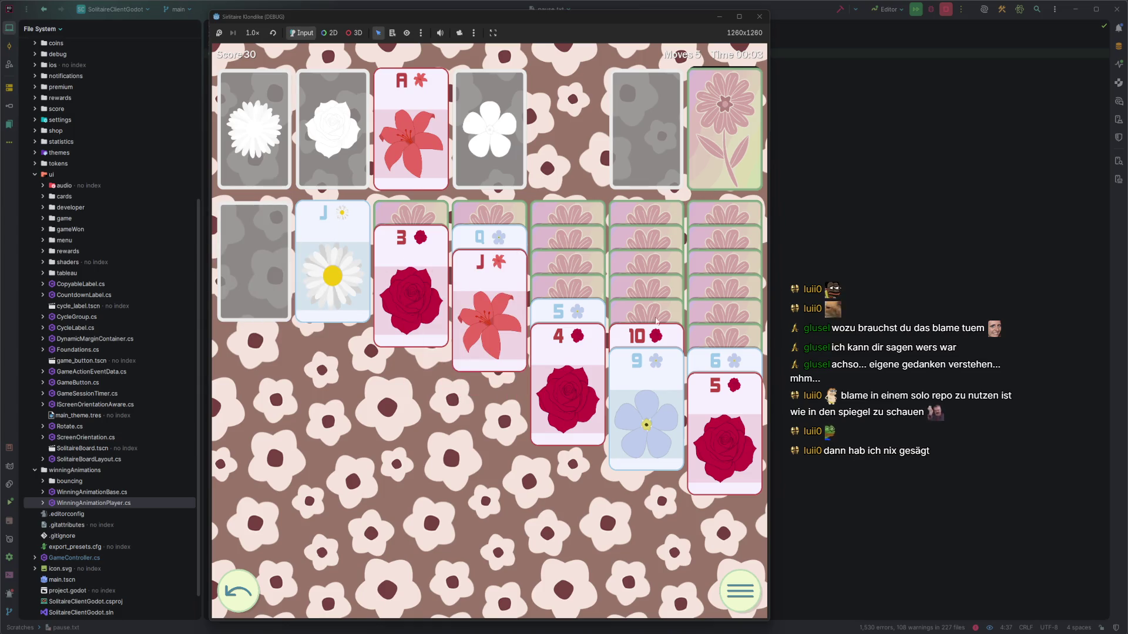
pyautogui.click(655, 332)
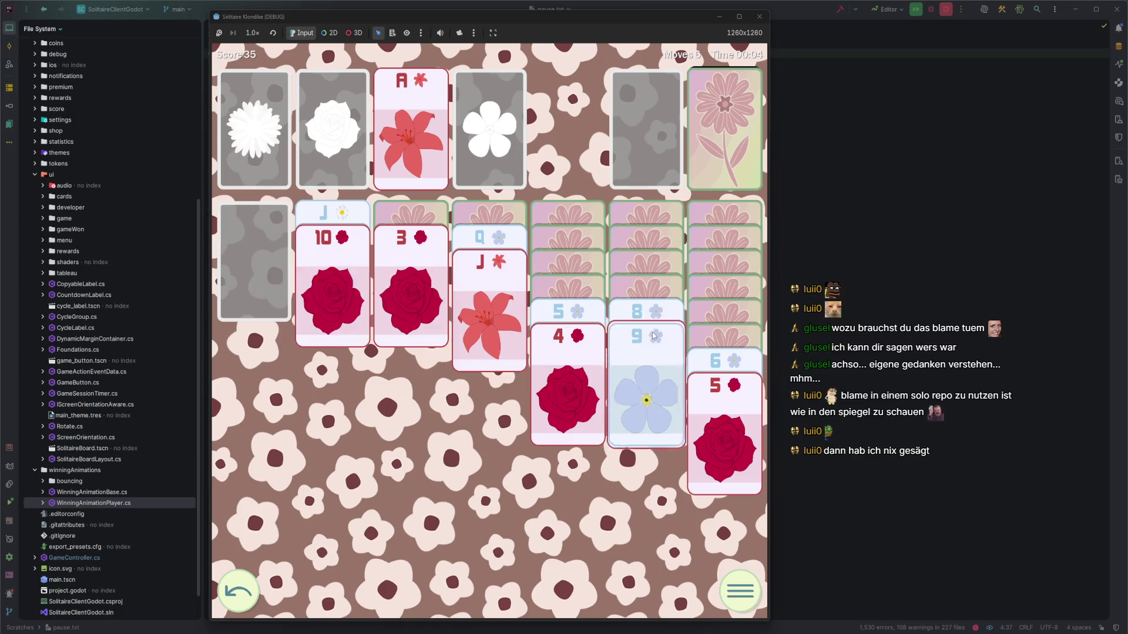
pyautogui.click(710, 171)
pyautogui.click(718, 162)
pyautogui.click(723, 142)
pyautogui.click(646, 135)
pyautogui.click(412, 265)
pyautogui.click(603, 204)
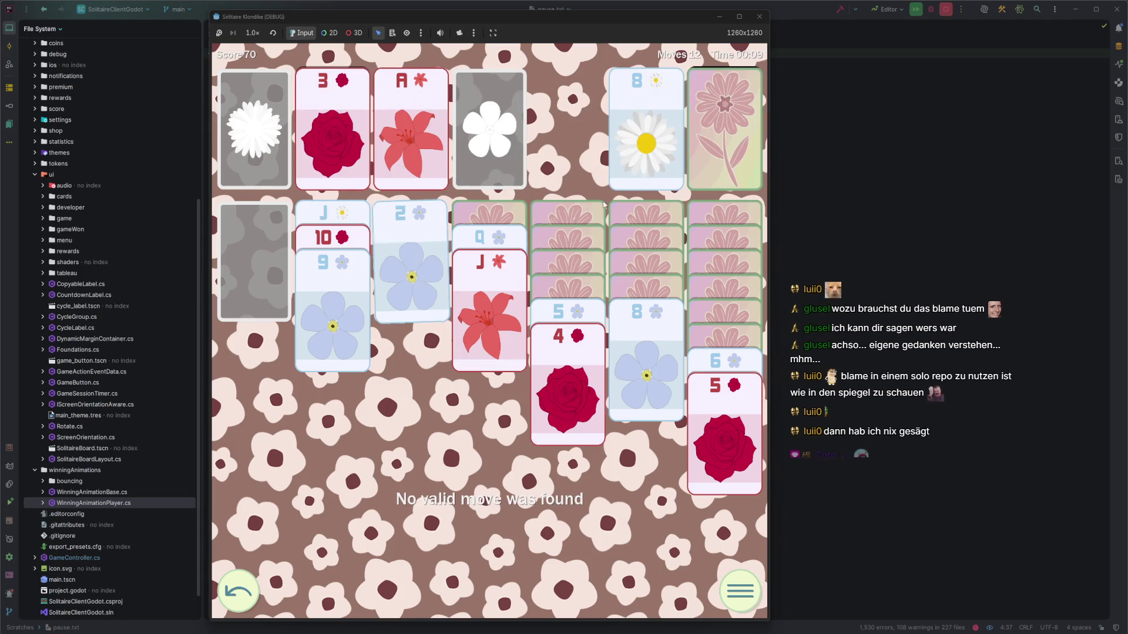
pyautogui.click(760, 16)
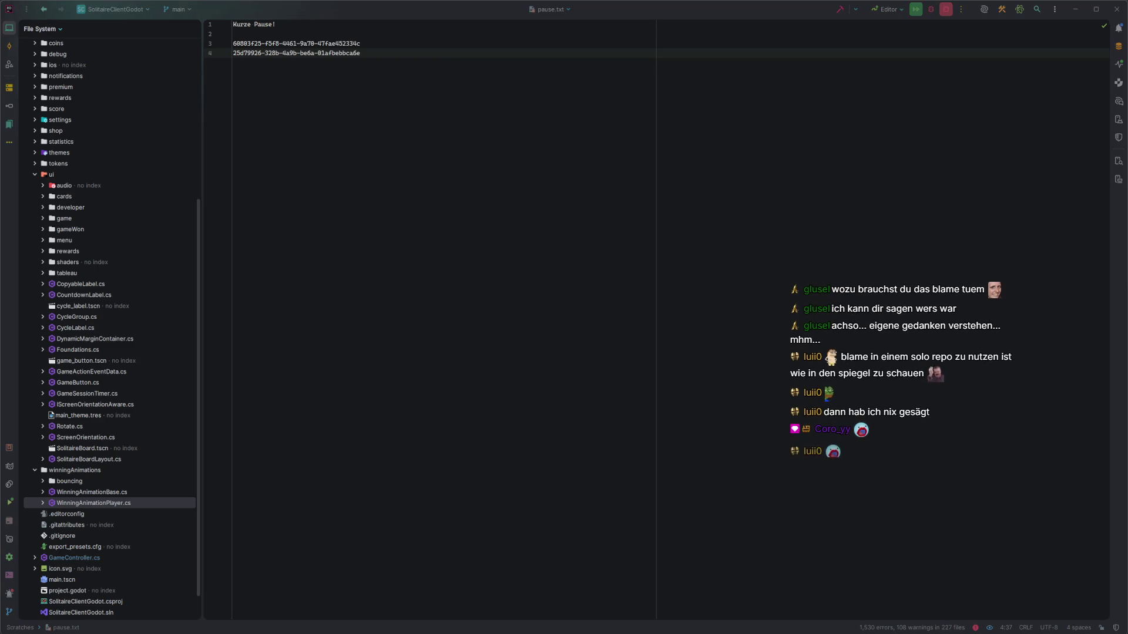
pyautogui.hotkey('alt', 'Tab')
pyautogui.hotkey('alt', 'Tab')
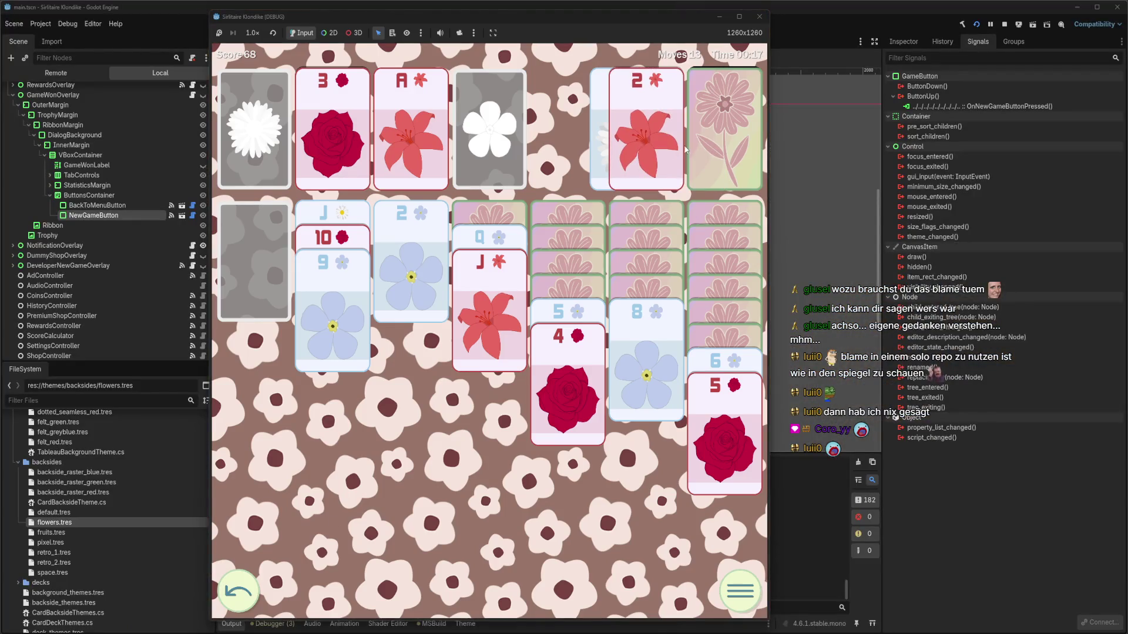
# Send the 2 of lilies up and fill the first column with king, lily queen, jack-10 and 9
pyautogui.click(656, 150)
pyautogui.click(698, 133)
pyautogui.click(724, 129)
pyautogui.click(646, 129)
pyautogui.click(646, 129)
pyautogui.click(352, 214)
pyautogui.click(352, 215)
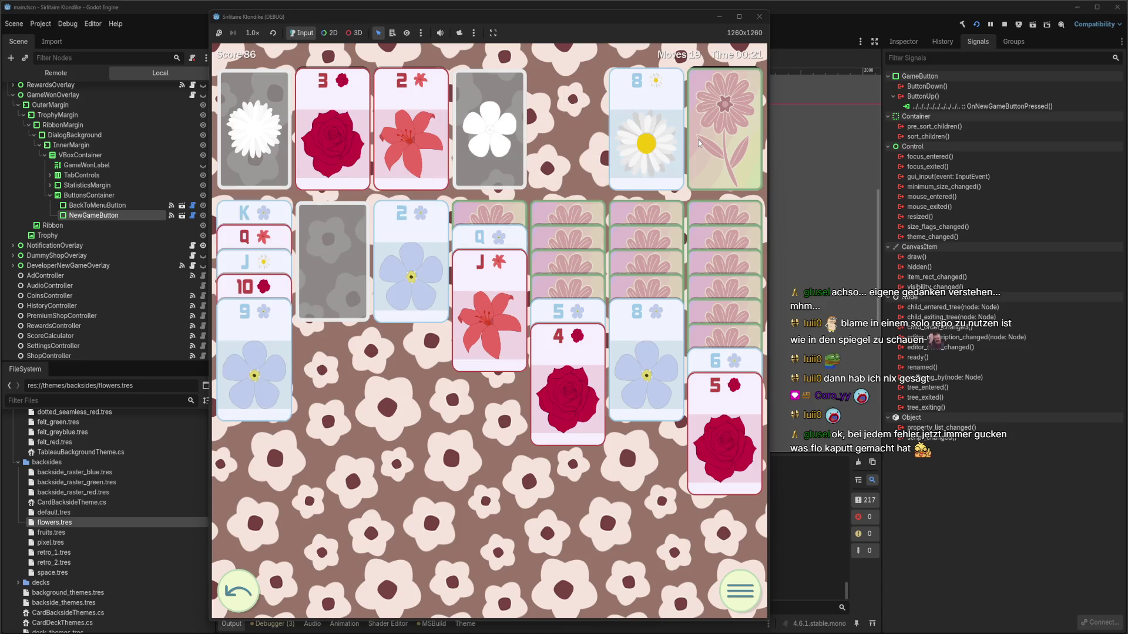
pyautogui.click(699, 143)
pyautogui.click(707, 146)
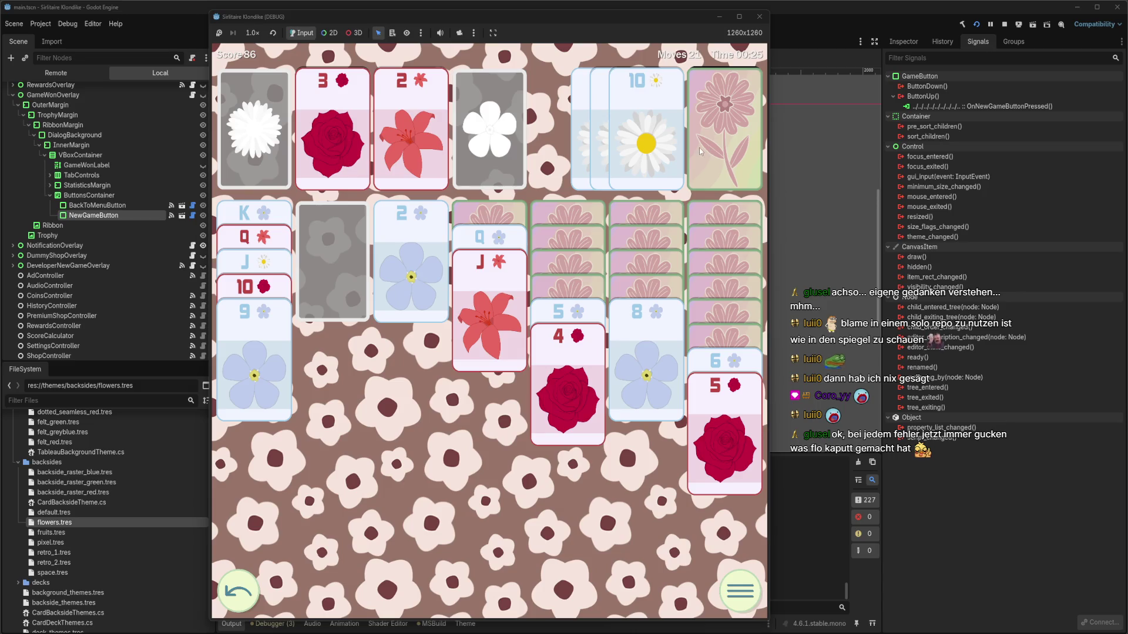
pyautogui.click(656, 147)
pyautogui.click(685, 147)
pyautogui.click(685, 147)
pyautogui.click(679, 147)
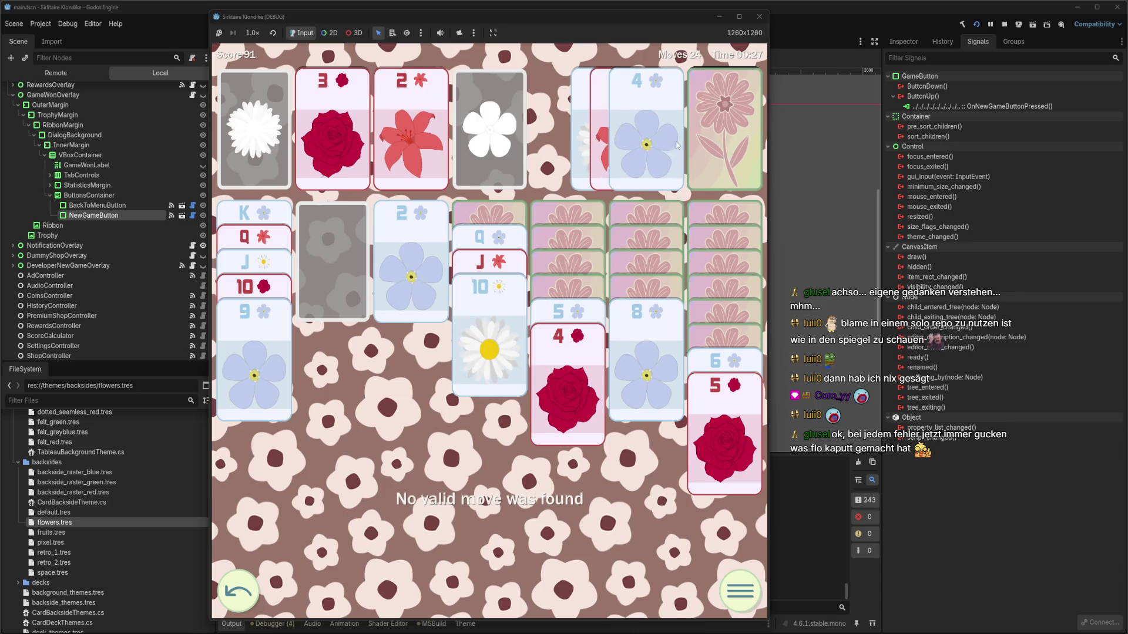
pyautogui.click(673, 148)
pyautogui.click(668, 148)
pyautogui.click(666, 150)
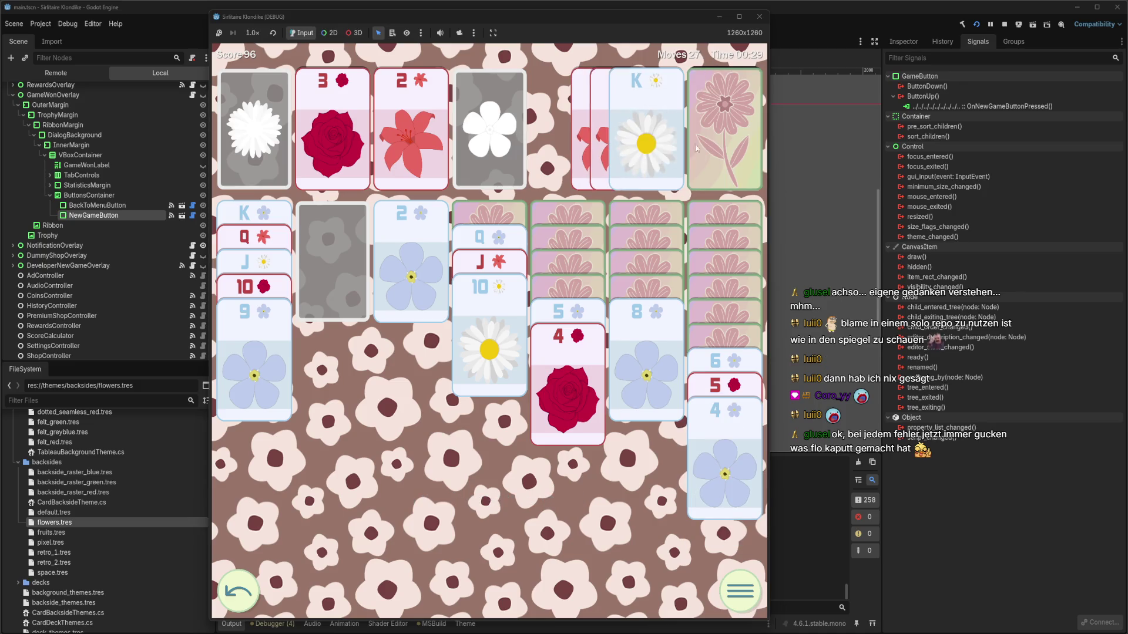
# Undo the daisy king move, put the lily and rose kings in empty columns, and build runs onto them
pyautogui.hotkey('ctrl', 'z')
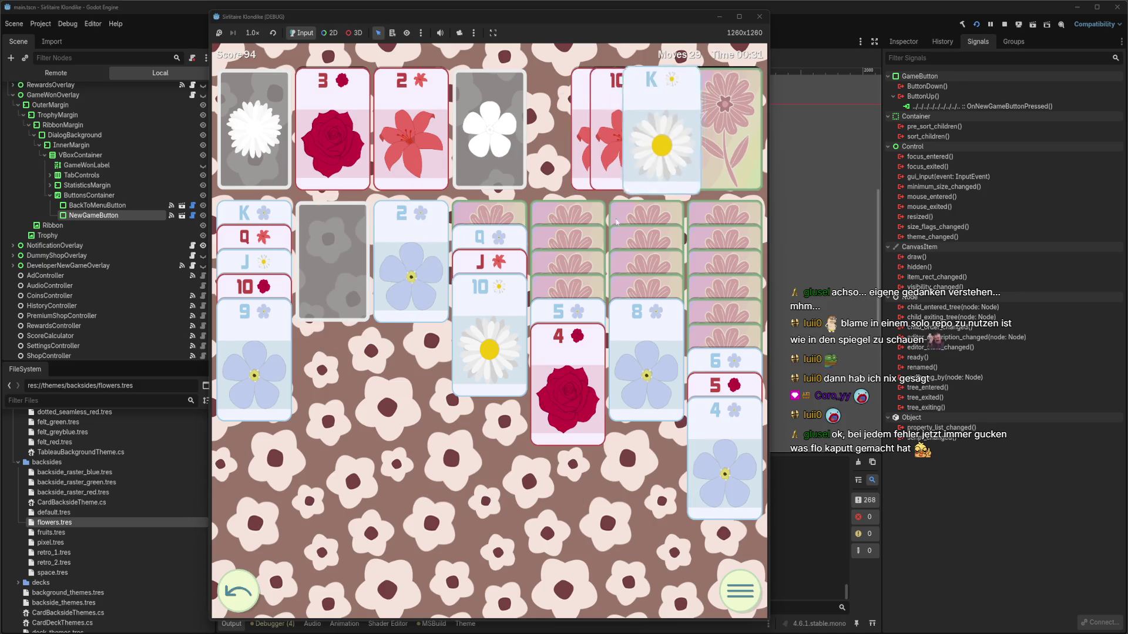
pyautogui.click(700, 161)
pyautogui.click(515, 245)
pyautogui.click(741, 184)
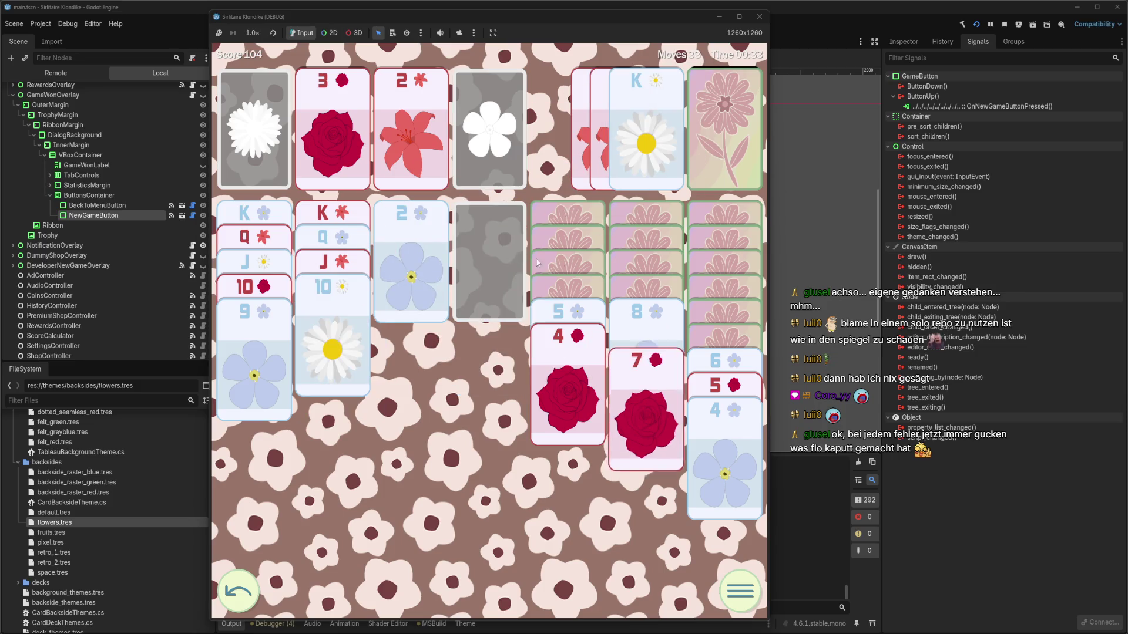
pyautogui.click(728, 359)
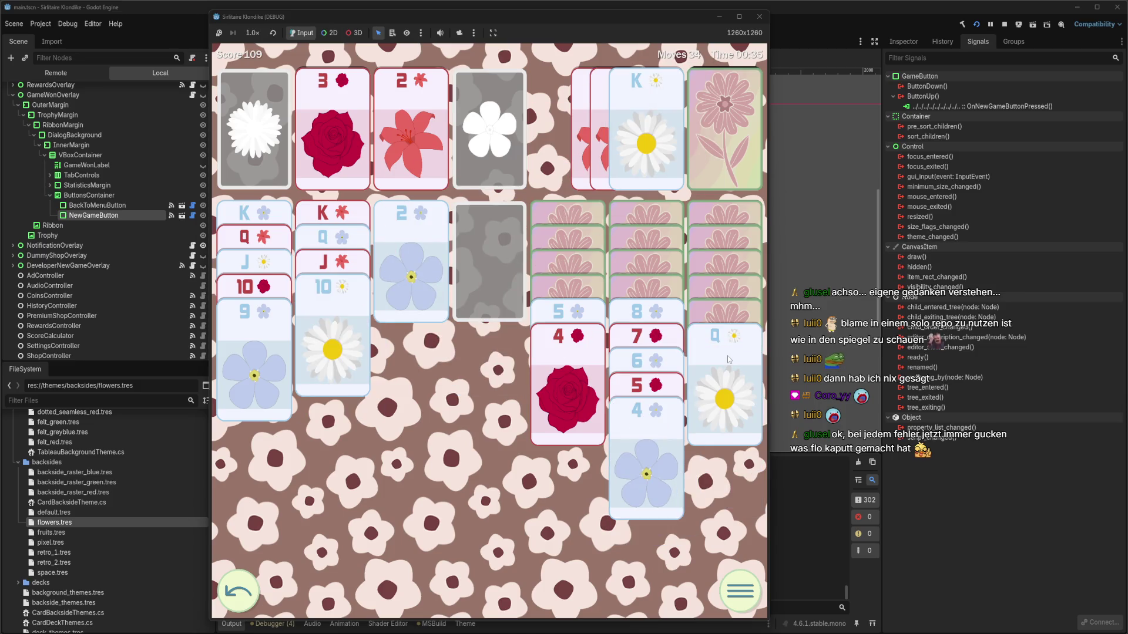
pyautogui.click(727, 175)
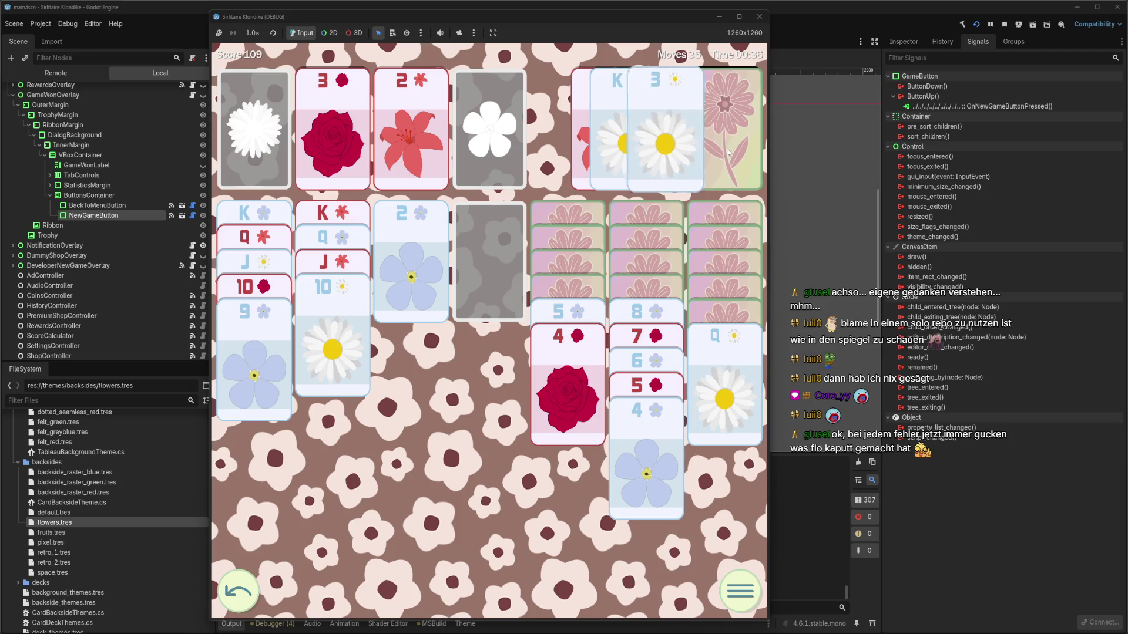
pyautogui.click(668, 163)
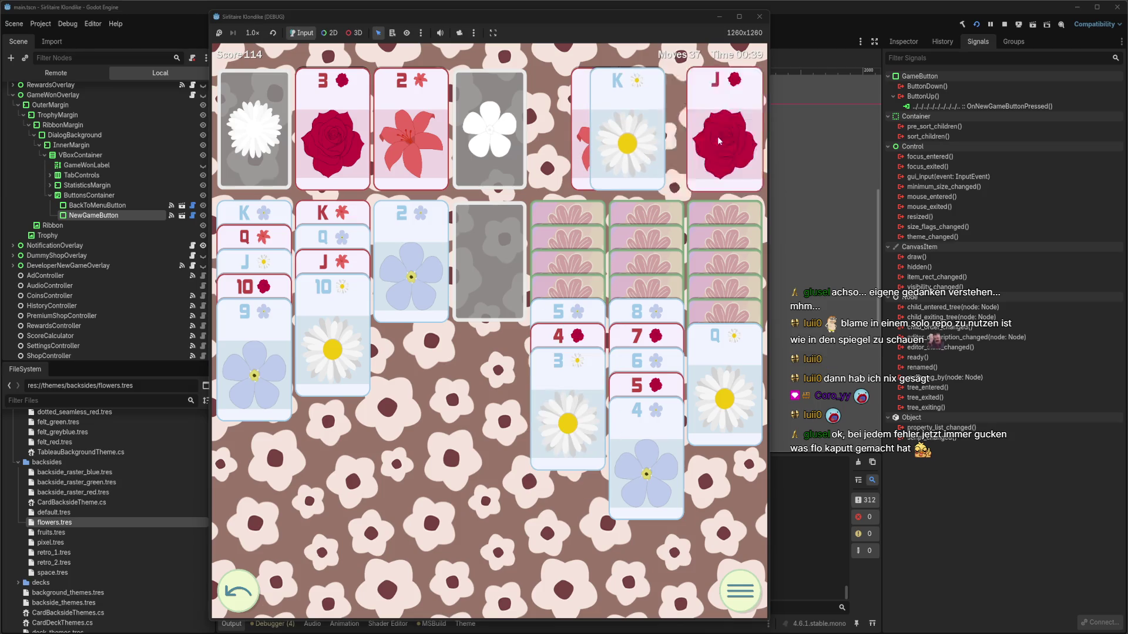
pyautogui.click(656, 159)
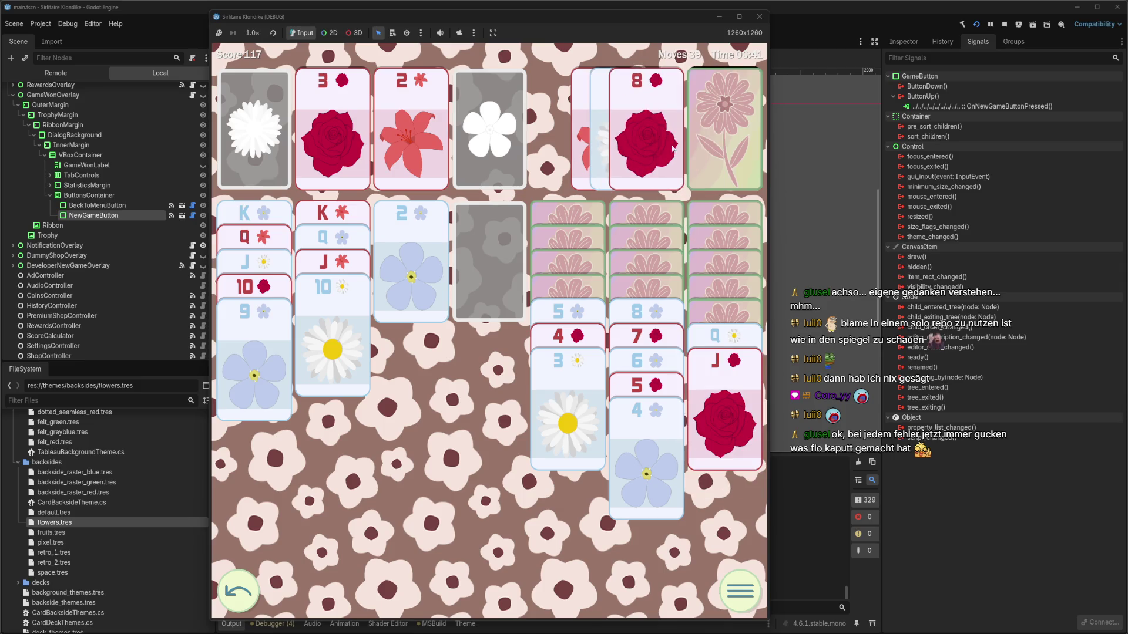
pyautogui.click(650, 147)
pyautogui.click(706, 153)
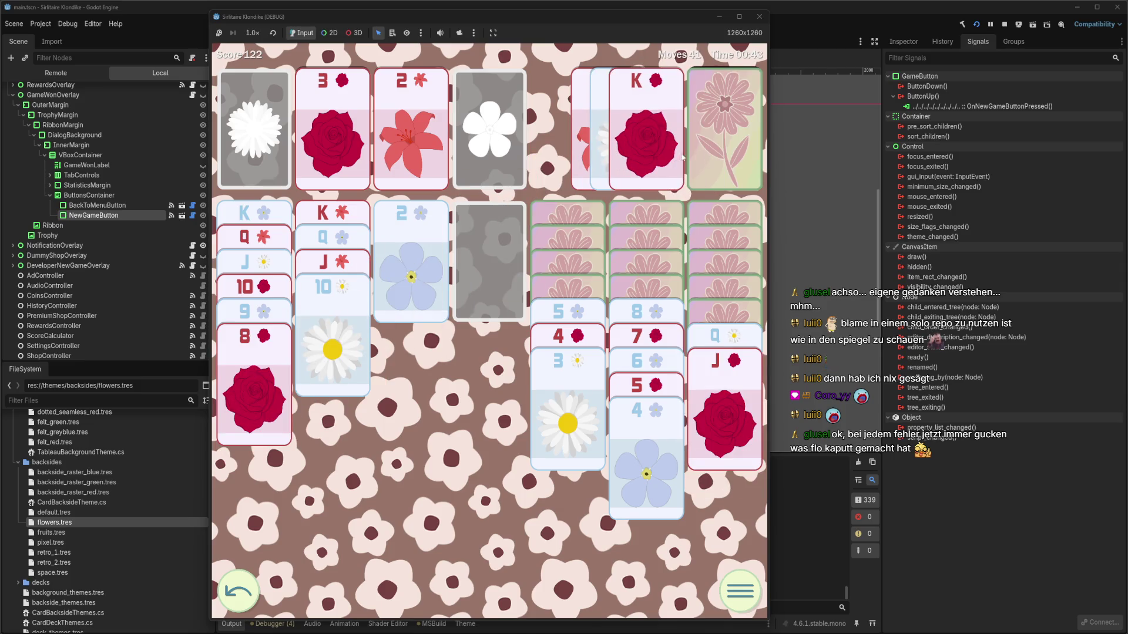
pyautogui.click(651, 178)
pyautogui.click(725, 336)
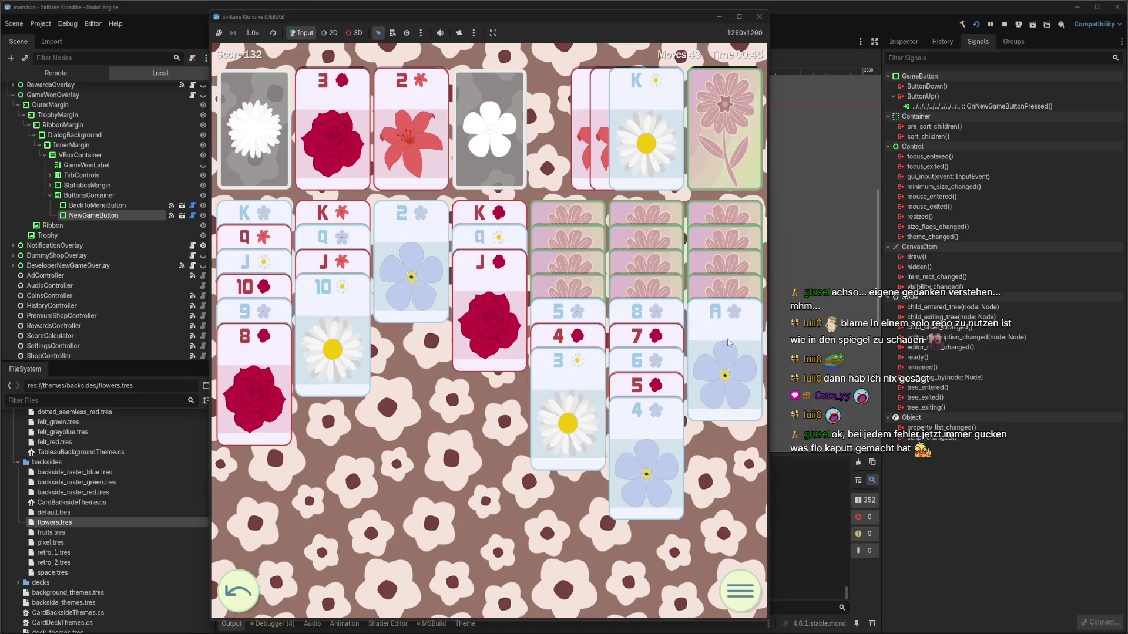
# Send a low card to the foundation, shift the 5-4-3, 8-4 and 9-4 runs, and place a king in column 3
pyautogui.click(429, 264)
pyautogui.click(557, 310)
pyautogui.click(636, 311)
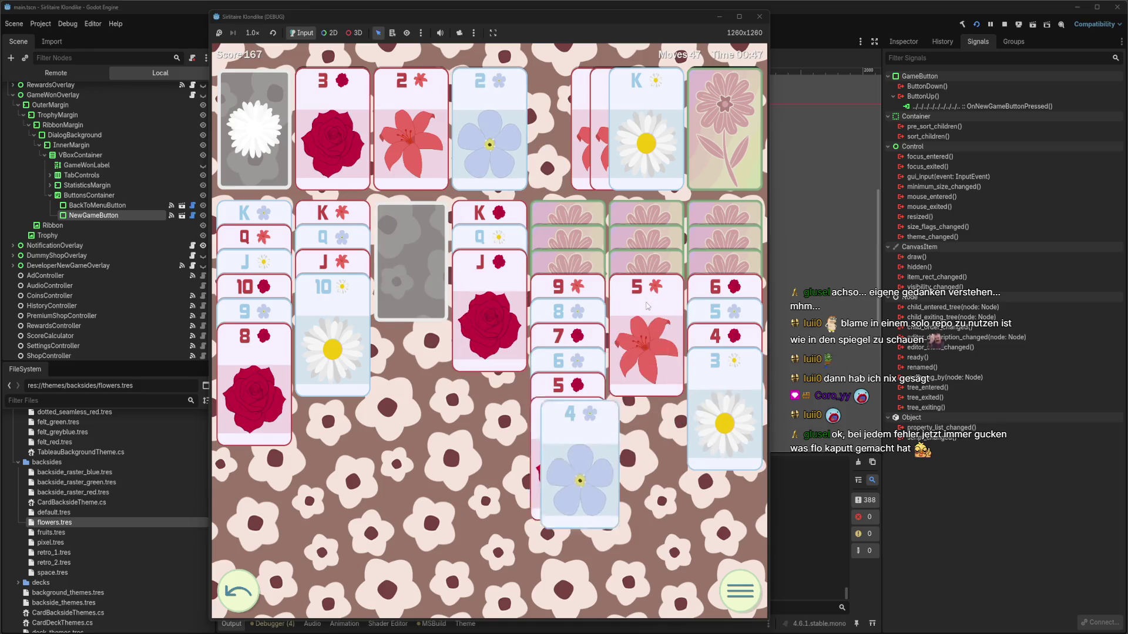
pyautogui.click(578, 292)
pyautogui.click(579, 292)
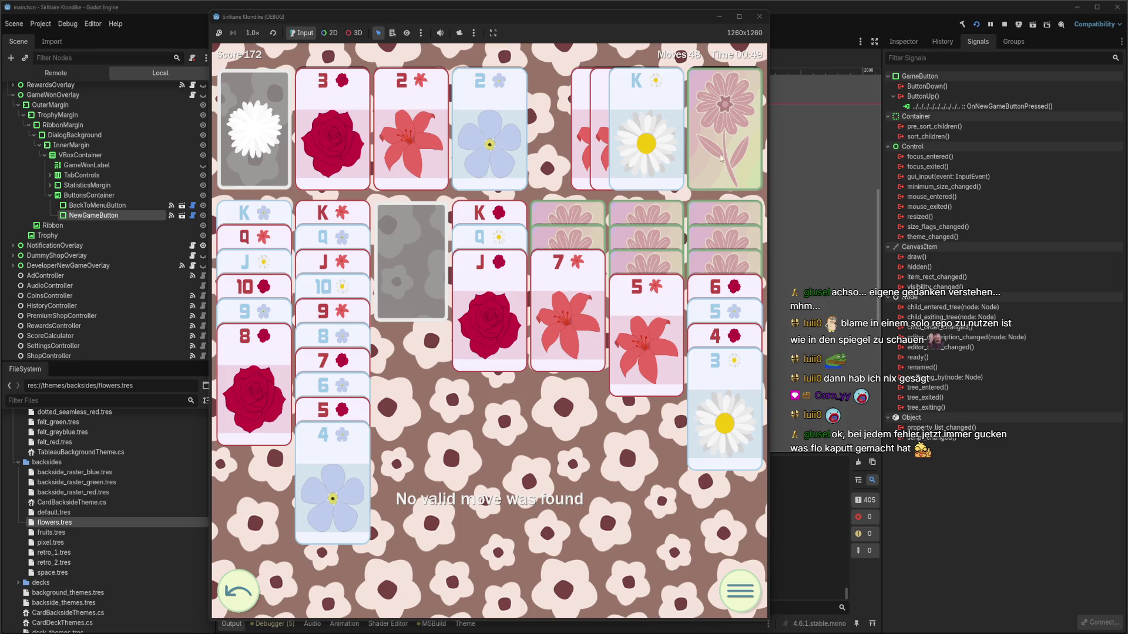
pyautogui.click(655, 156)
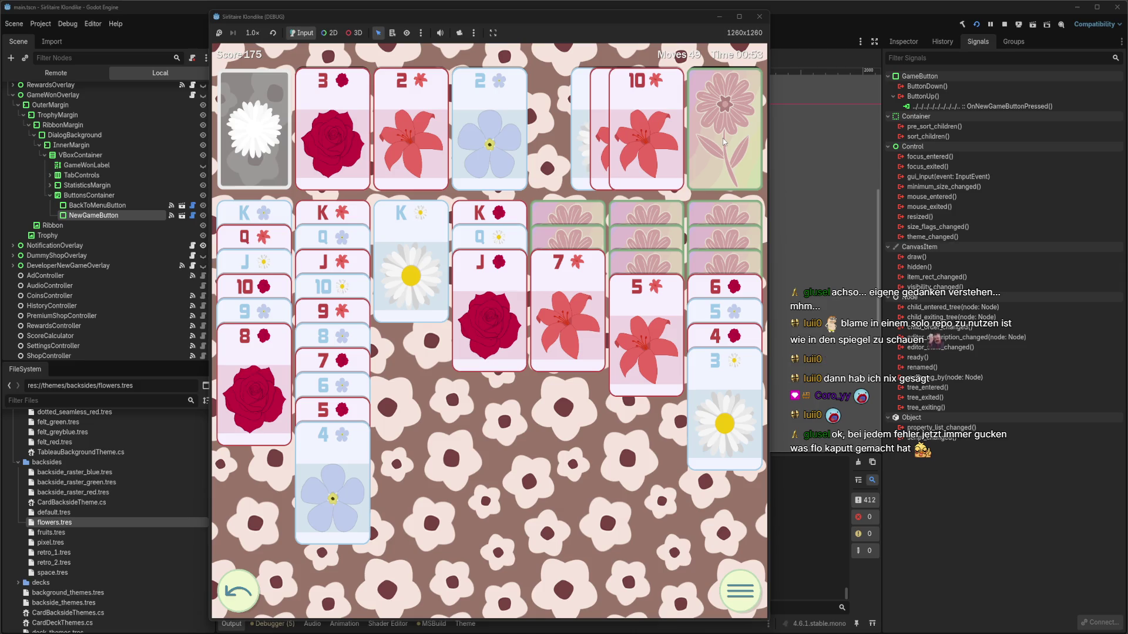
# Put the queen on the daisy king, send the 3s up, and build the 7-3 run in column 1
pyautogui.click(724, 142)
pyautogui.click(663, 147)
pyautogui.click(724, 142)
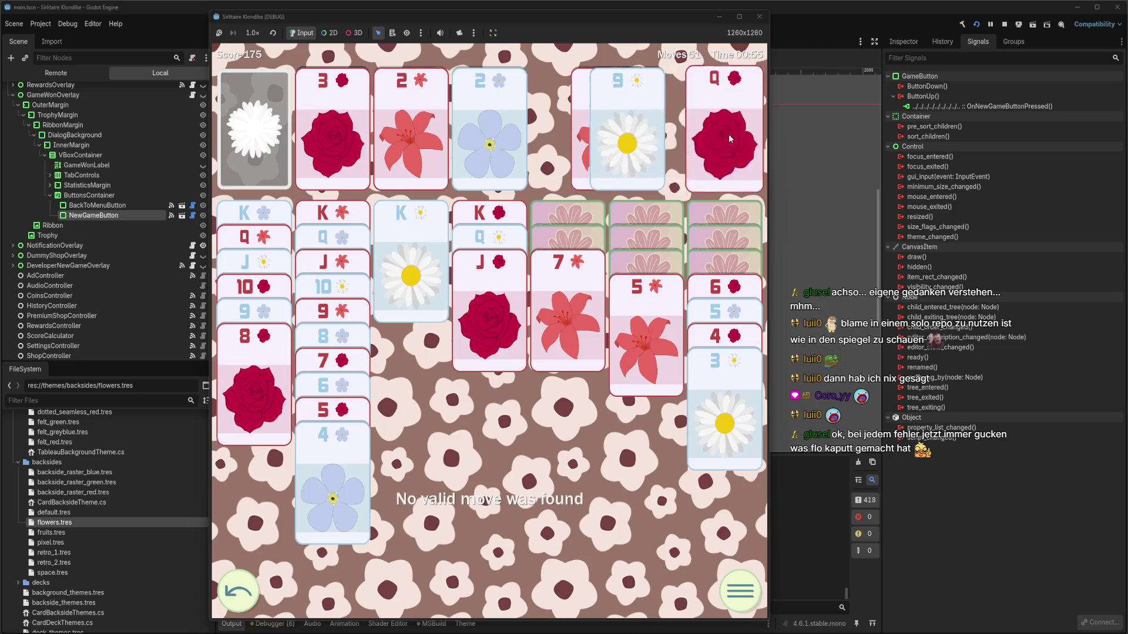
pyautogui.click(663, 147)
pyautogui.click(646, 141)
pyautogui.click(724, 129)
pyautogui.click(646, 141)
pyautogui.click(724, 129)
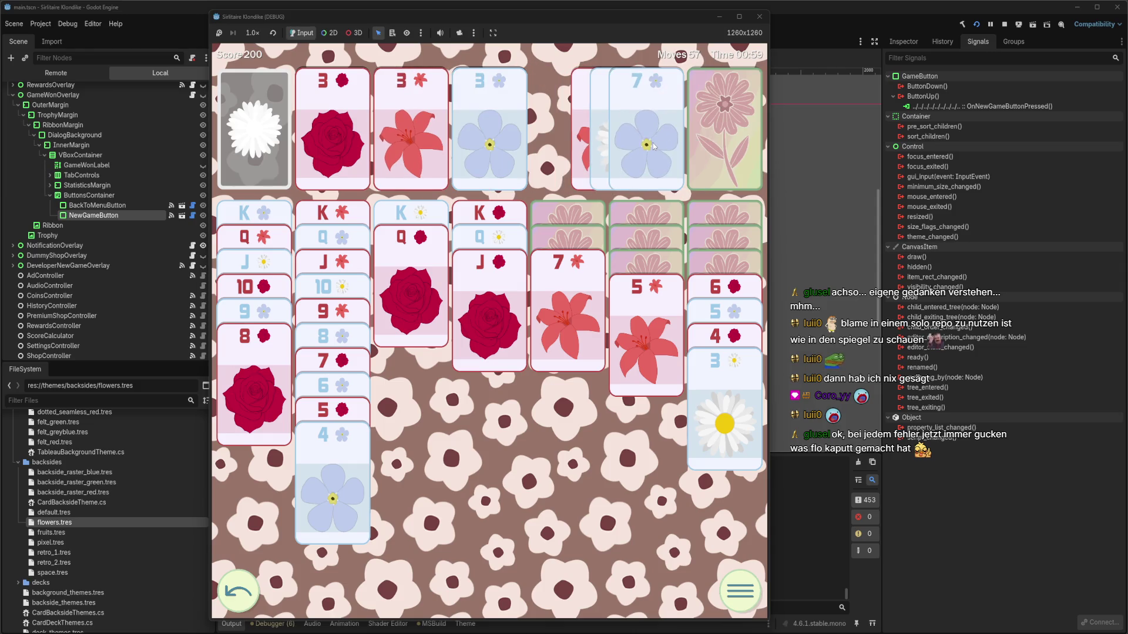
pyautogui.click(654, 145)
pyautogui.click(732, 276)
pyautogui.click(645, 311)
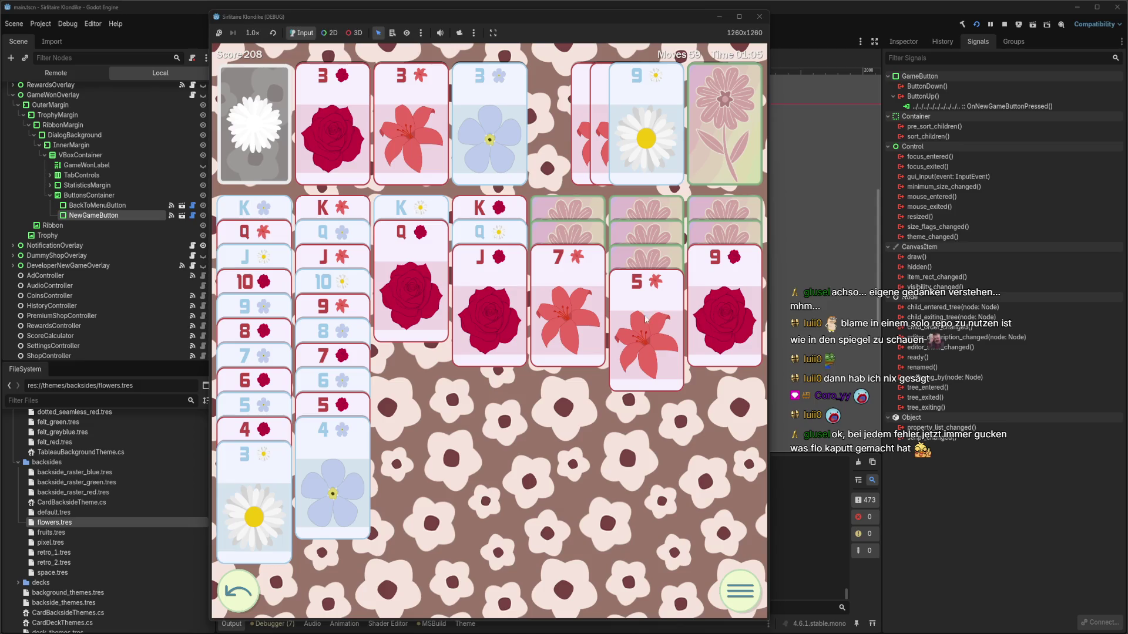
pyautogui.click(645, 319)
pyautogui.click(649, 286)
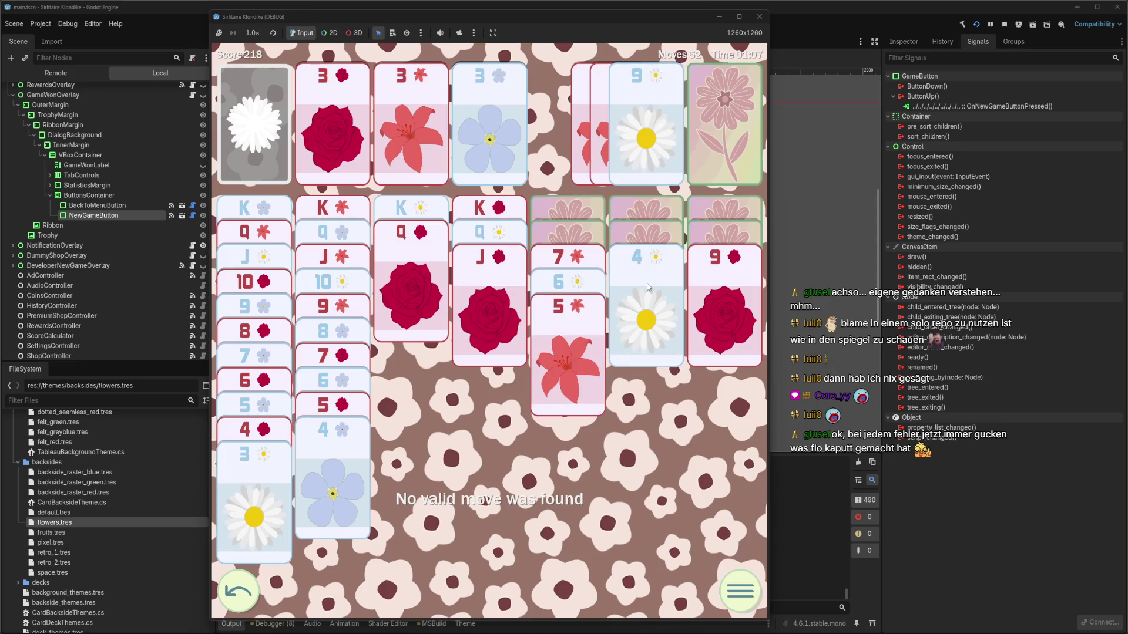
pyautogui.click(649, 287)
# Recycle the stock, play the daisy 8 on the rose 9, and send the ace and lily 4 up
pyautogui.click(713, 144)
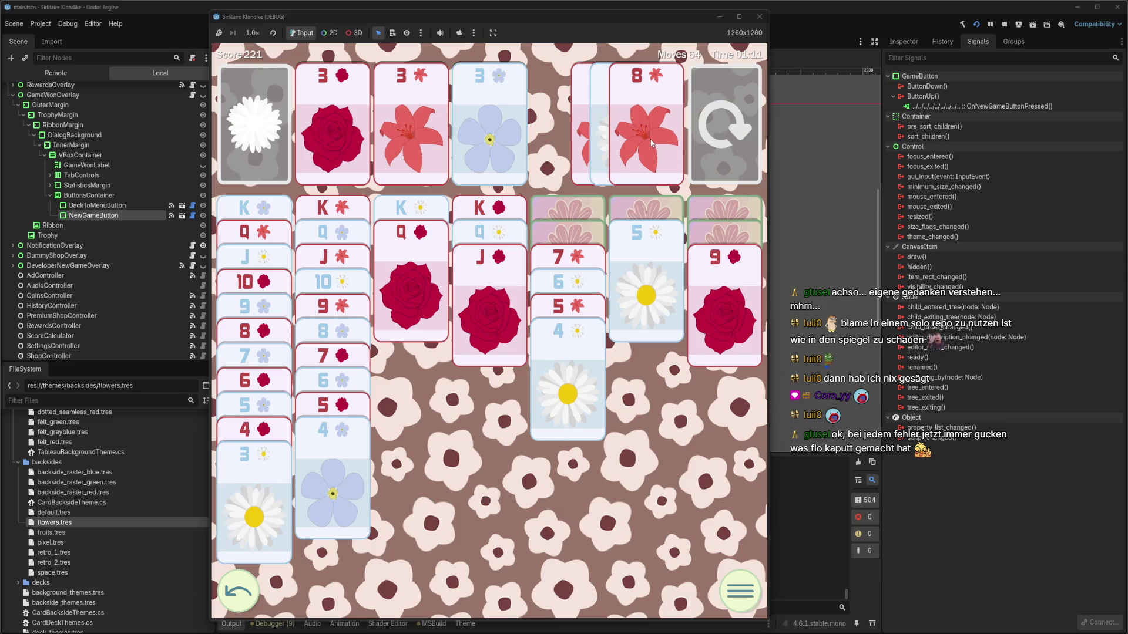
pyautogui.click(721, 139)
pyautogui.click(709, 141)
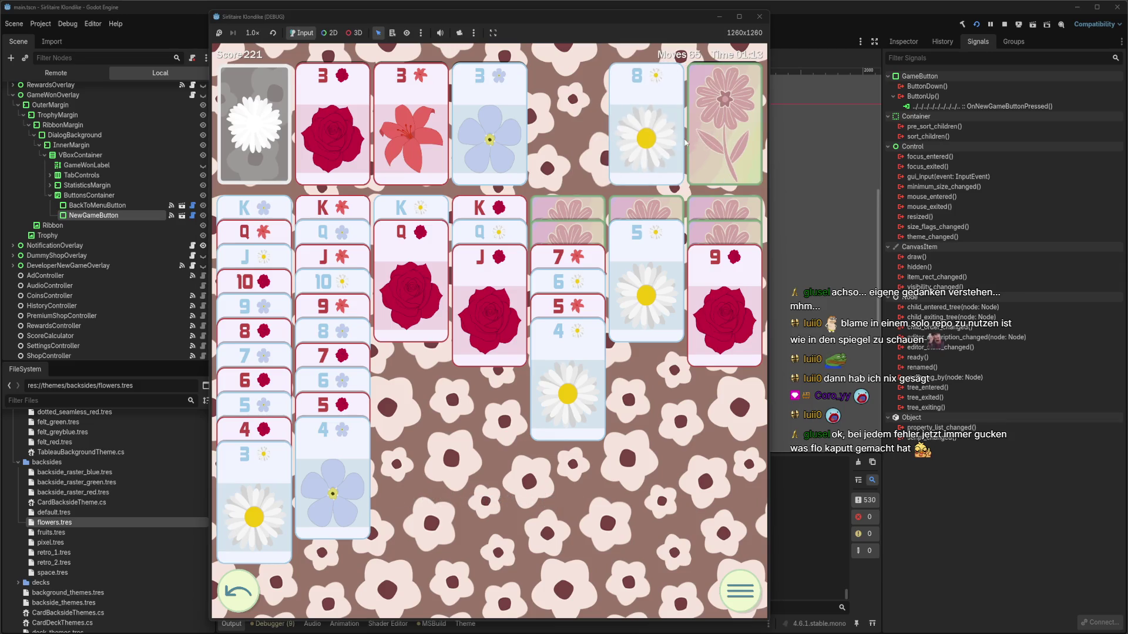
pyautogui.click(664, 147)
pyautogui.click(573, 259)
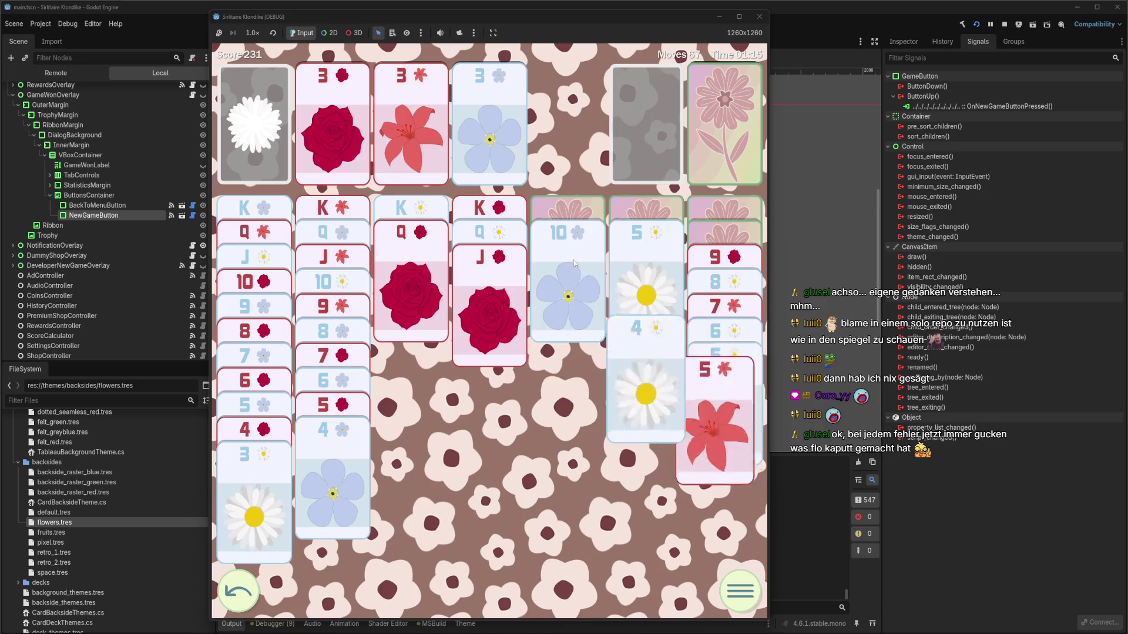
pyautogui.click(574, 260)
pyautogui.click(733, 259)
pyautogui.click(594, 250)
pyautogui.click(647, 258)
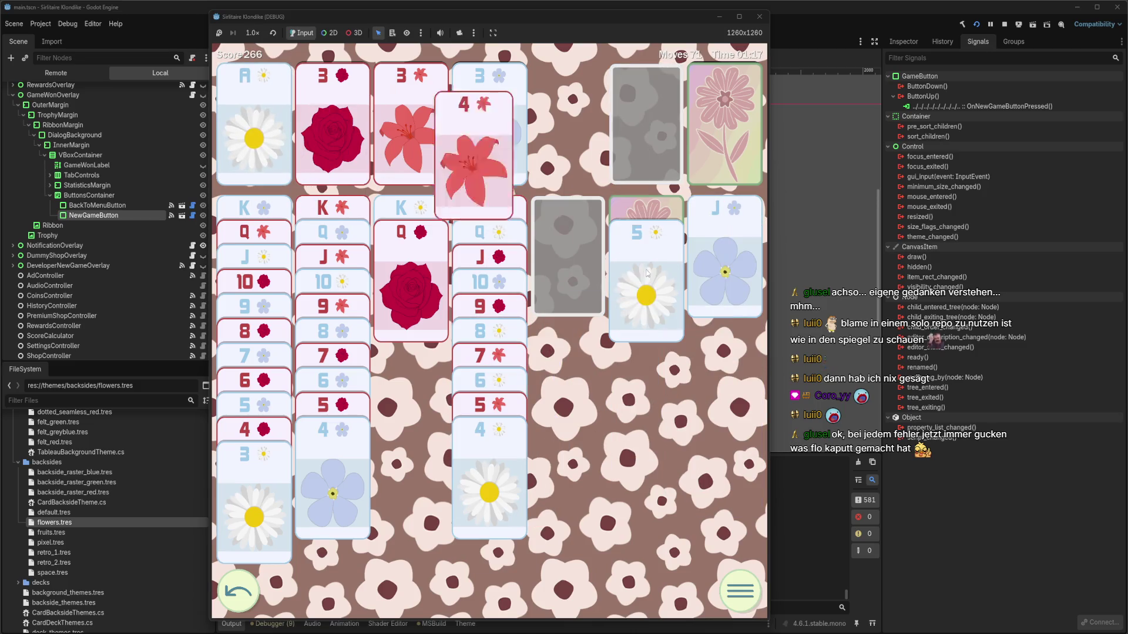
# Fill the foundations with daisy 2-3, rose 4-6 and forget-me-not 4-5, then draw the next card
pyautogui.click(747, 106)
pyautogui.click(646, 127)
pyautogui.click(265, 497)
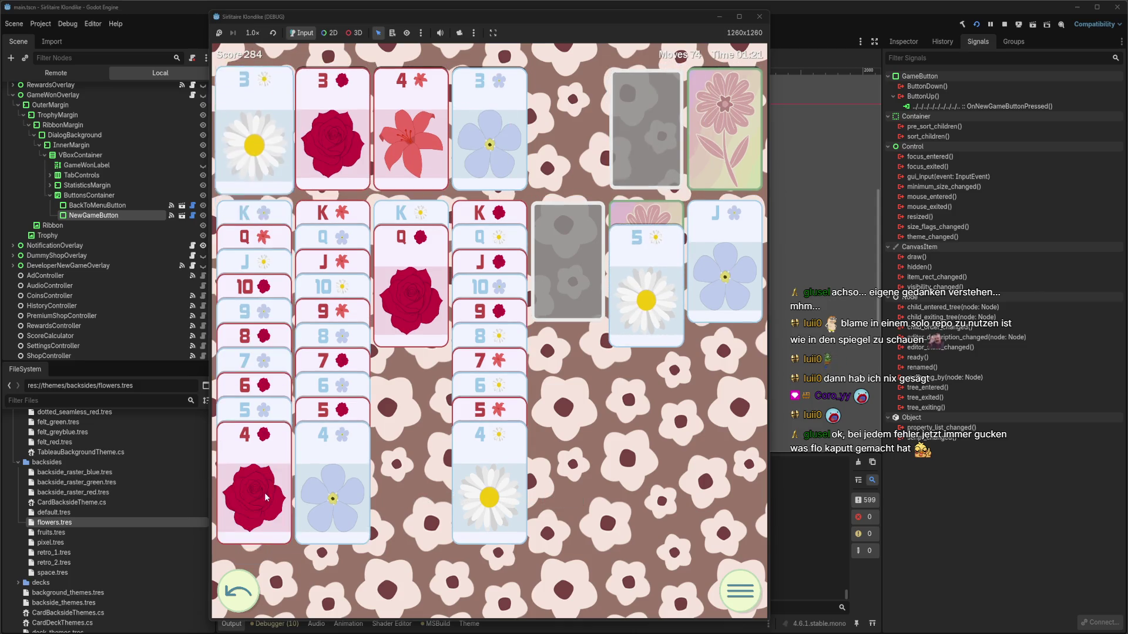
pyautogui.click(265, 498)
pyautogui.click(316, 495)
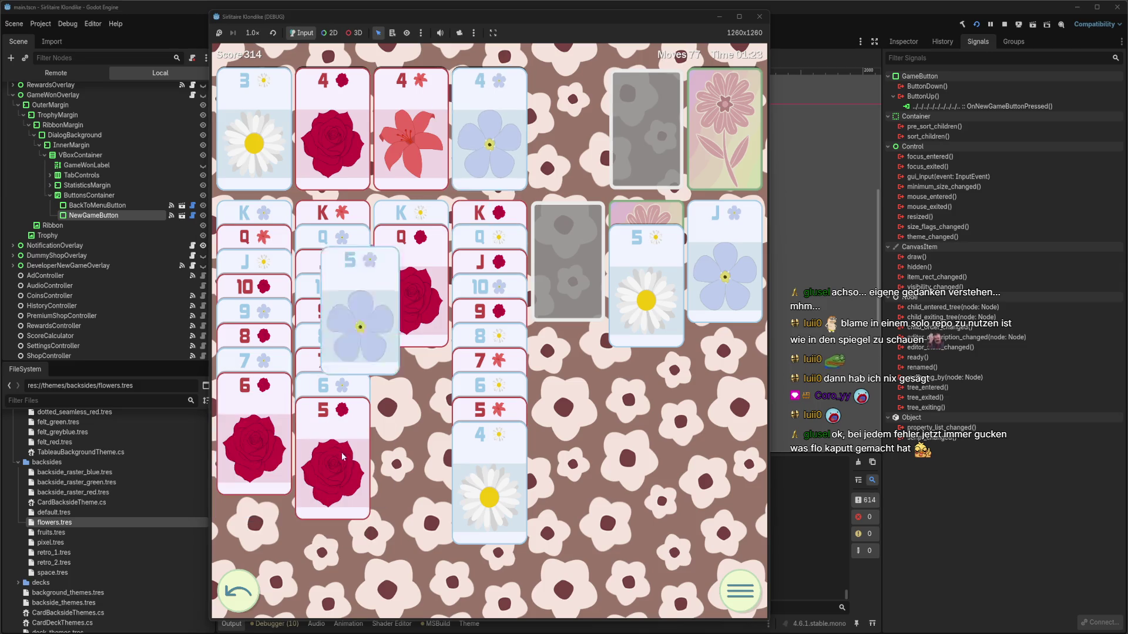
pyautogui.click(330, 472)
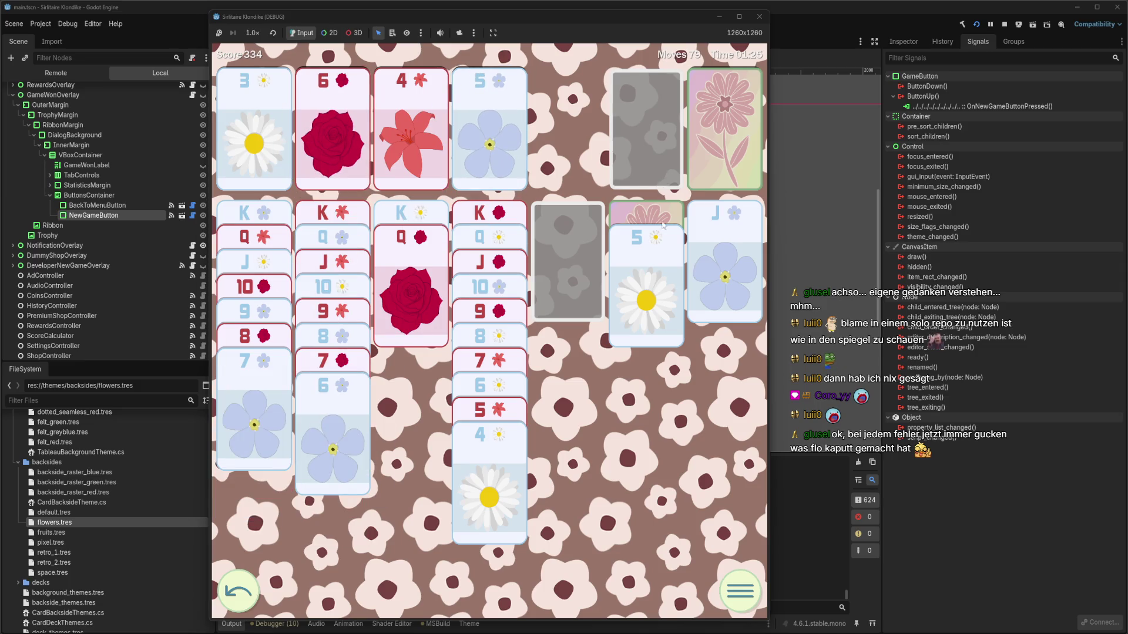
pyautogui.click(370, 158)
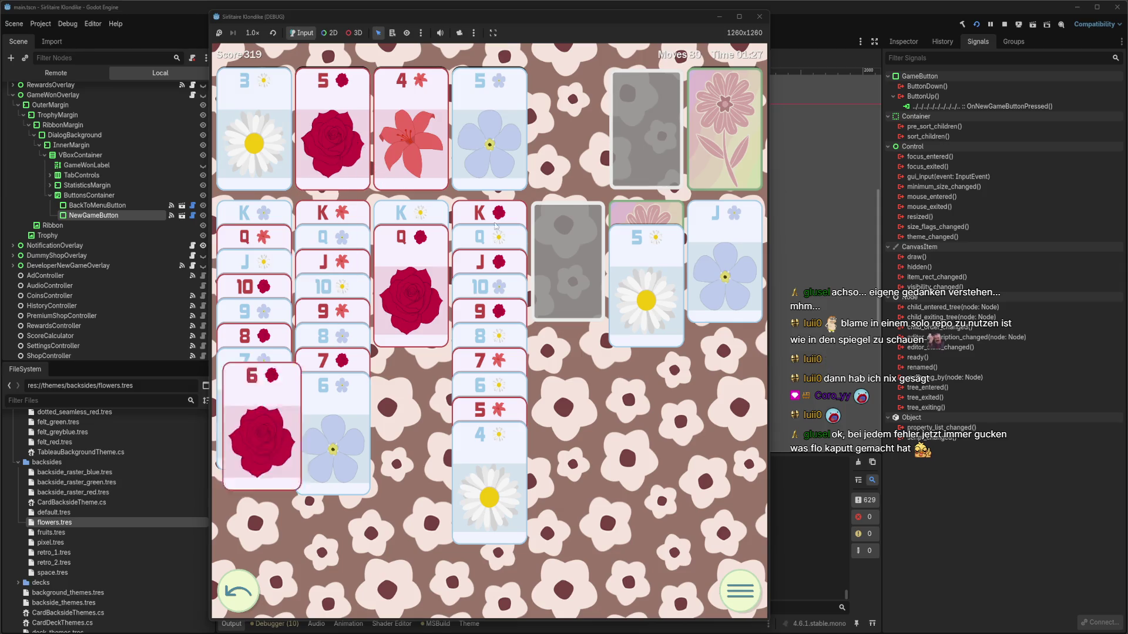
pyautogui.click(647, 282)
pyautogui.click(555, 579)
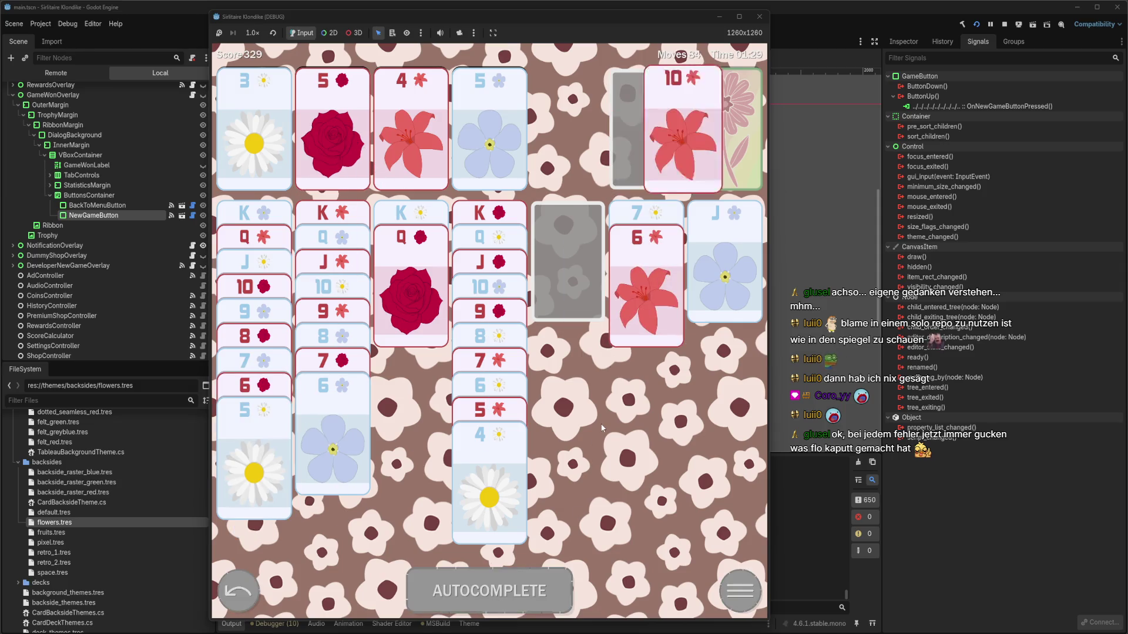
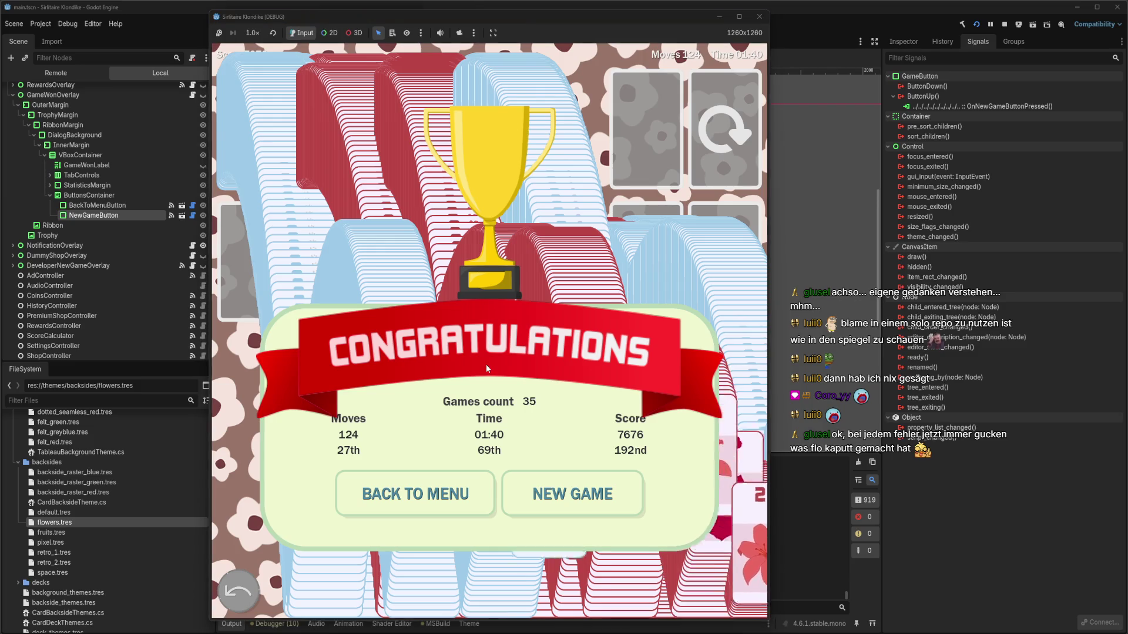
# Start a new game from the win dialog, open the pause menu, and close the game window
pyautogui.click(590, 503)
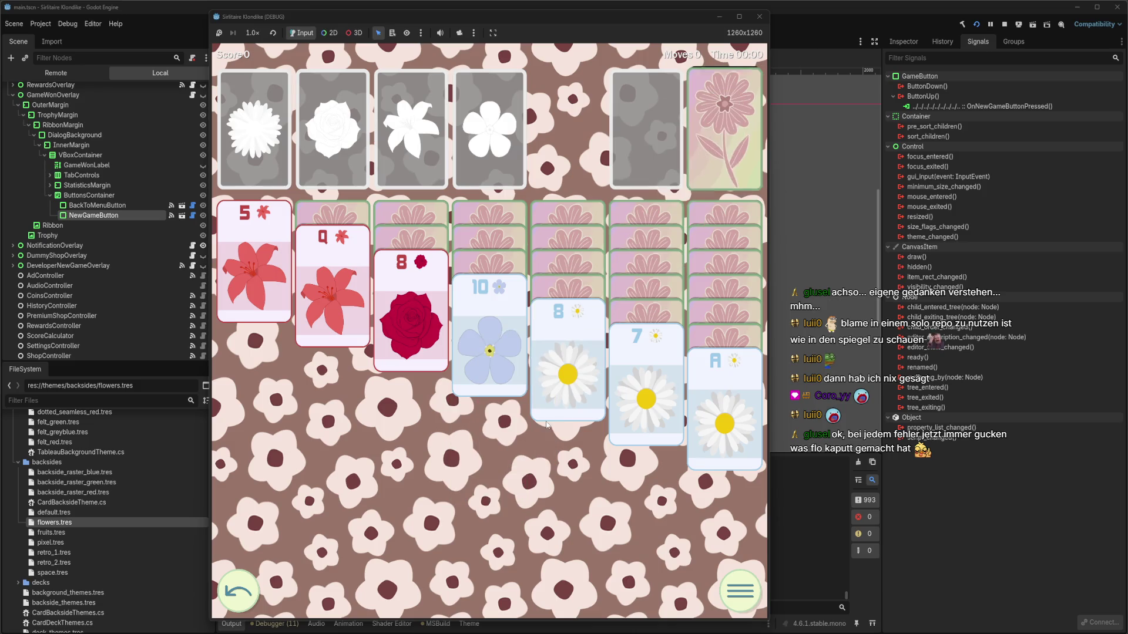
pyautogui.click(726, 586)
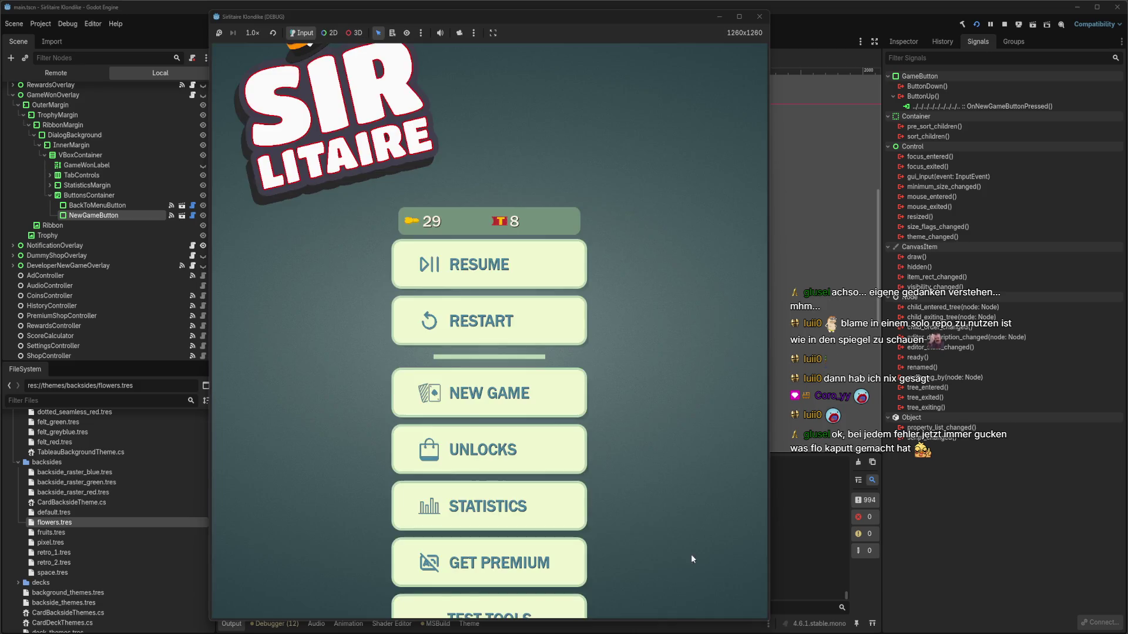
pyautogui.click(761, 17)
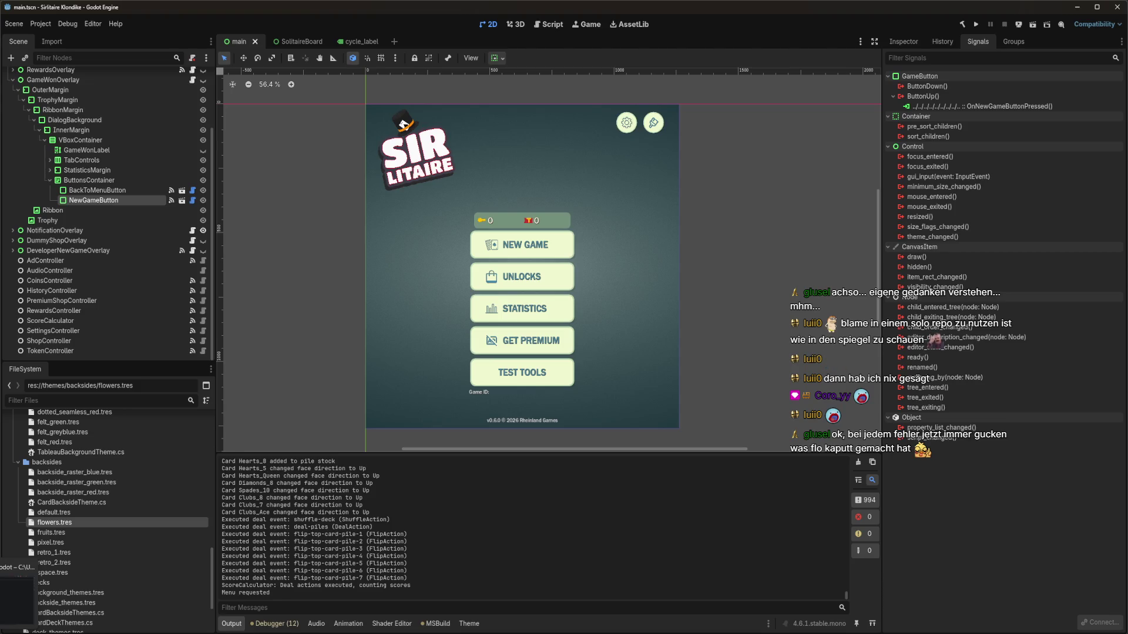
pyautogui.hotkey('alt', 'Tab')
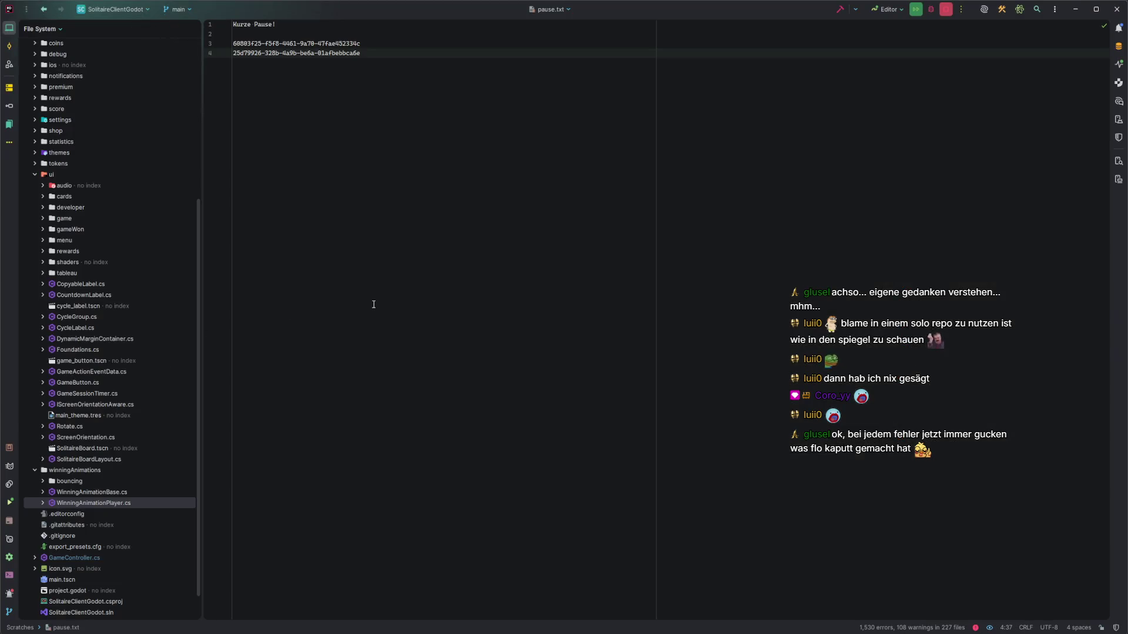
# Commit and push the GameController.cs fix with a message ending in a 'Refs:' task card line
pyautogui.hotkey('ctrl', 'k')
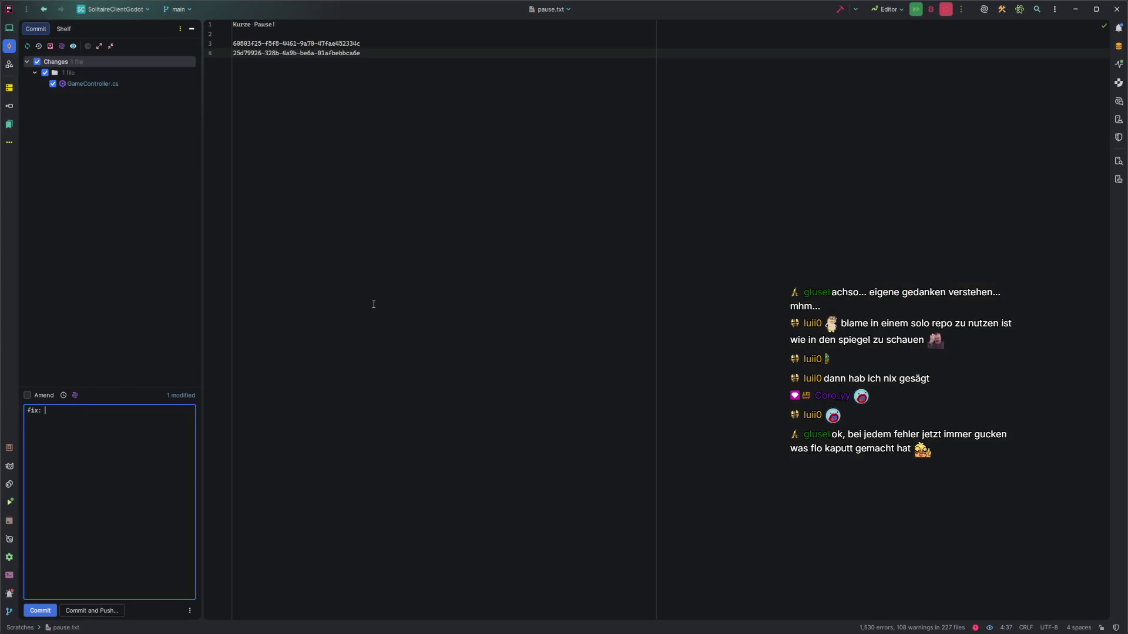
pyautogui.write('pre')
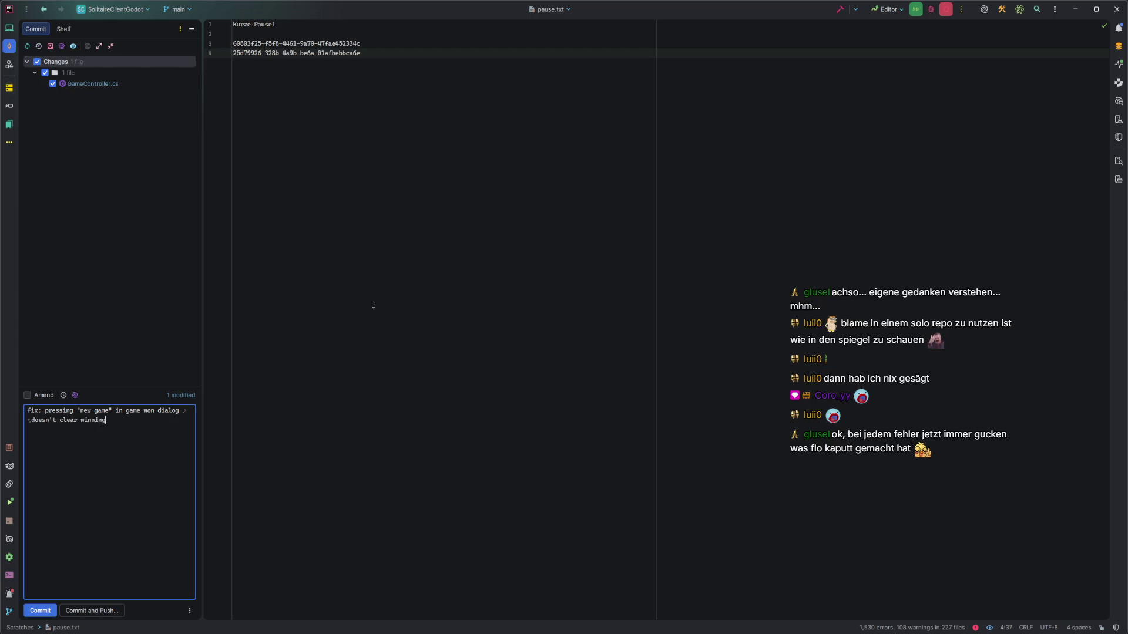
pyautogui.press('Return')
pyautogui.press('Return')
pyautogui.write('Refs:')
pyautogui.hotkey('alt', 'Tab')
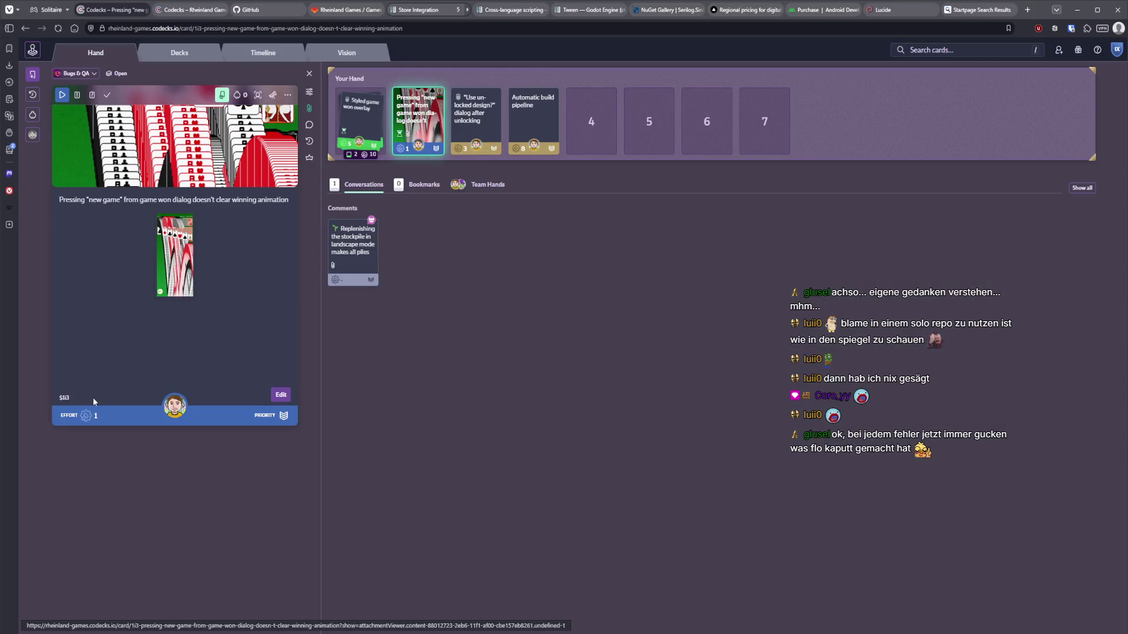
pyautogui.hotkey('alt', 'Tab')
pyautogui.hotkey('alt', 'Tab')
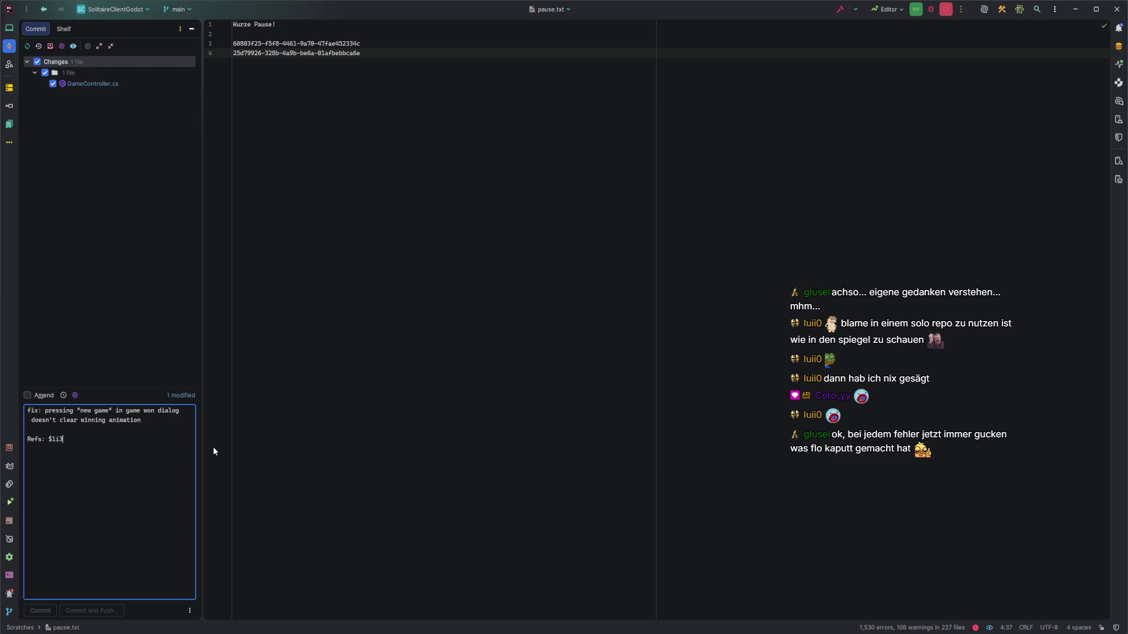
pyautogui.press('Return')
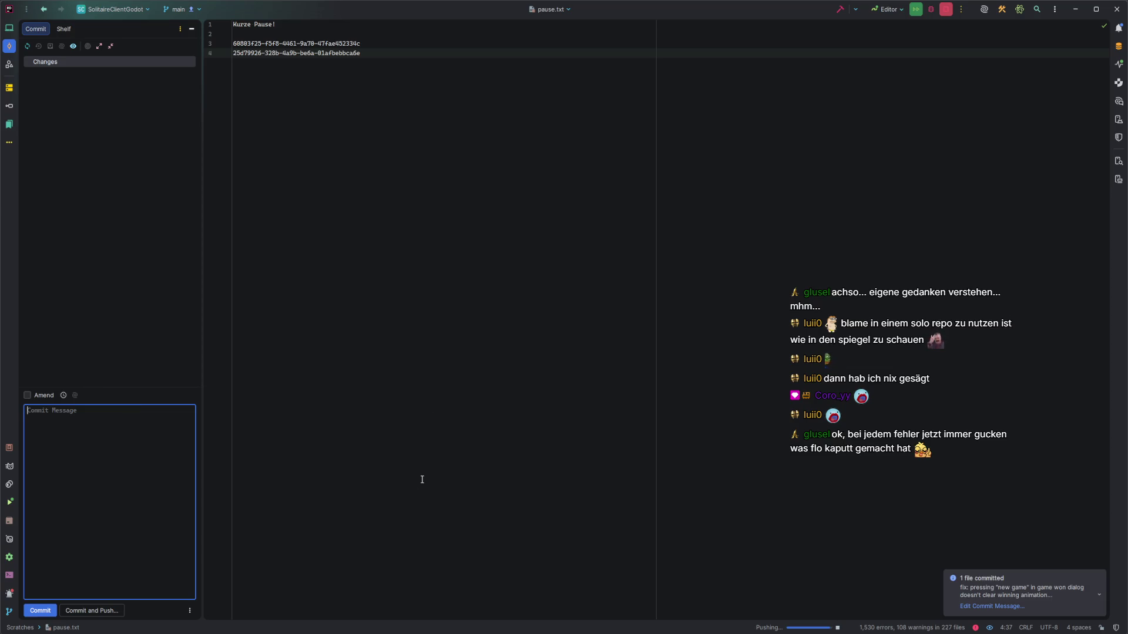
pyautogui.hotkey('alt', 'Tab')
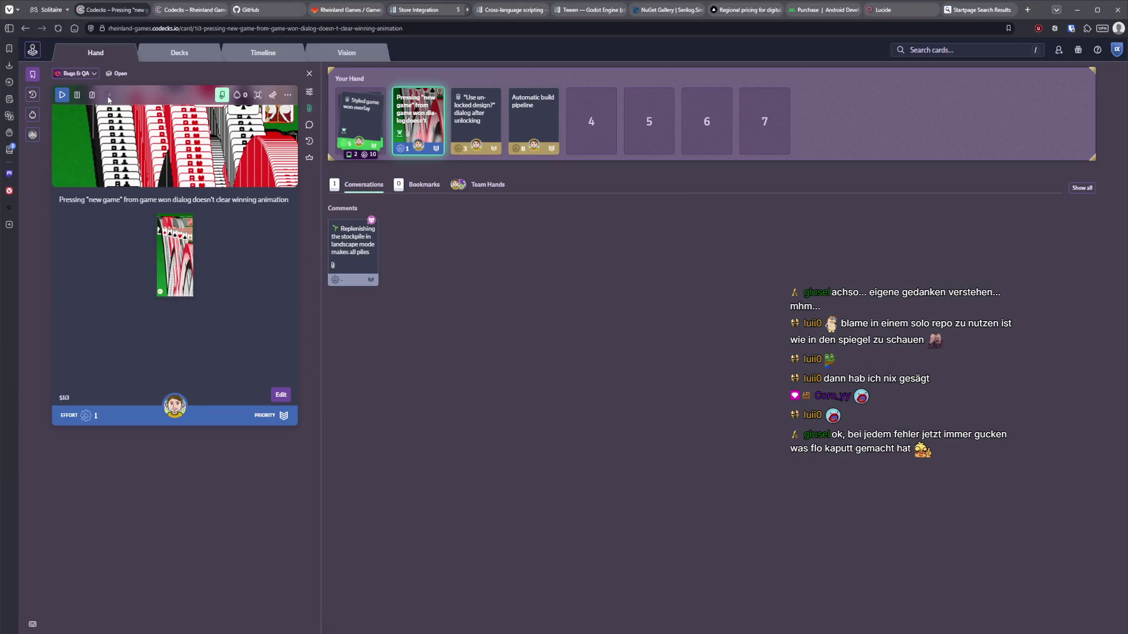
# Check off the winning-animation bug card and start the 'Use unlocked design?' card from Your Hand
pyautogui.click(107, 96)
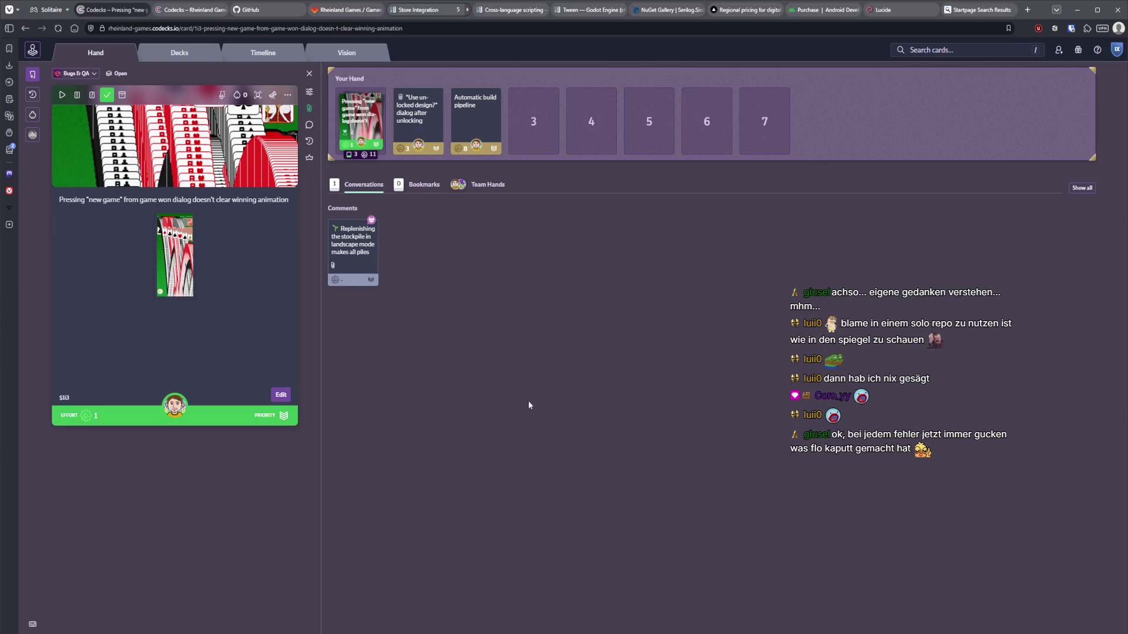
pyautogui.click(417, 118)
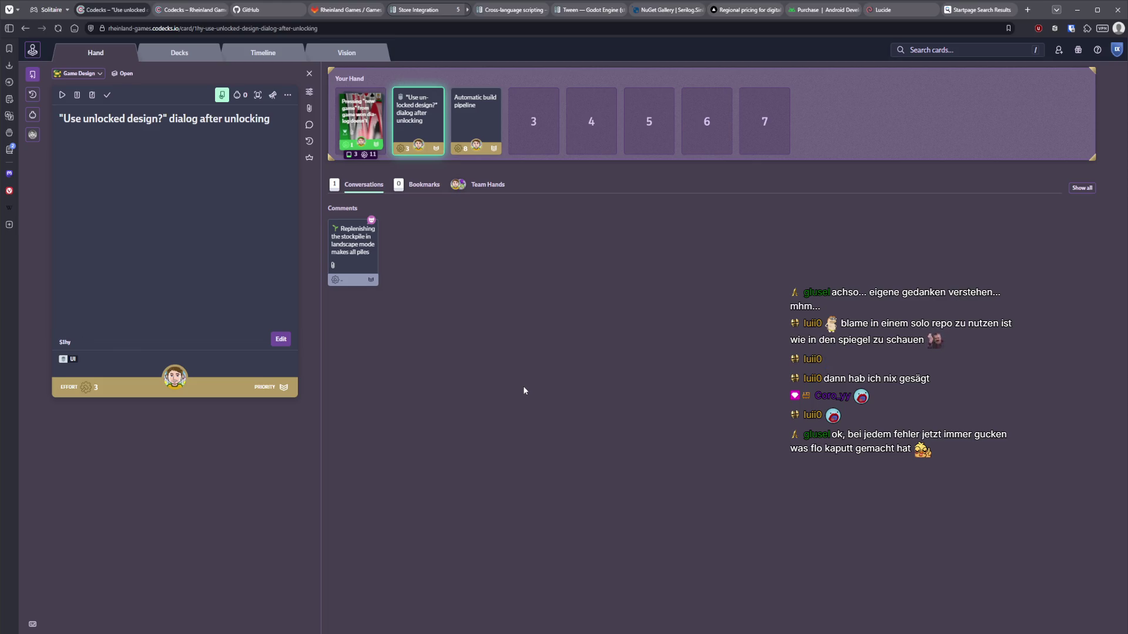
pyautogui.click(62, 95)
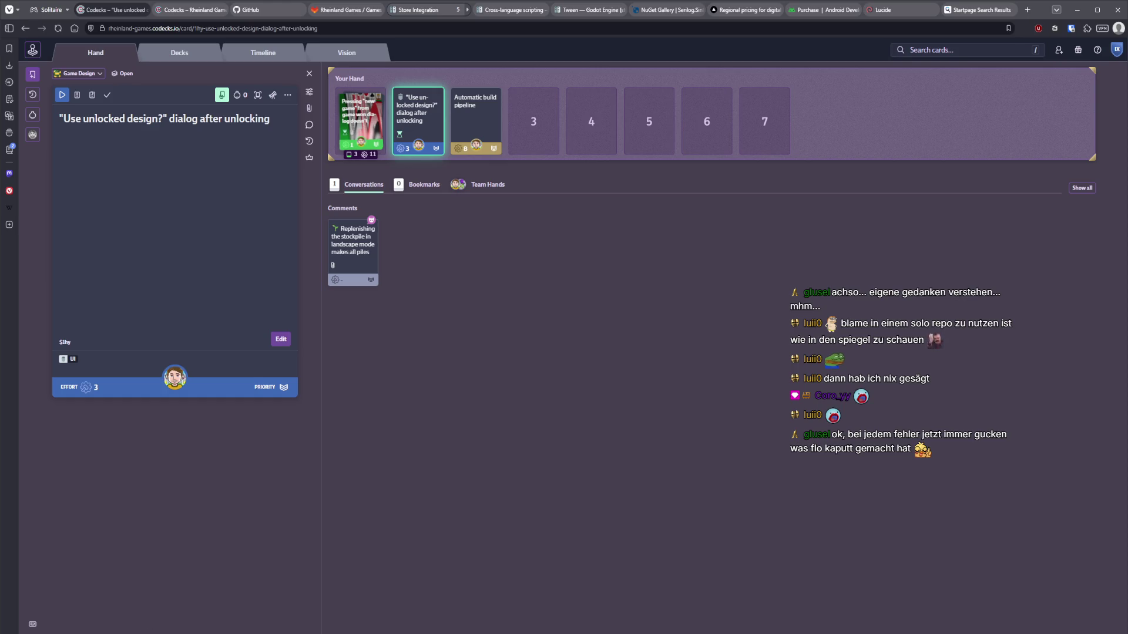
pyautogui.hotkey('alt', 'Tab')
pyautogui.press('Escape')
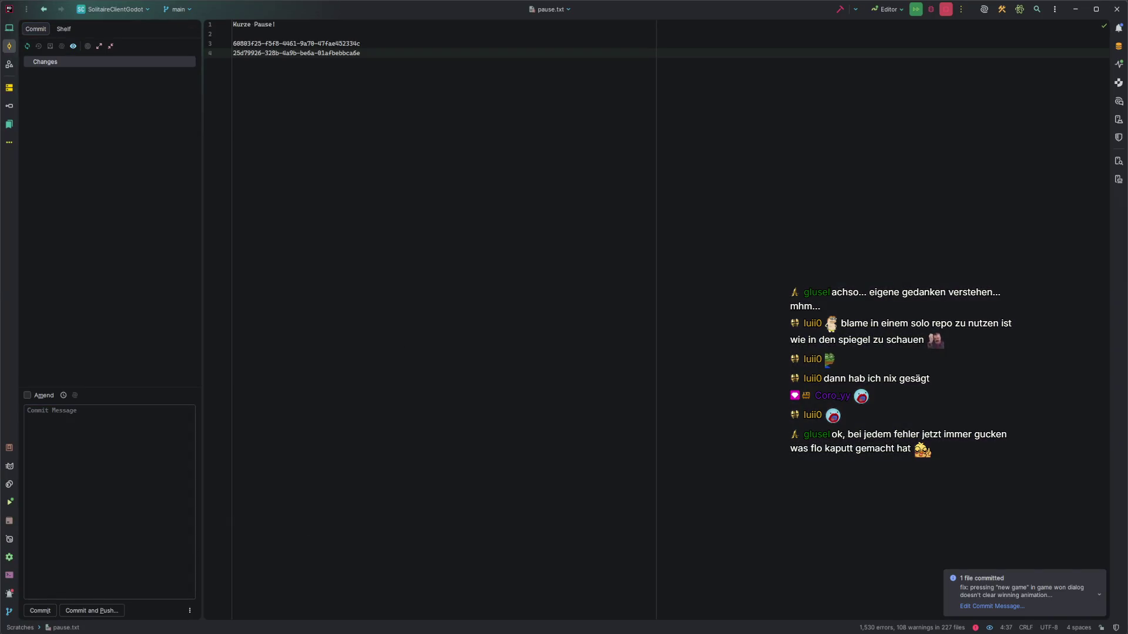
# Collapse GameWonOverlay, inspect the other overlay nodes, and duplicate ConfirmNewGameOverlay
pyautogui.hotkey('alt', 'Tab')
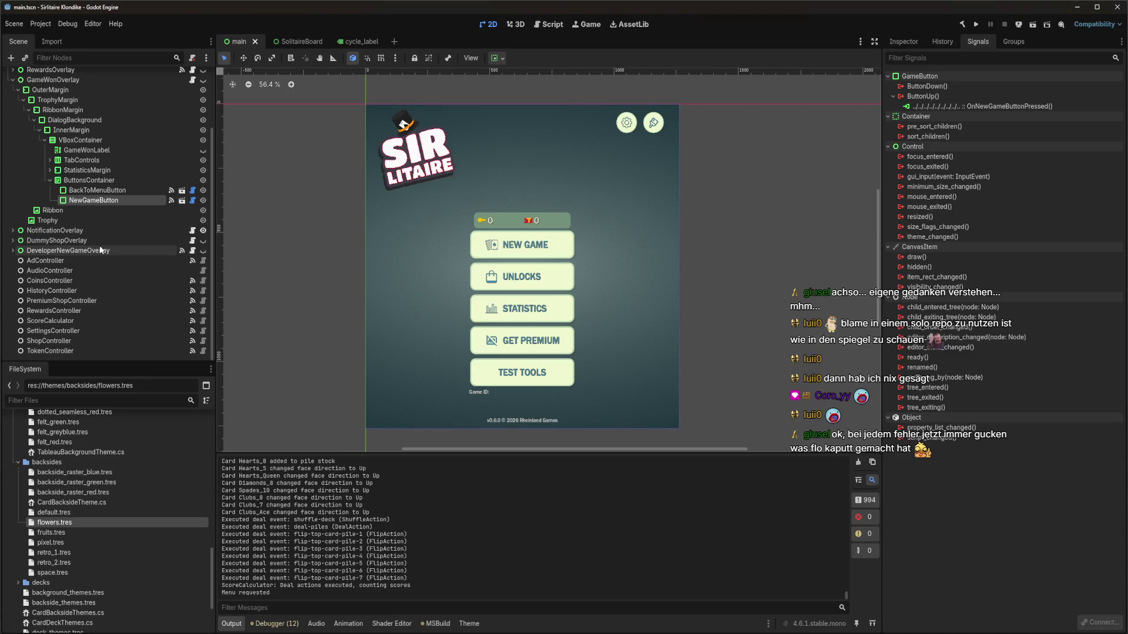
pyautogui.scroll(2, 86, 230)
pyautogui.click(13, 115)
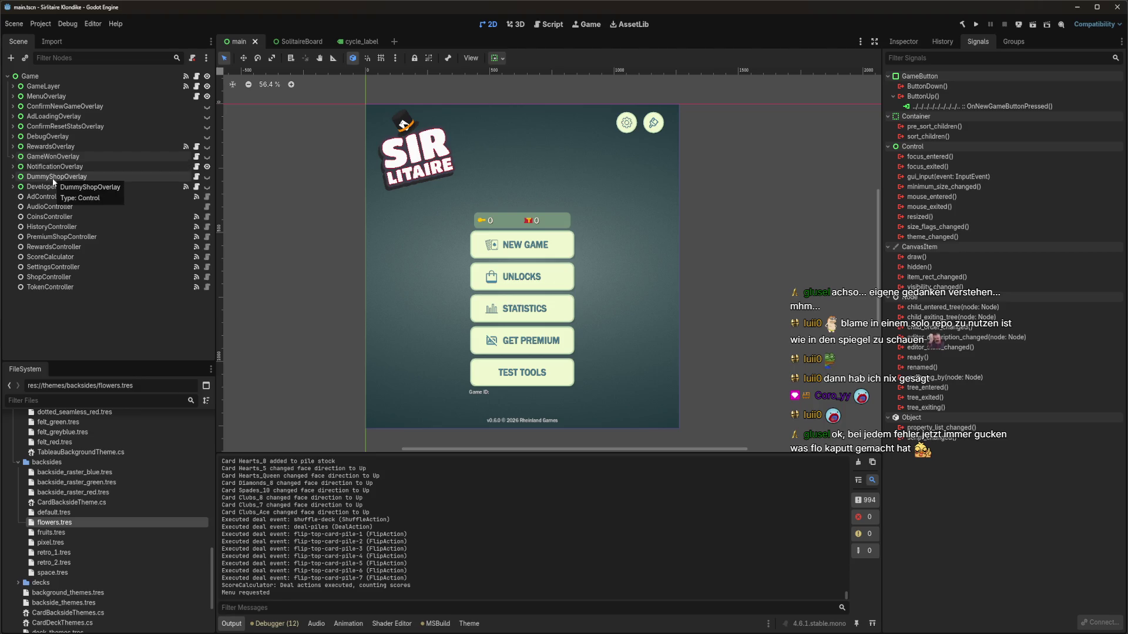
pyautogui.click(50, 157)
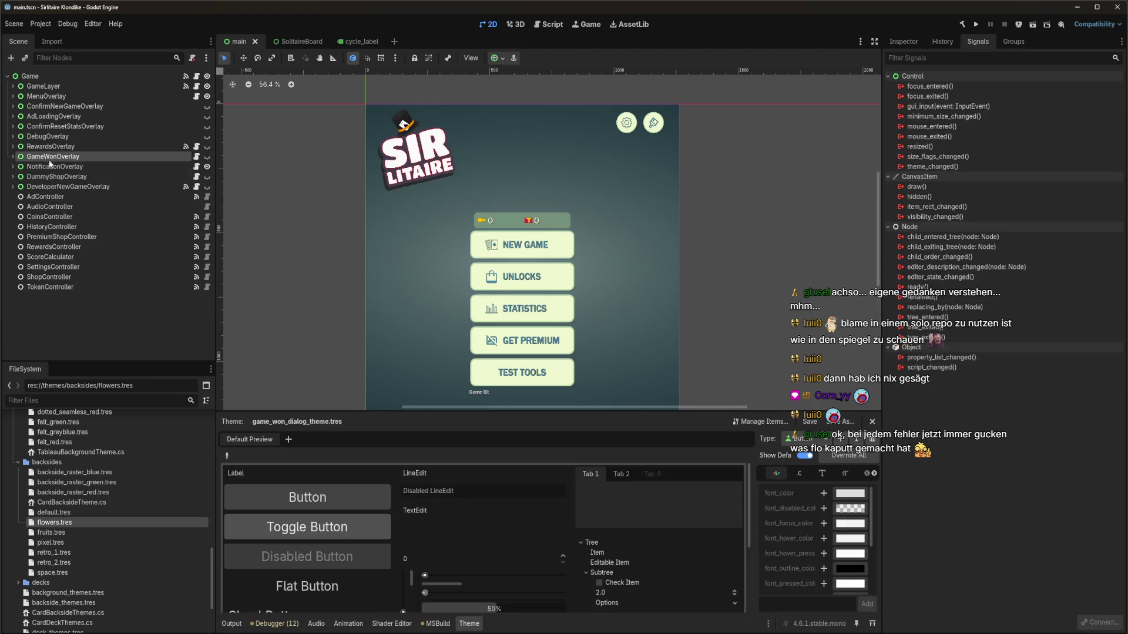
pyautogui.click(52, 167)
pyautogui.click(59, 177)
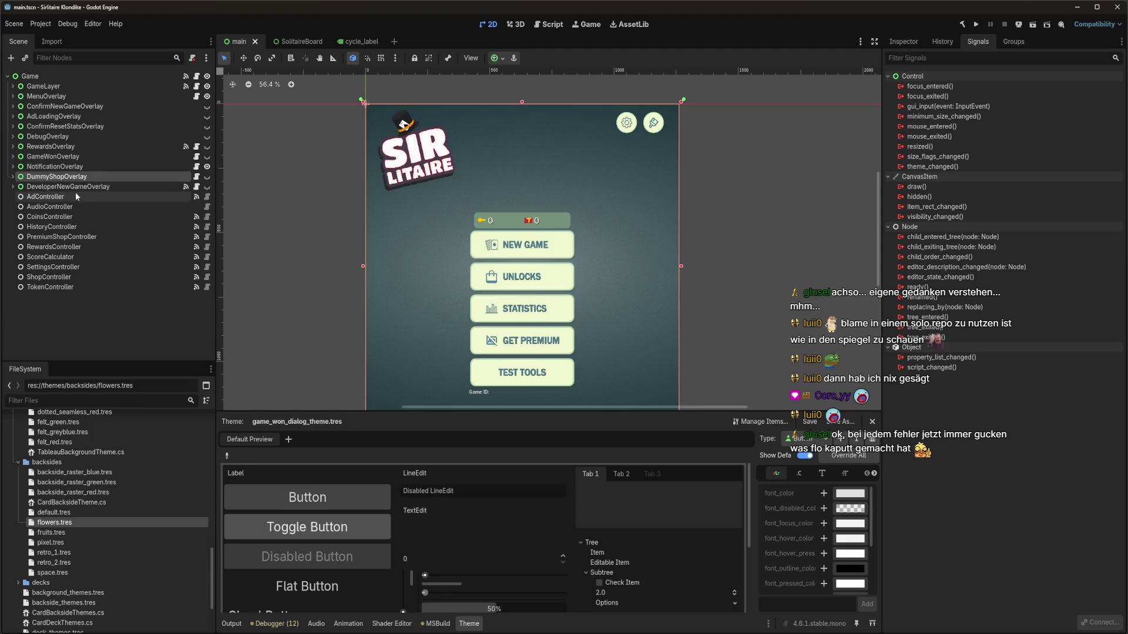
pyautogui.click(70, 107)
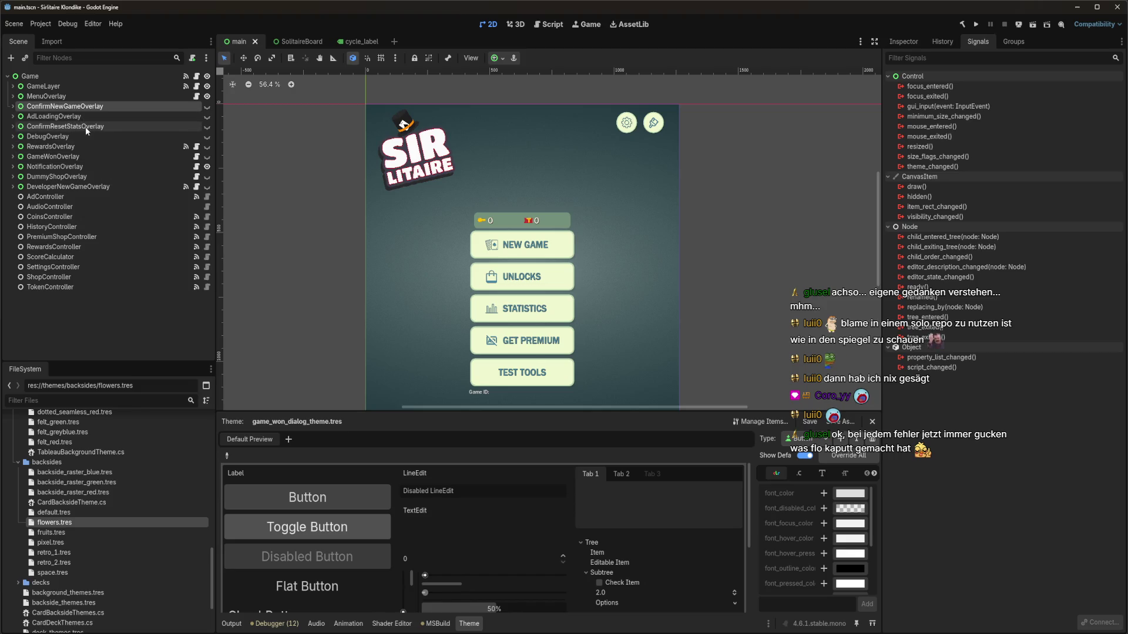
pyautogui.hotkey('ctrl', 'd')
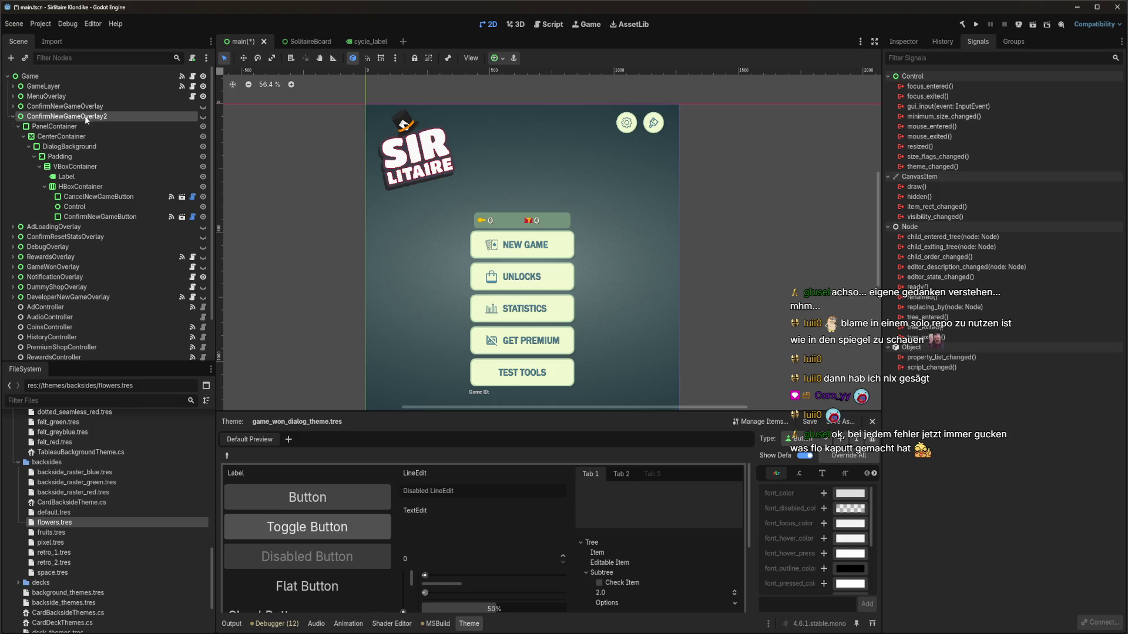
# Rename the duplicated overlay node to UseUnlockedDesignOverlay
pyautogui.doubleClick(101, 121)
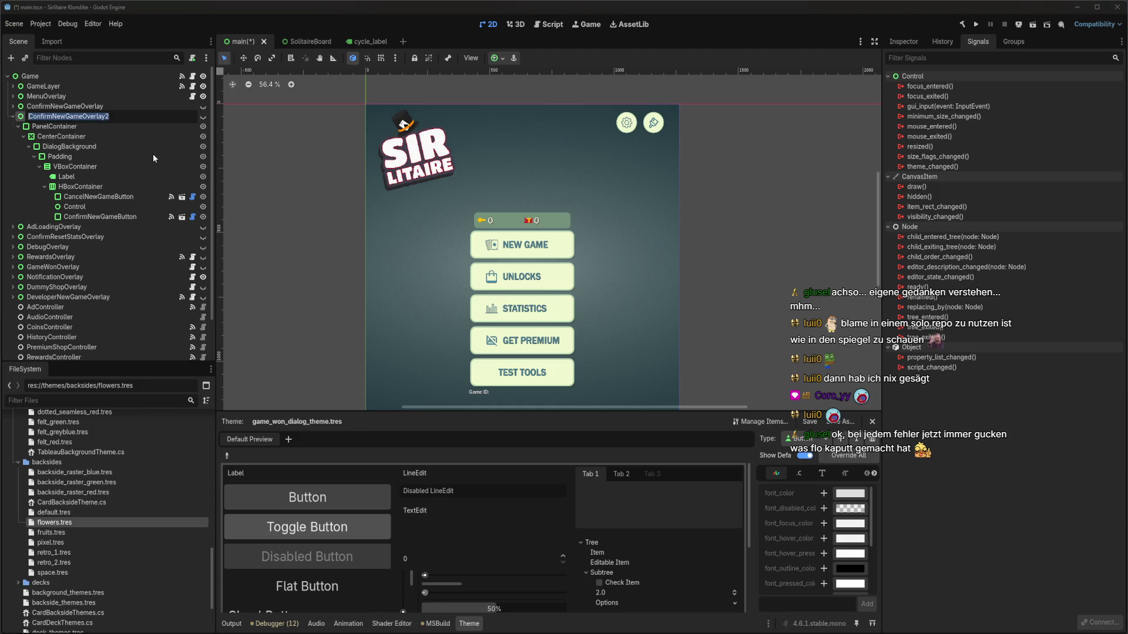
pyautogui.write('UseUnlockedDesignOverla')
pyautogui.write('y')
pyautogui.press('Return')
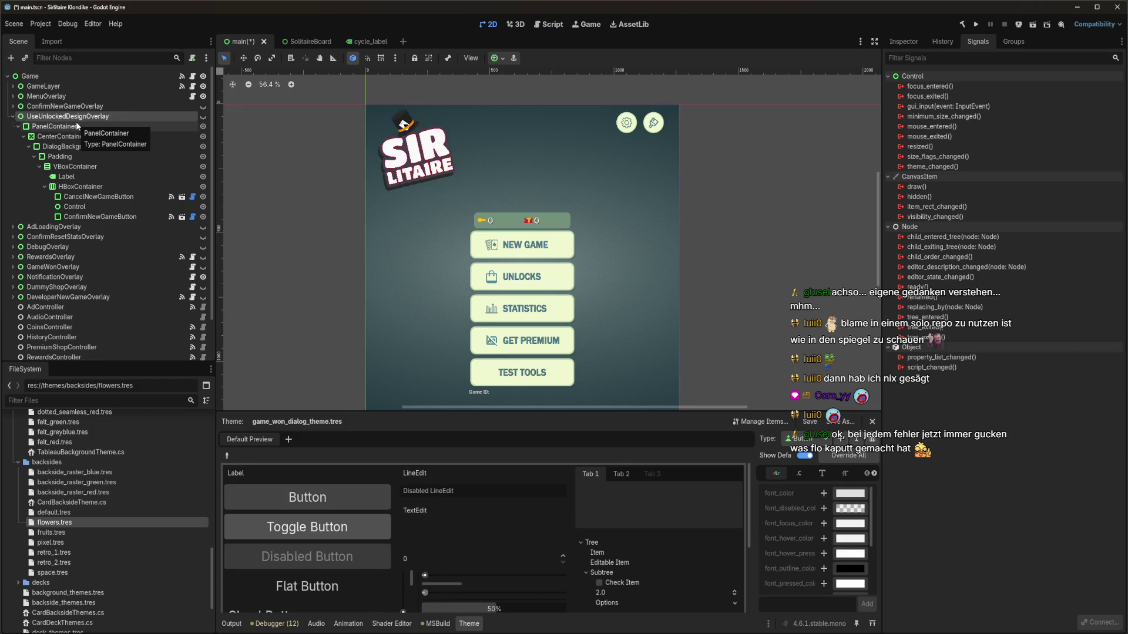
pyautogui.click(903, 43)
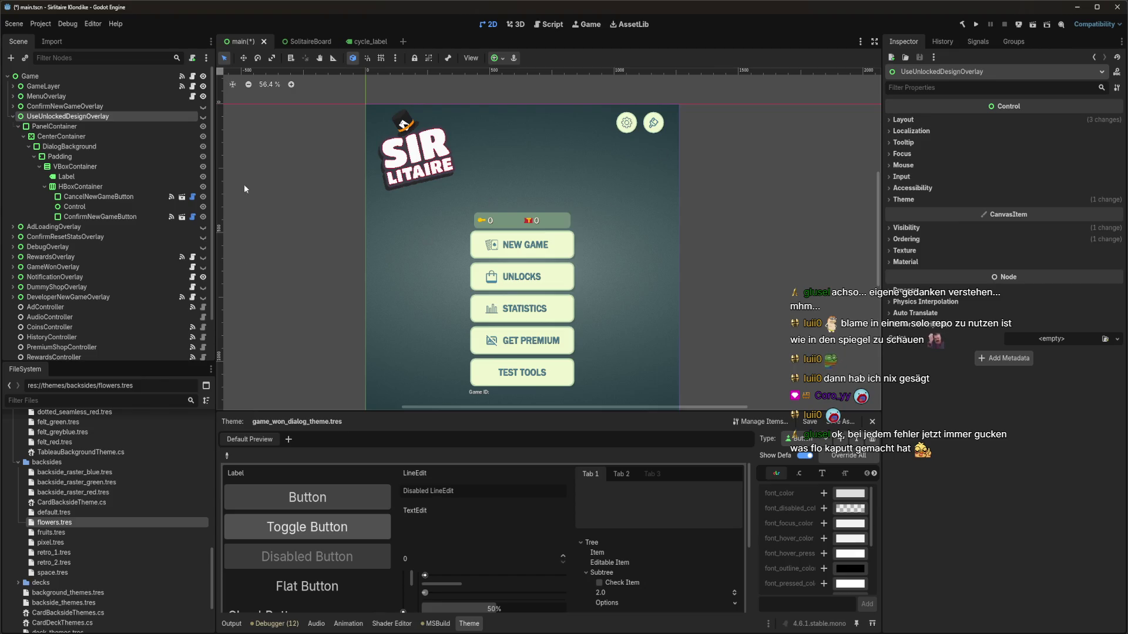
# Make the new overlay visible and rename CancelNewGameButton to NoButton
pyautogui.click(202, 117)
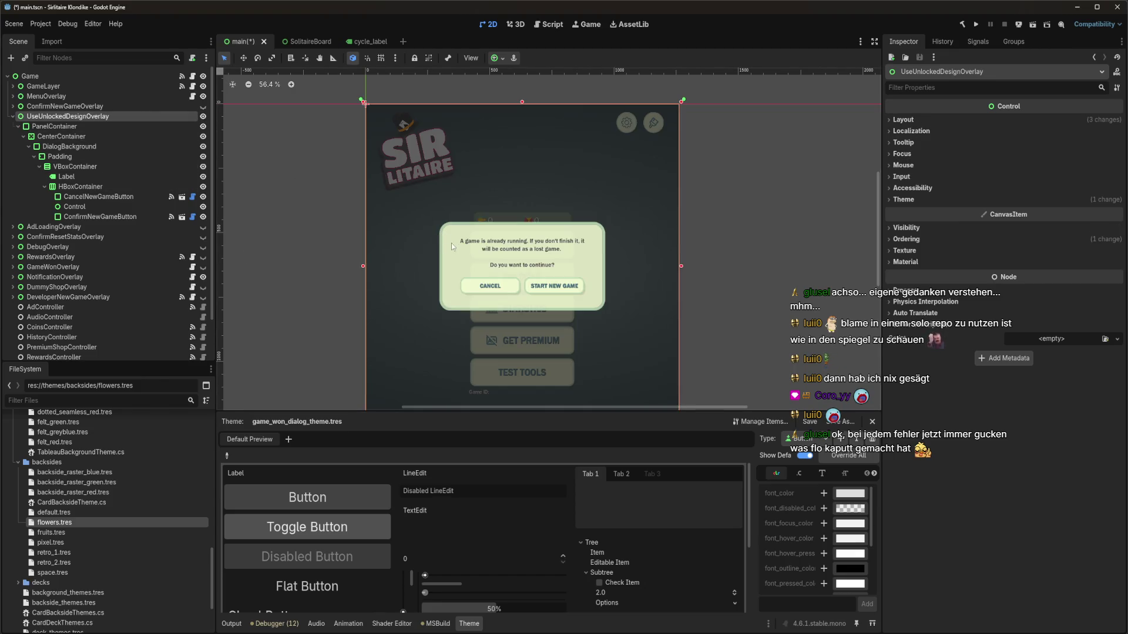
pyautogui.click(103, 199)
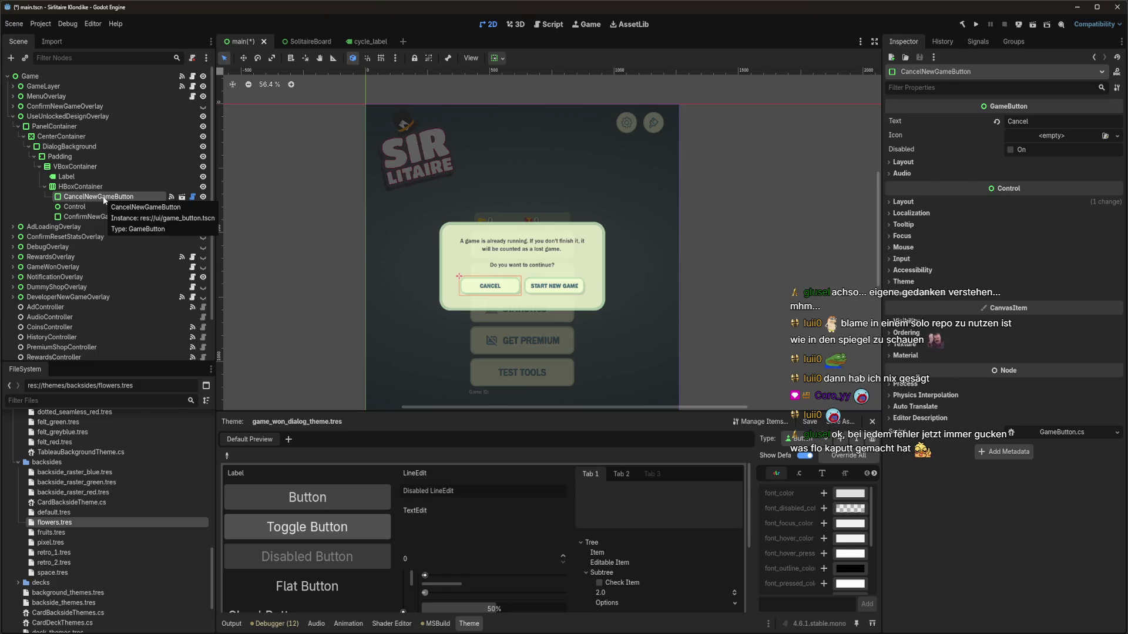
pyautogui.press('F2')
pyautogui.press('Home')
pyautogui.hotkey('shift', 'End')
pyautogui.press('Home')
pyautogui.hotkey('shift', 'Right')
pyautogui.hotkey('shift', 'Right')
# Rename ConfirmNewGameButton to YesButton
pyautogui.hotkey('shift', 'Right')
pyautogui.hotkey('shift', 'Right')
pyautogui.hotkey('shift', 'Right')
pyautogui.write('No')
pyautogui.press('Return')
pyautogui.press('Down')
pyautogui.press('F2')
pyautogui.press('Home')
pyautogui.hotkey('shift', 'Right')
pyautogui.hotkey('shift', 'Right')
pyautogui.hotkey('shift', 'Right')
pyautogui.press('Delete')
pyautogui.hotkey('shift', 'Right')
pyautogui.hotkey('shift', 'Right')
pyautogui.hotkey('shift', 'Right')
pyautogui.press('Delete')
pyautogui.write('Yes')
pyautogui.press('Return')
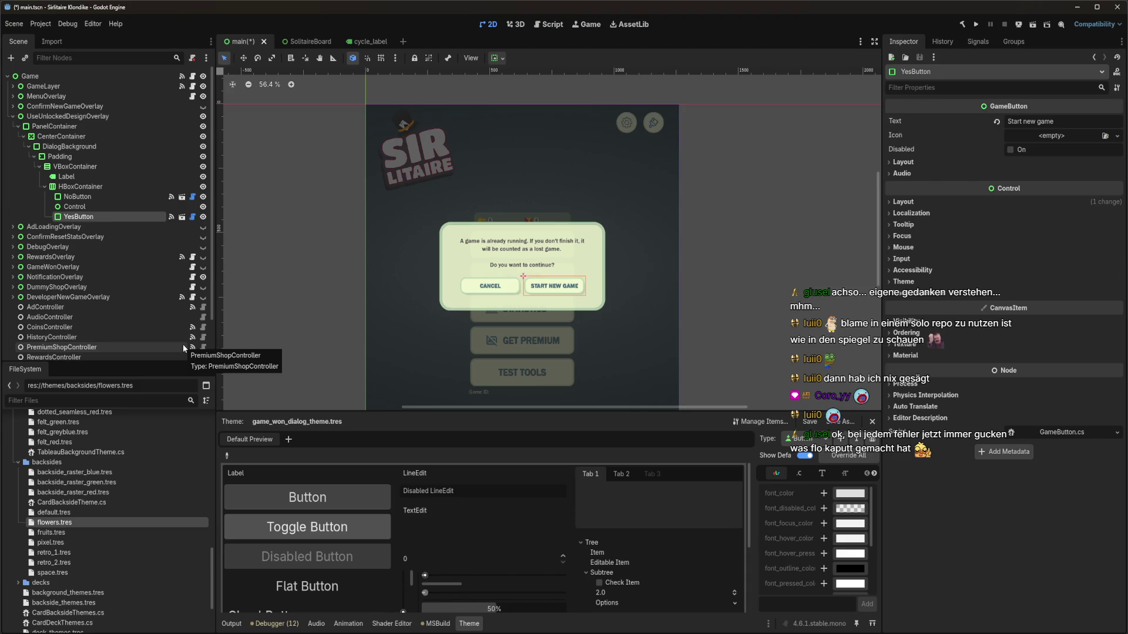
pyautogui.click(91, 178)
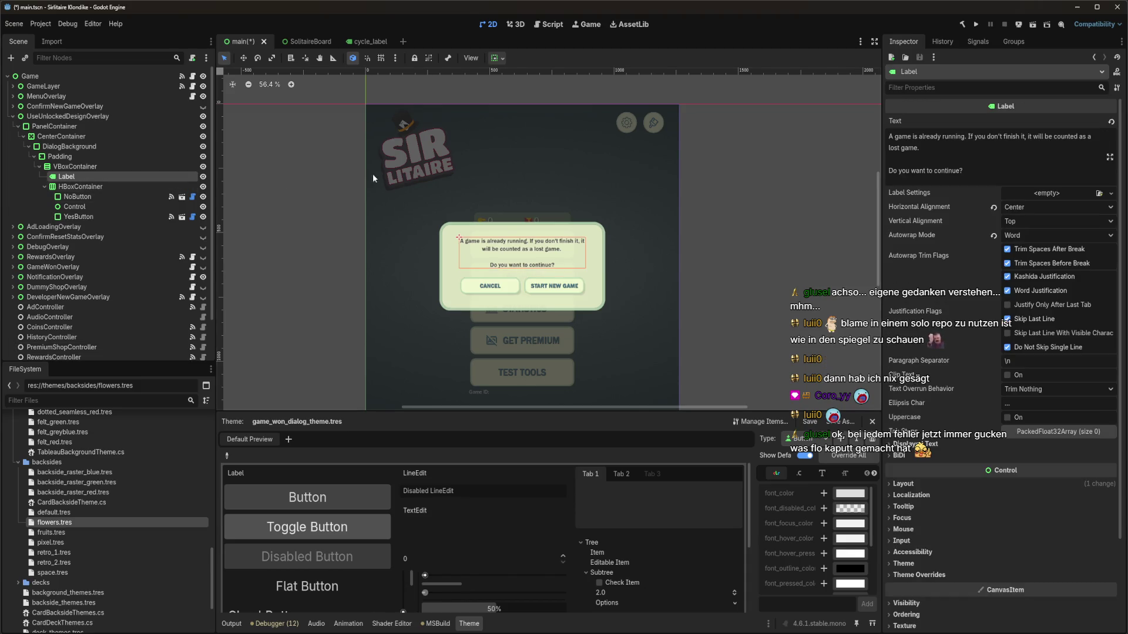
# Set the Label text to 'Do you want to use your unlocked design?' and save the scene
pyautogui.click(957, 165)
pyautogui.hotkey('ctrl', 'a')
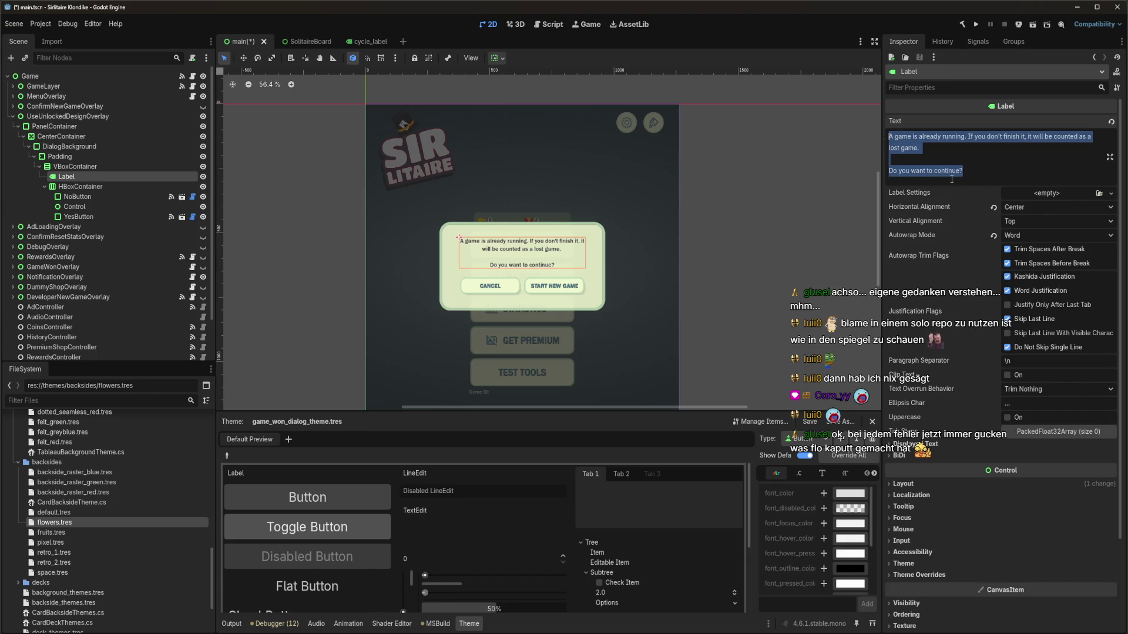
pyautogui.write('Do')
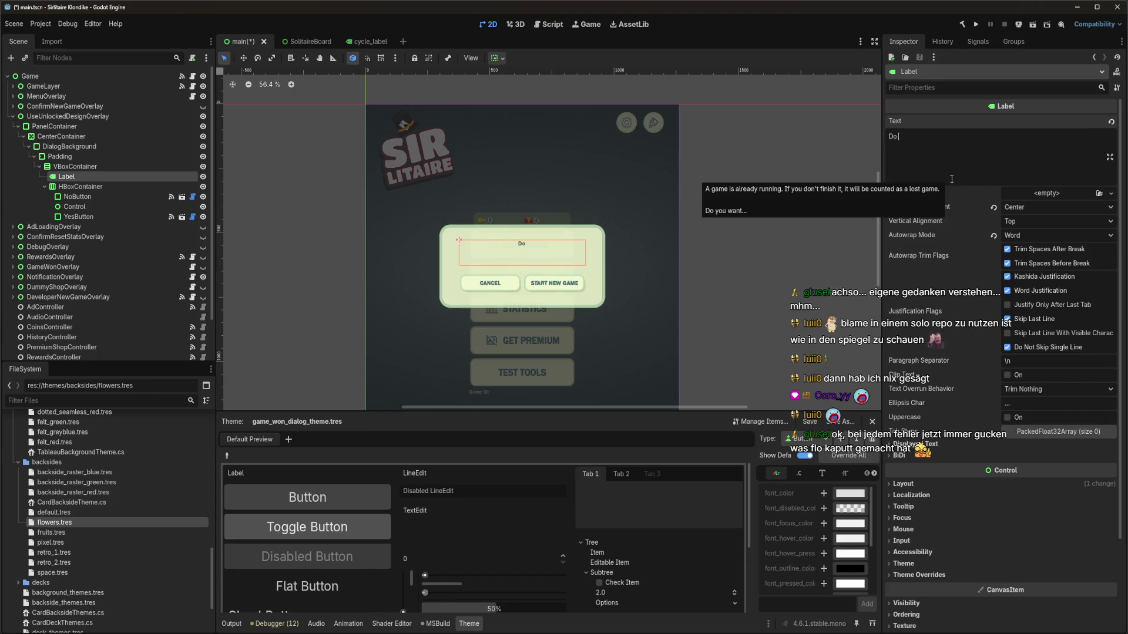
pyautogui.write(' you want to use your unlo')
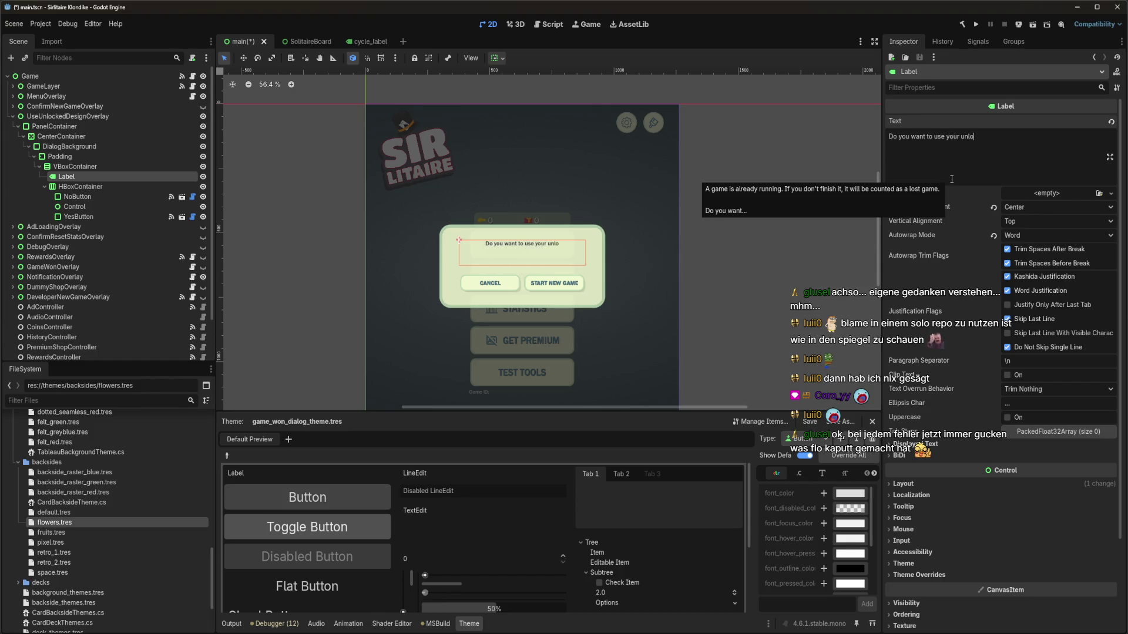
pyautogui.write('cked design?')
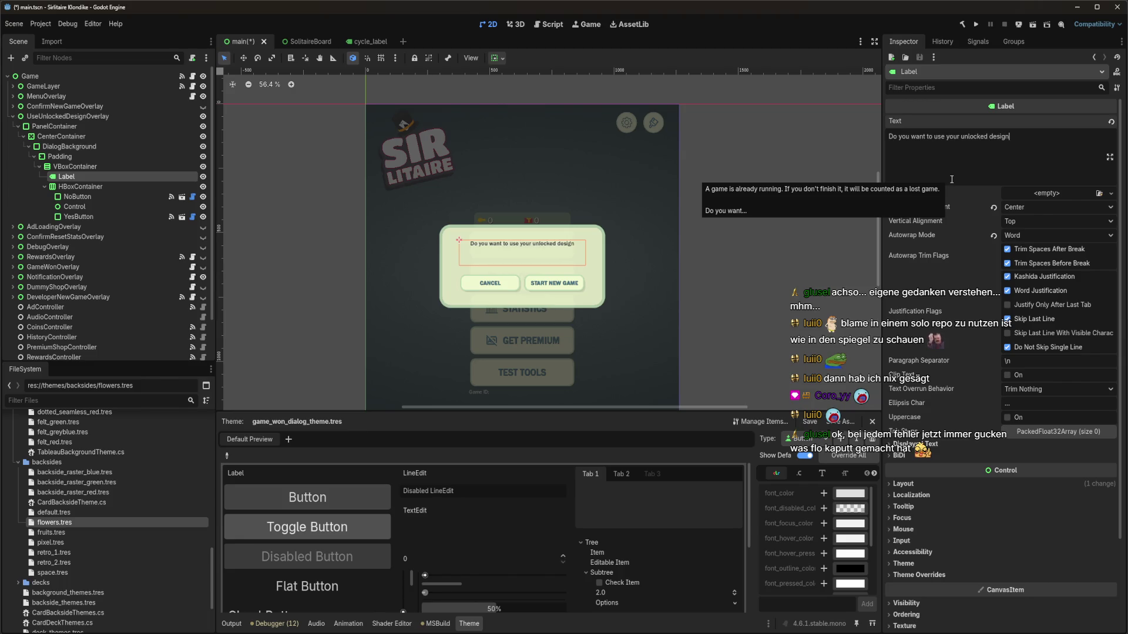
pyautogui.hotkey('ctrl', 's')
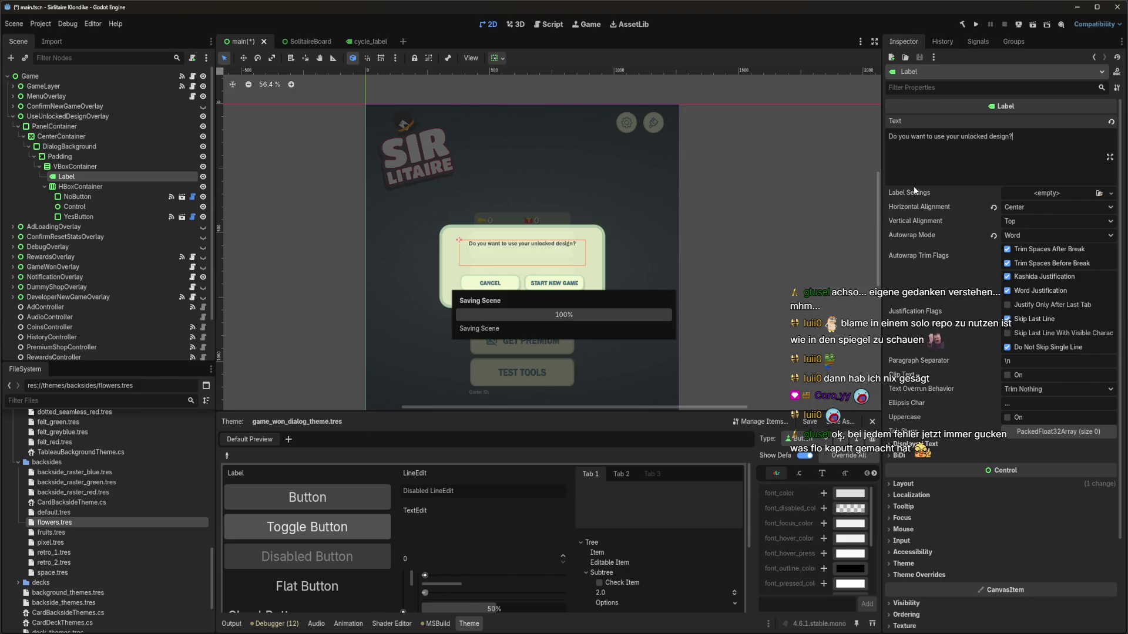
pyautogui.click(83, 197)
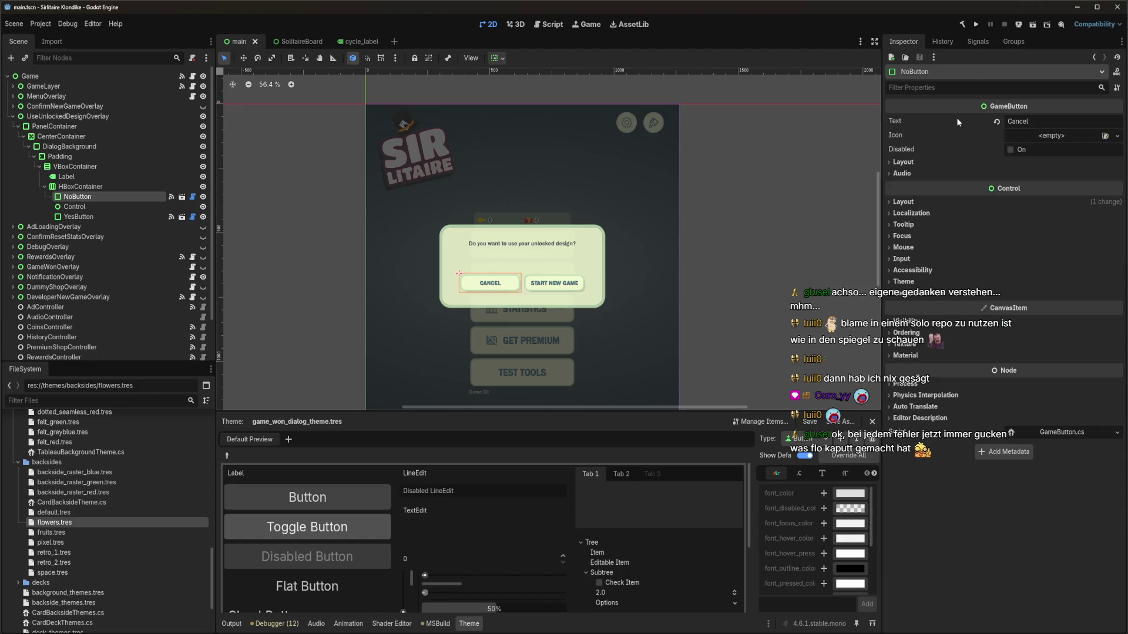
# Set NoButton's text to 'No' and YesButton's text to 'Yes', then save the scene
pyautogui.doubleClick(1033, 120)
pyautogui.write('No')
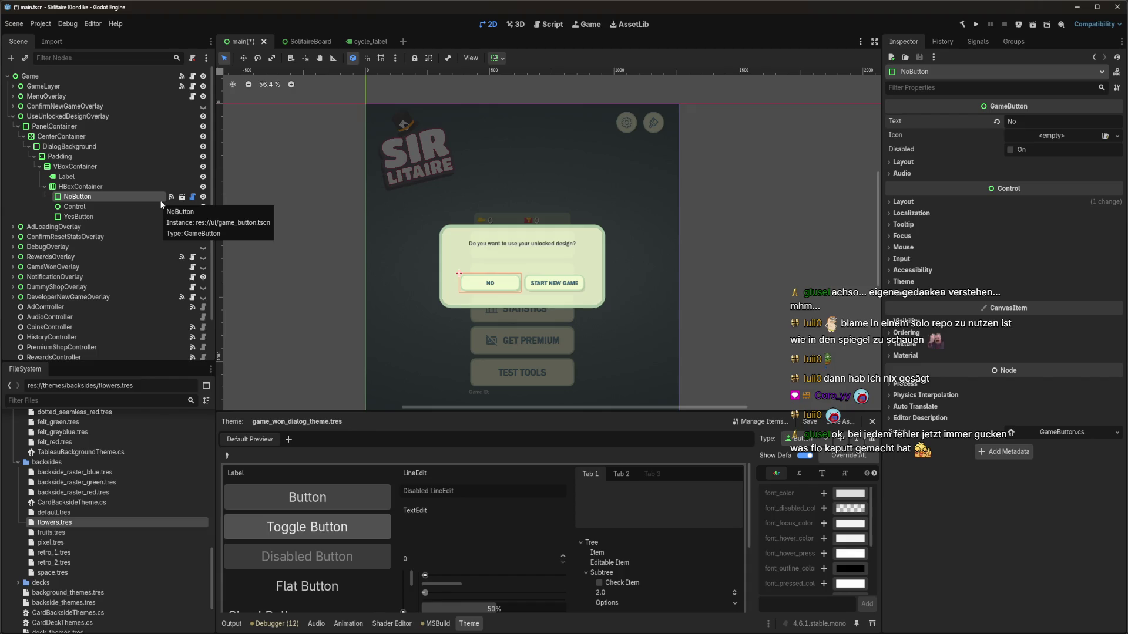
pyautogui.click(144, 216)
pyautogui.tripleClick(1041, 121)
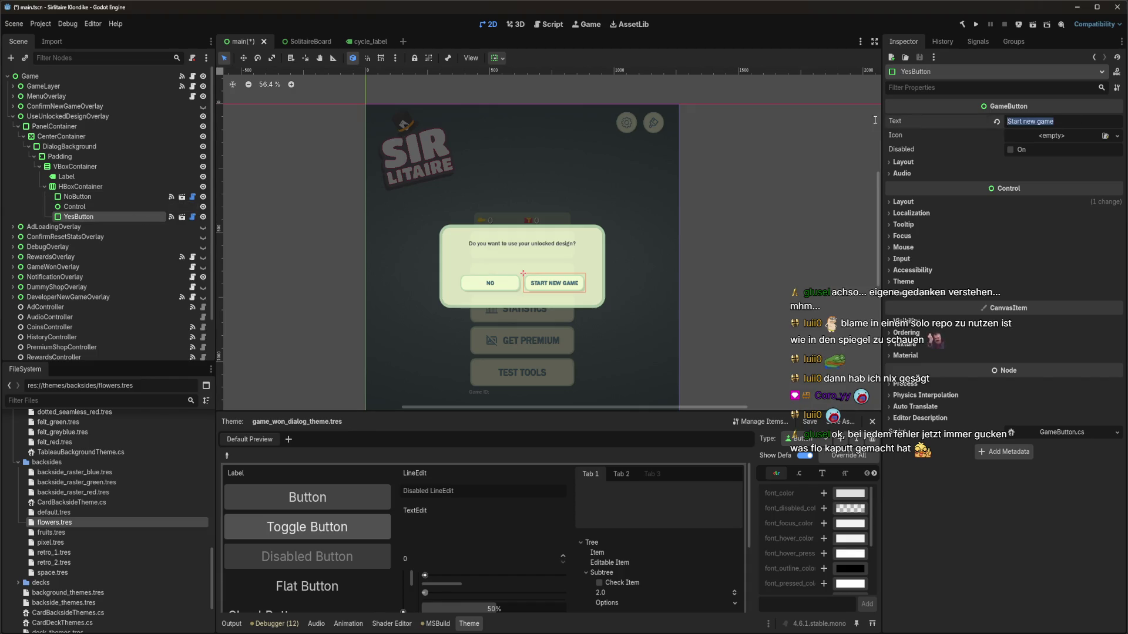
pyautogui.write('Yes')
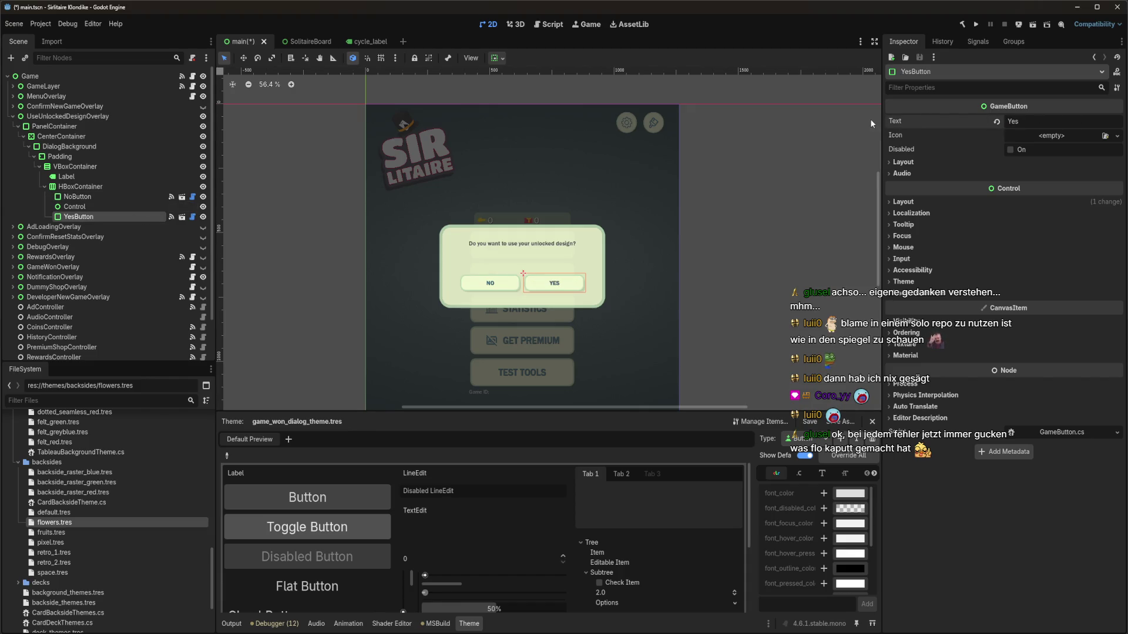
pyautogui.hotkey('ctrl', 's')
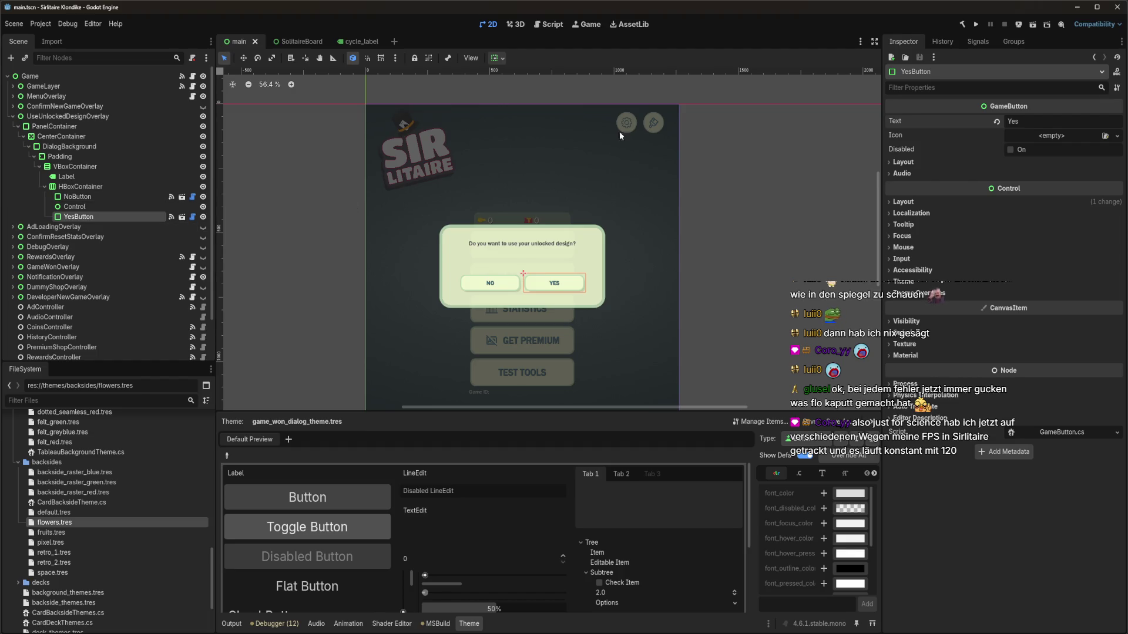
pyautogui.click(984, 44)
# Delete YesButton's OnConfirmNewGameConfirmedClicked signal connection and save the scene
pyautogui.click(1002, 106)
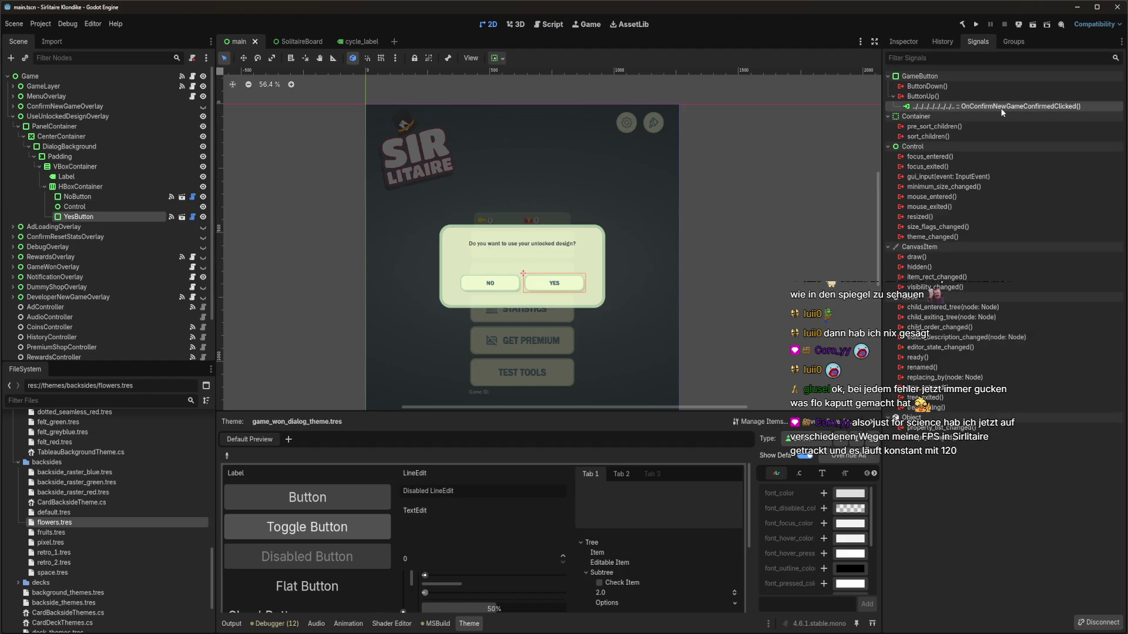
pyautogui.press('Delete')
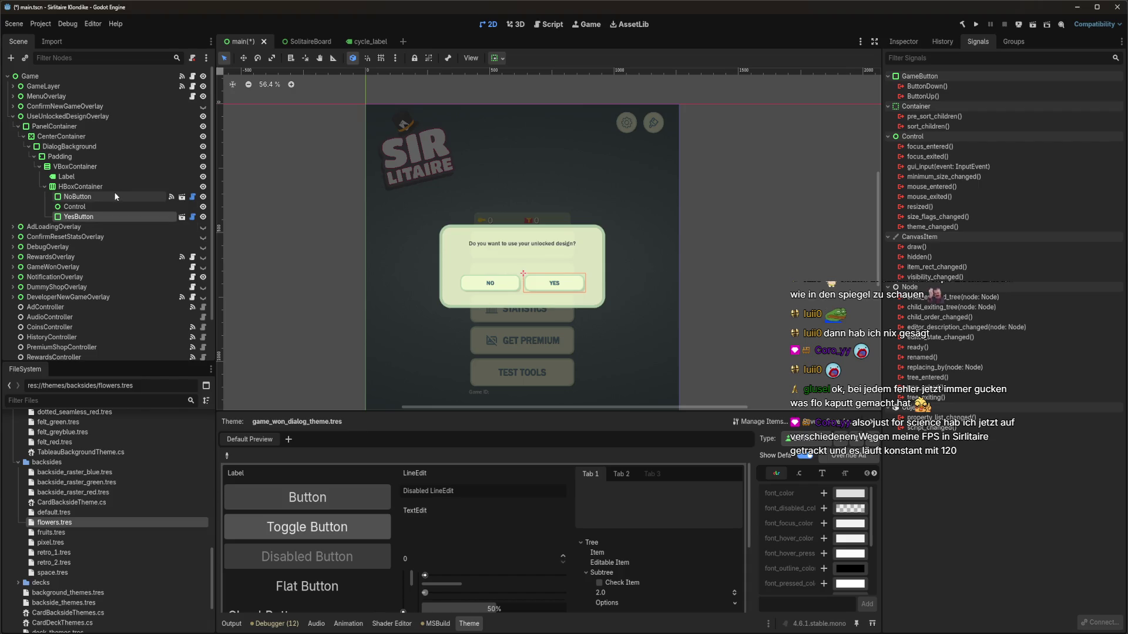
pyautogui.hotkey('ctrl', 's')
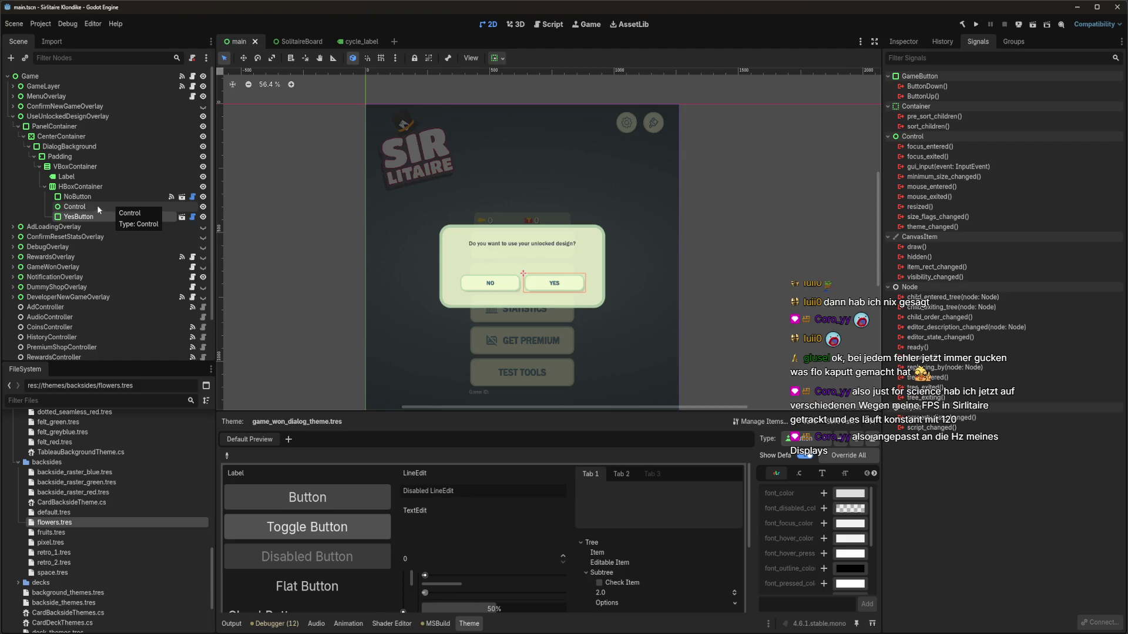
pyautogui.click(102, 117)
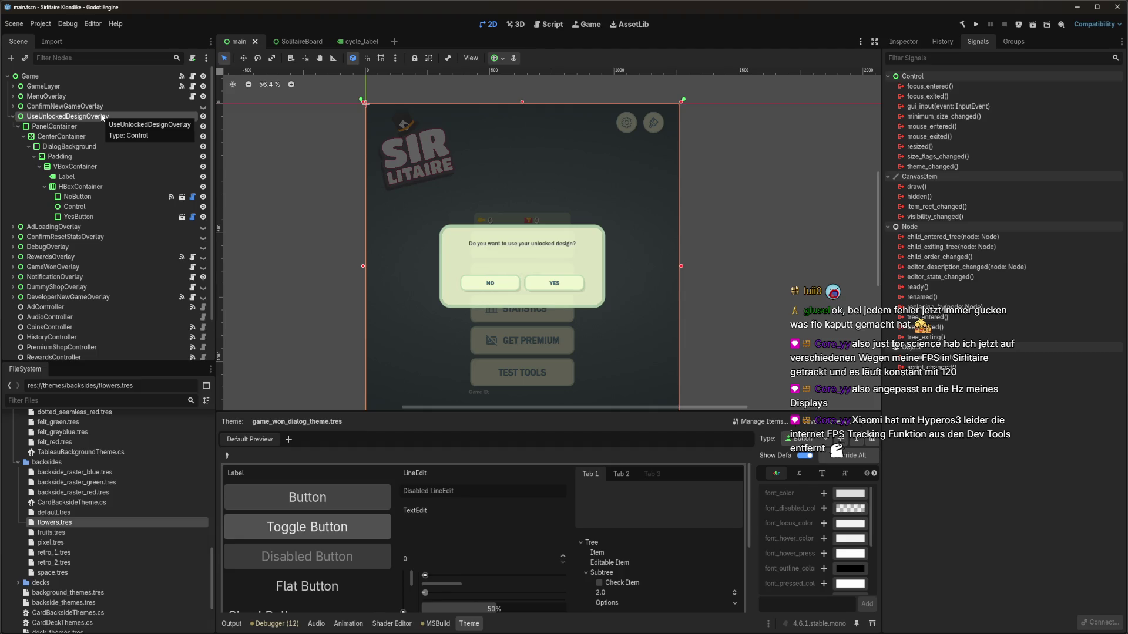
pyautogui.hotkey('alt', 'Tab')
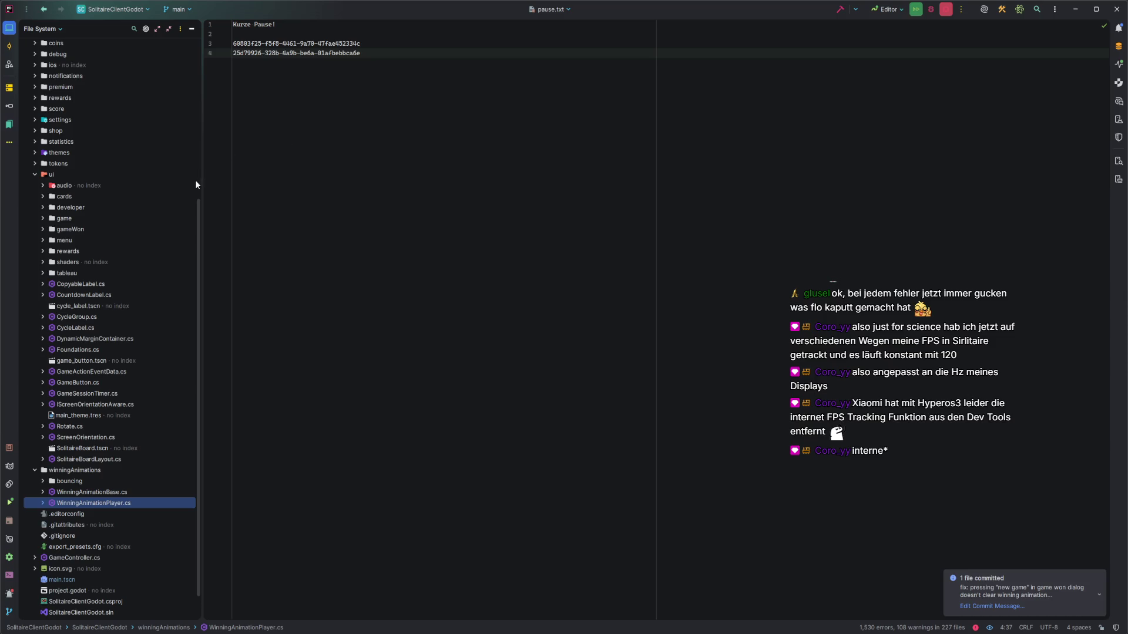
# Create a new useUnlockedDesign directory inside the ui/menu folder
pyautogui.moveTo(202, 188); pyautogui.dragTo(220, 189)
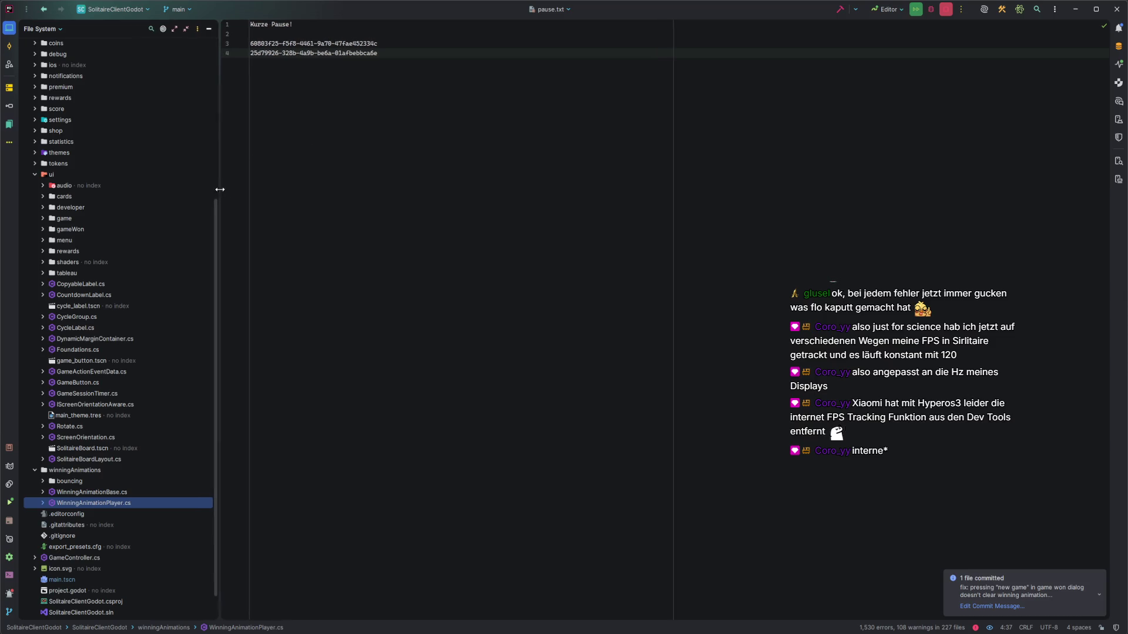
pyautogui.click(76, 175)
pyautogui.hotkey('shift', 'F10')
pyautogui.press('Escape')
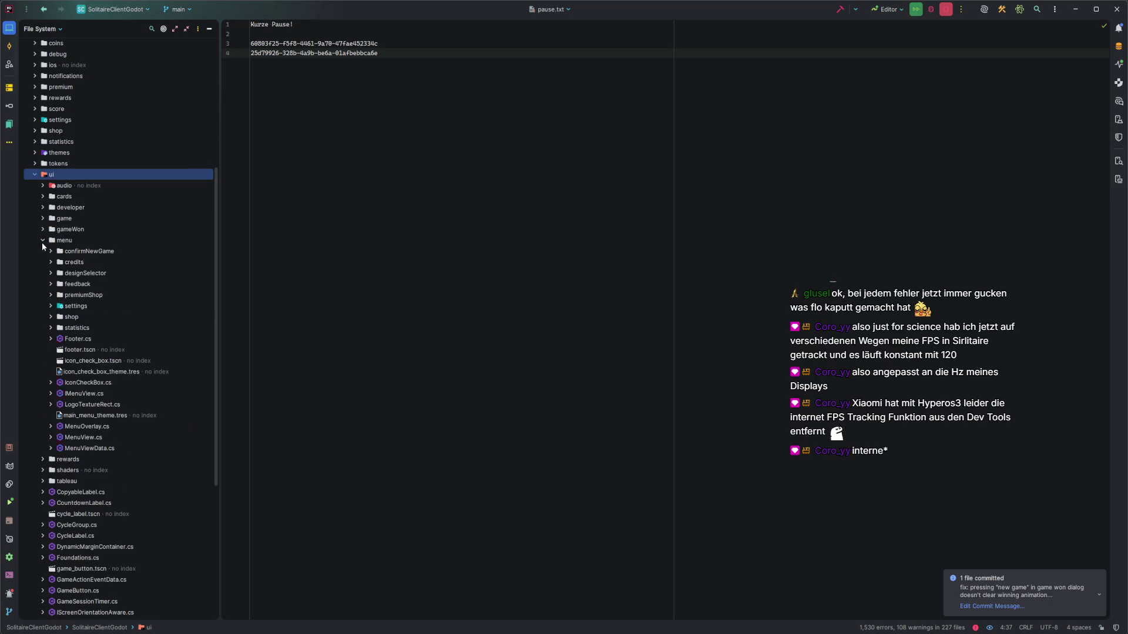
pyautogui.click(42, 241)
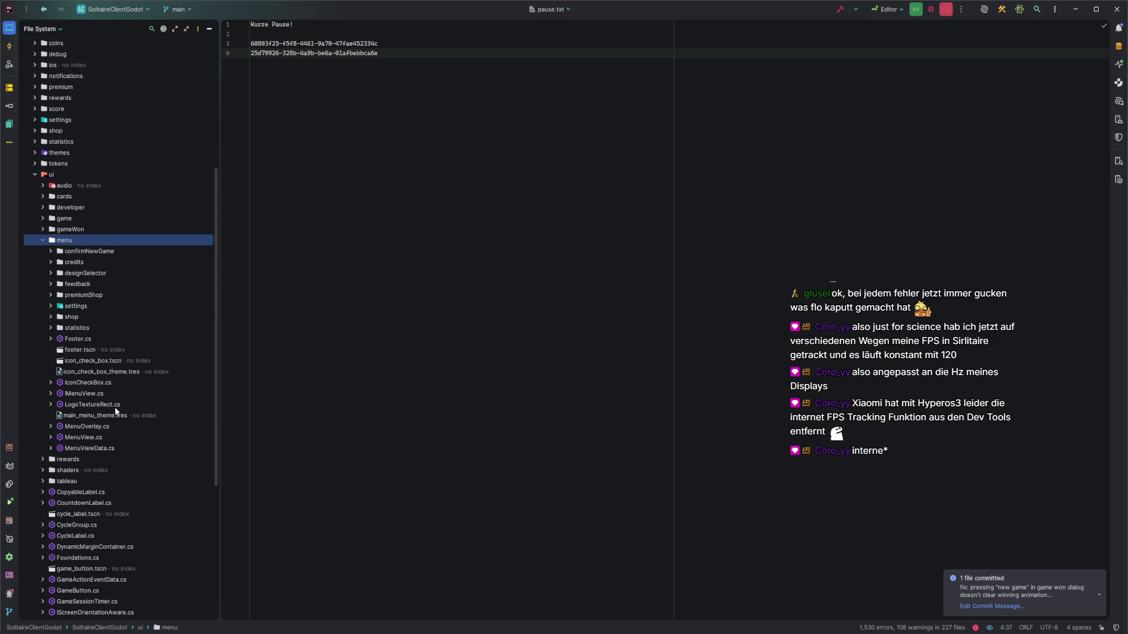
pyautogui.press('alt+Insert')
pyautogui.press('Down')
pyautogui.press('Return')
pyautogui.write('useUnlockedDesign')
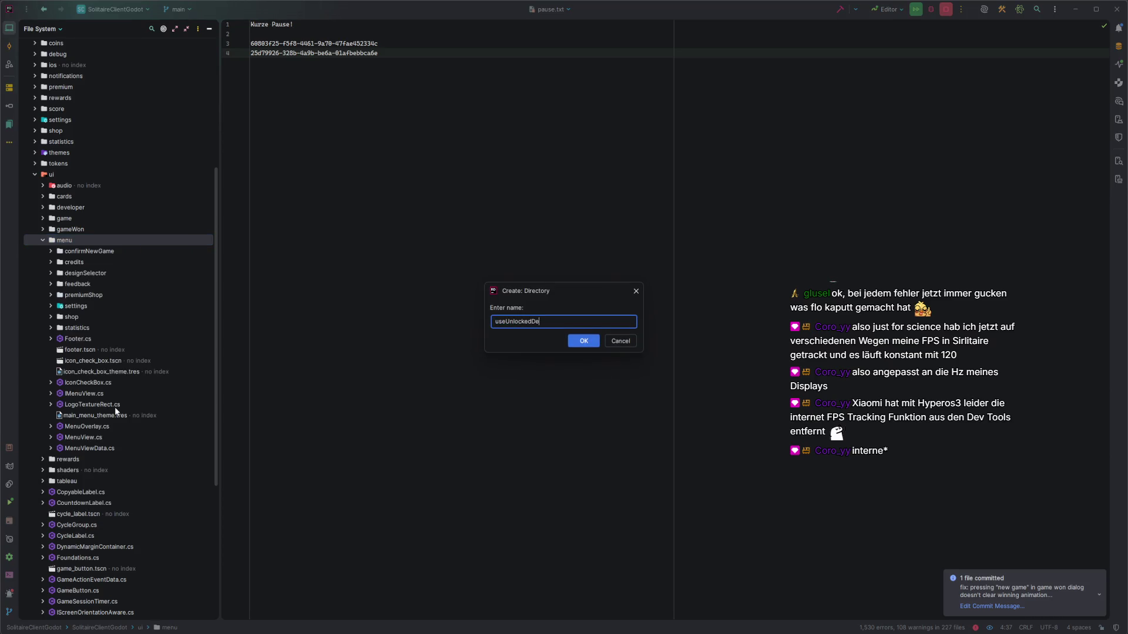
pyautogui.press('Return')
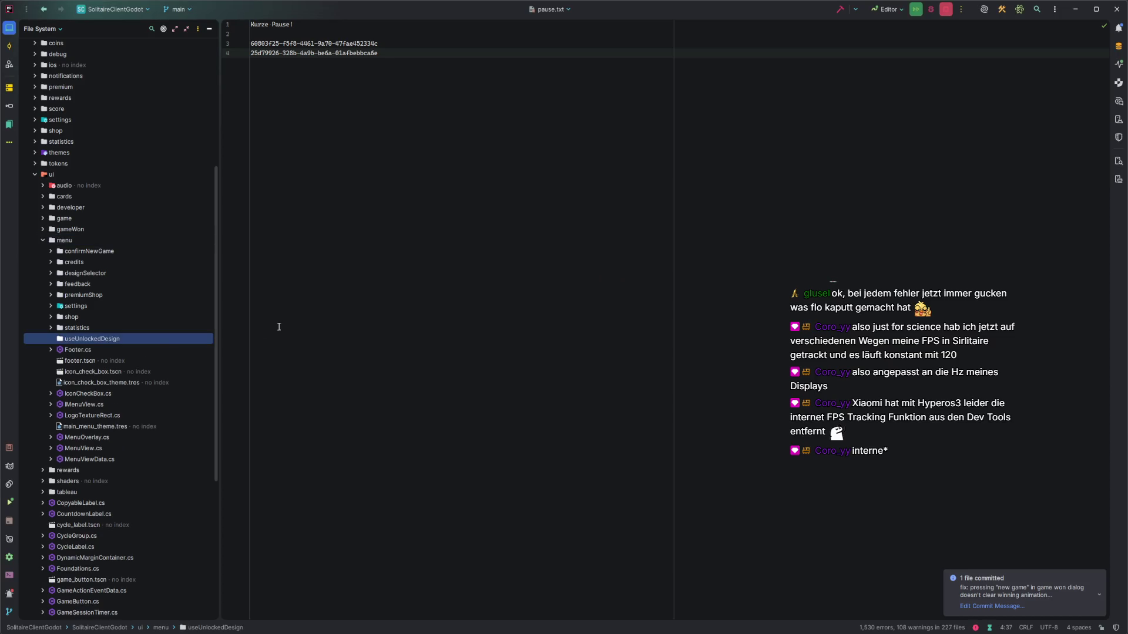
# Add a UseUnlockedDesignOverlay C# class file in the useUnlockedDesign folder
pyautogui.press('alt+Insert')
pyautogui.press('Return')
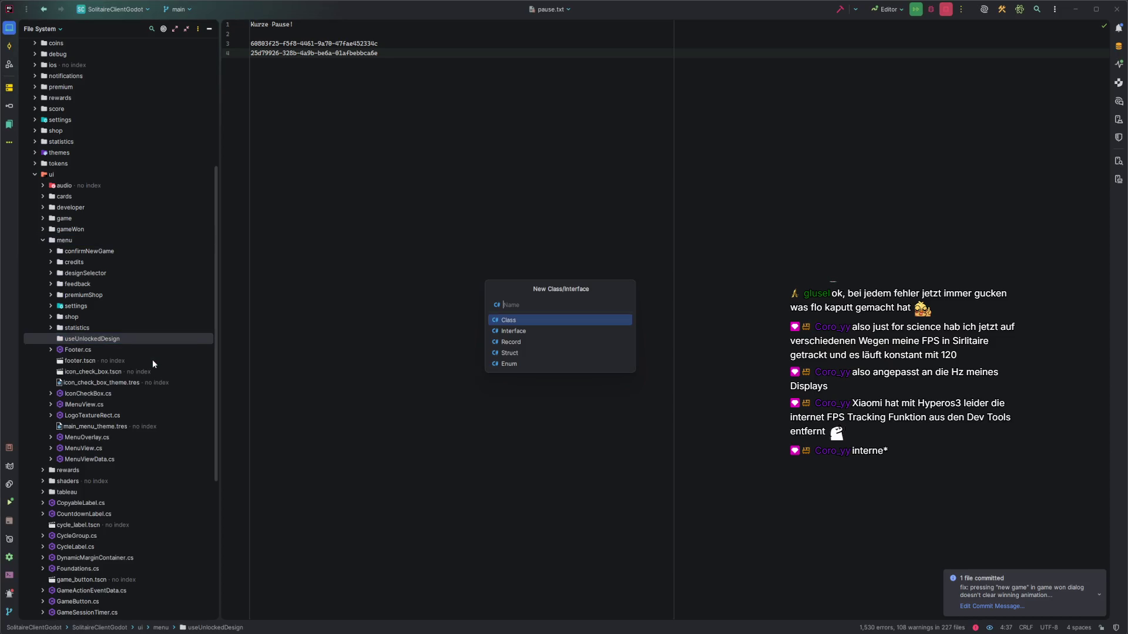
pyautogui.write('UseUnlocked')
pyautogui.write('DesignOverlay')
pyautogui.hotkey('alt', 'Tab')
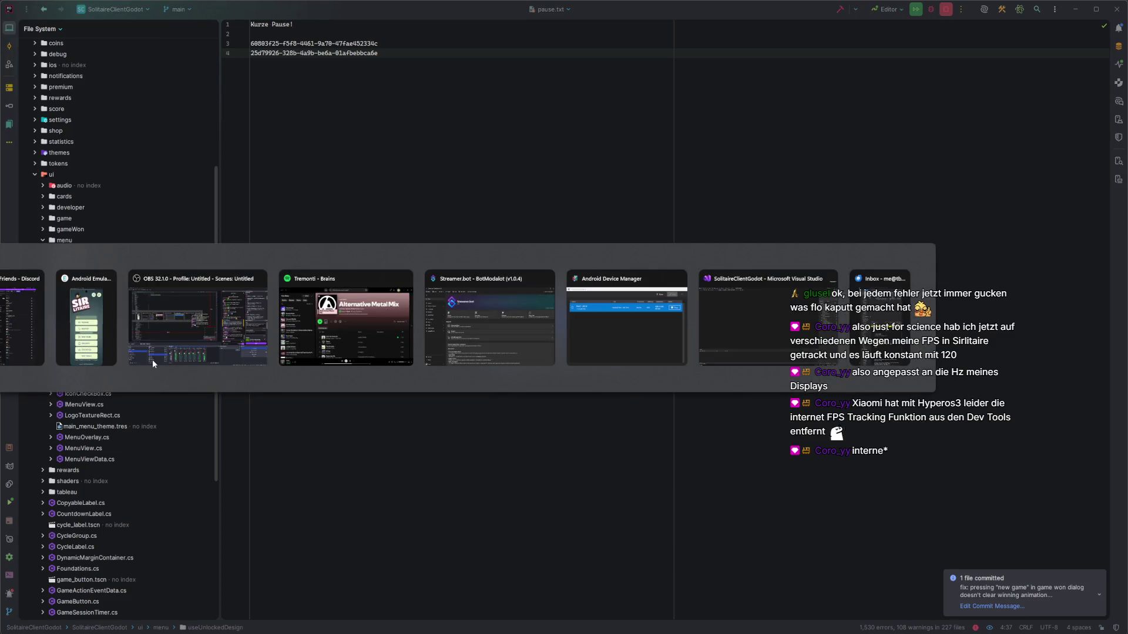
pyautogui.hotkey('alt', 'Tab')
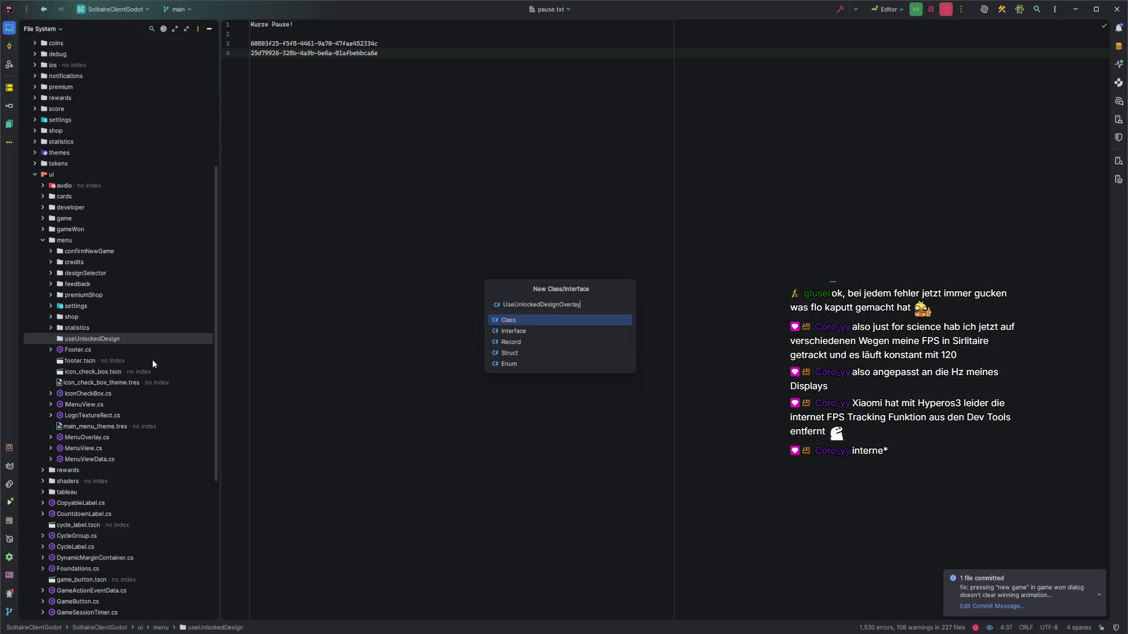
pyautogui.press('Return')
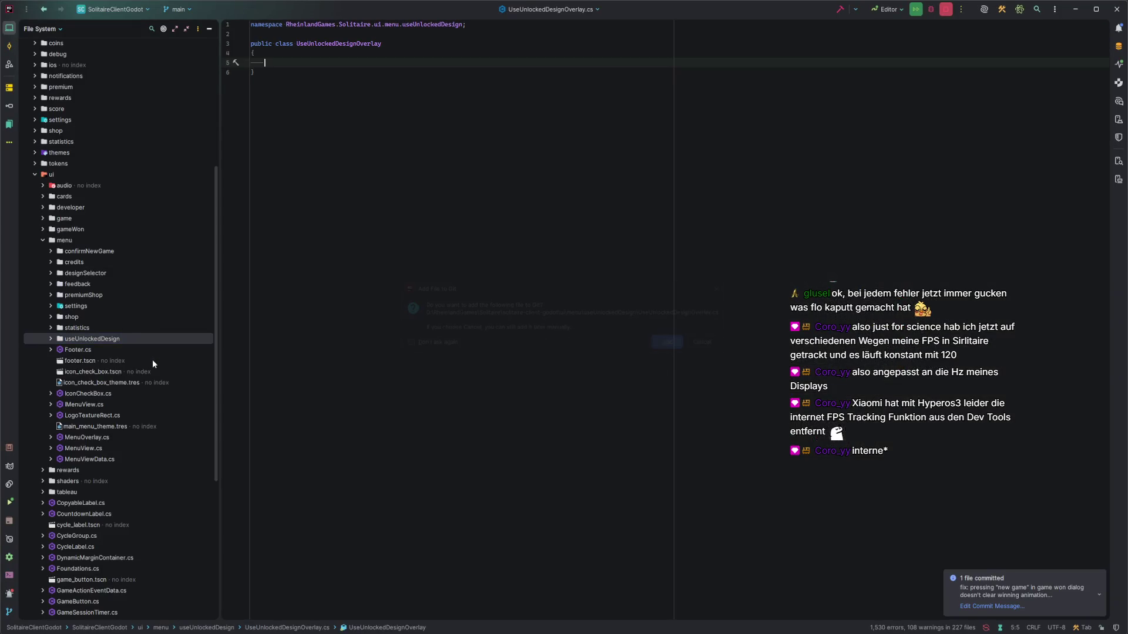
# Change the class line to 'public partial class UseUnlockedDesignOverlay : Control', importing Godot
pyautogui.press('Return')
pyautogui.press('Up')
pyautogui.press('Up')
pyautogui.press('Up')
pyautogui.write('public p')
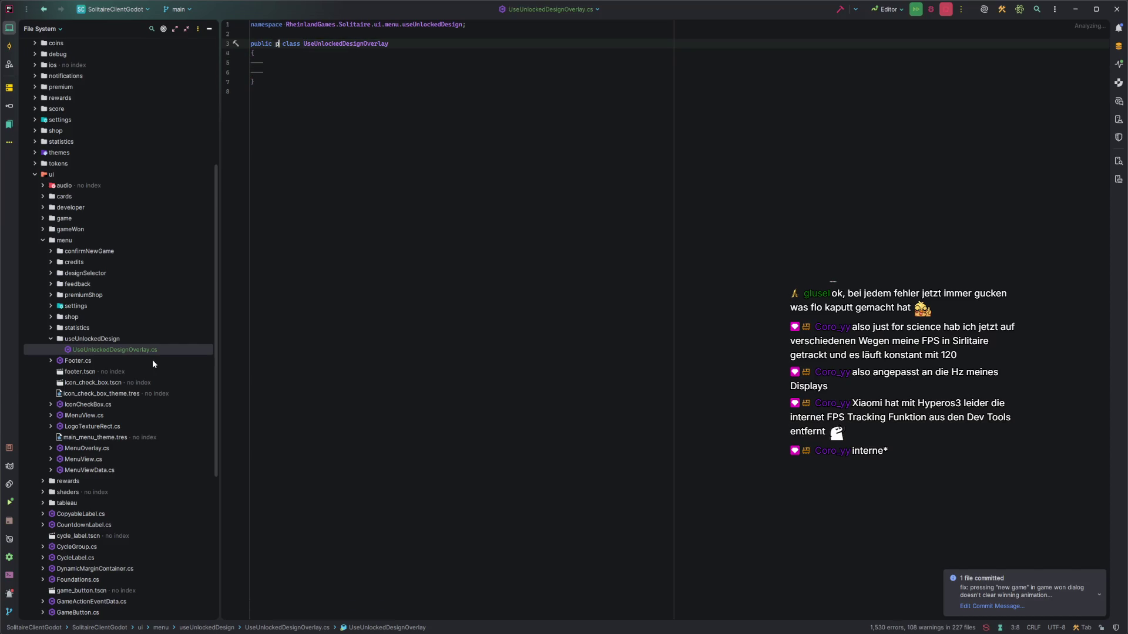
pyautogui.write('artial')
pyautogui.press('End')
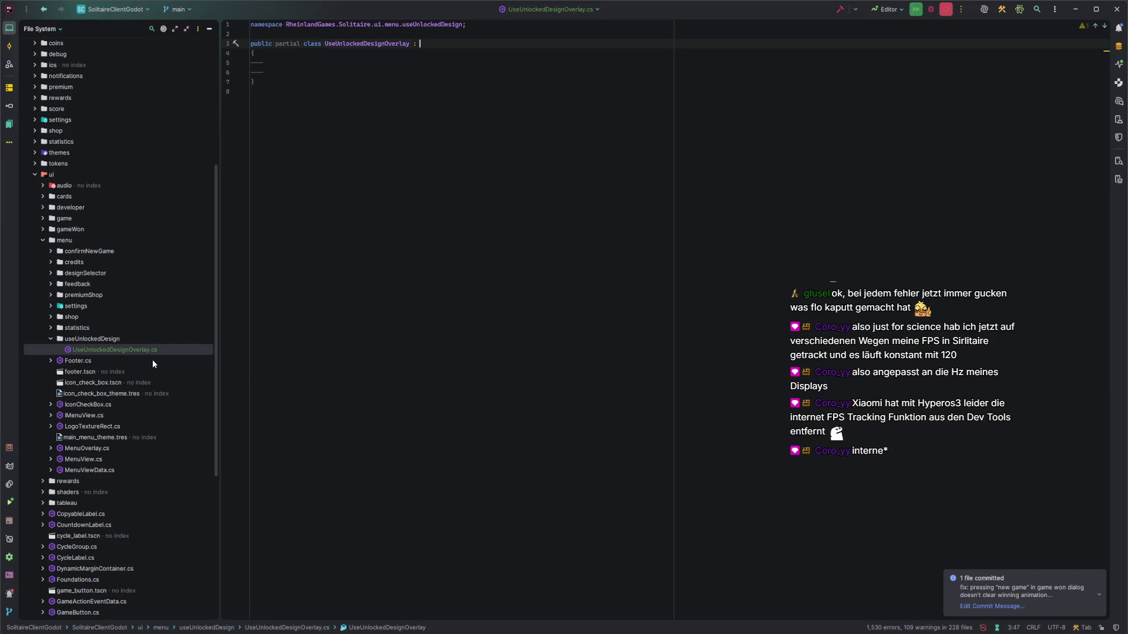
pyautogui.write(': Nod')
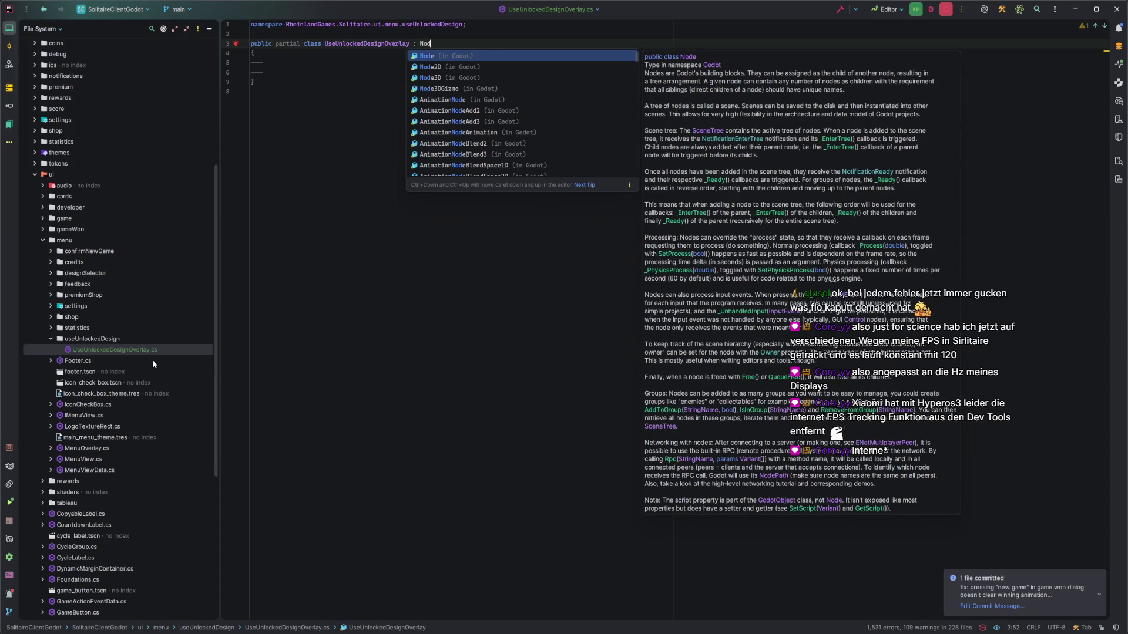
pyautogui.press('BackSpace')
pyautogui.press('BackSpace')
pyautogui.press('BackSpace')
pyautogui.write('Control')
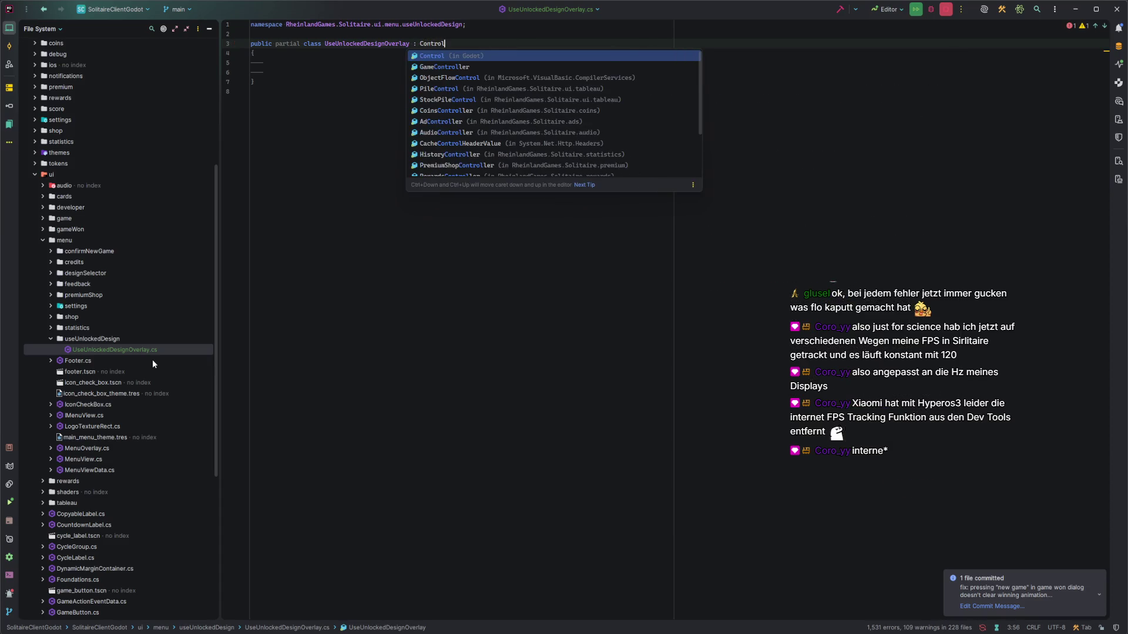
pyautogui.press('Return')
pyautogui.press('Down')
pyautogui.press('Down')
pyautogui.press('Down')
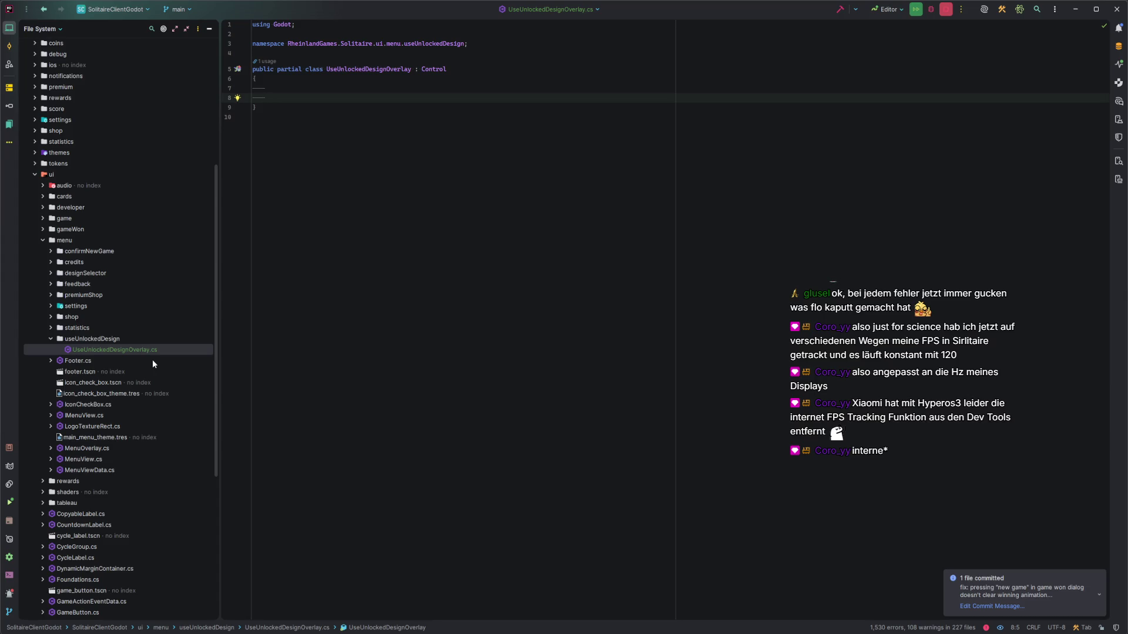
# Check the overlay node's properties in the Godot editor, then switch windows again
pyautogui.hotkey('alt', 'Tab')
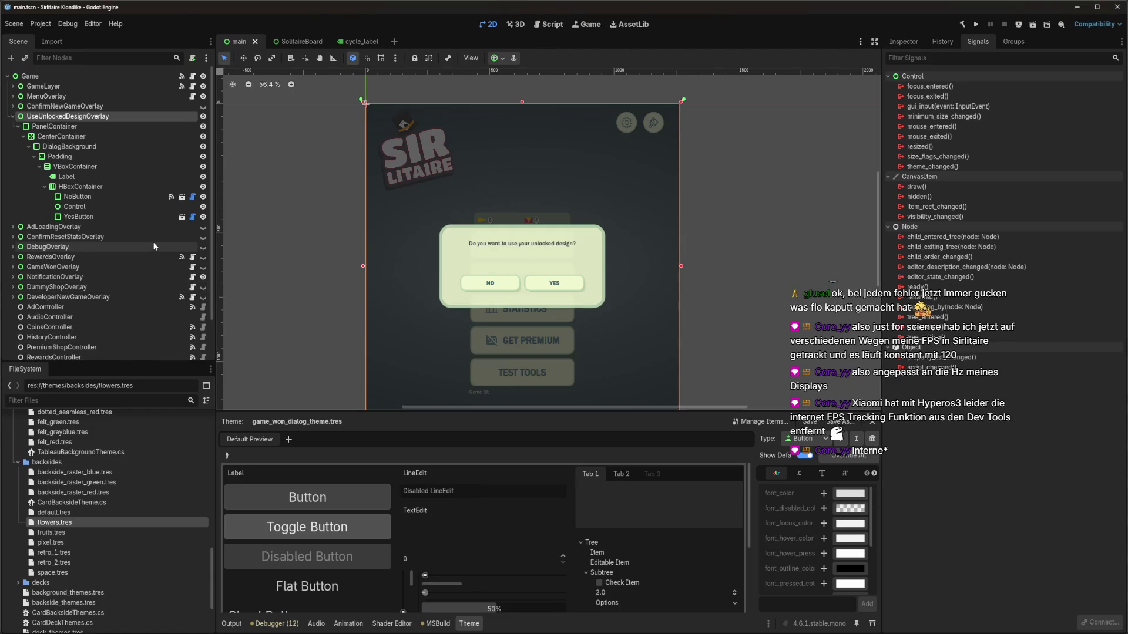
pyautogui.click(903, 41)
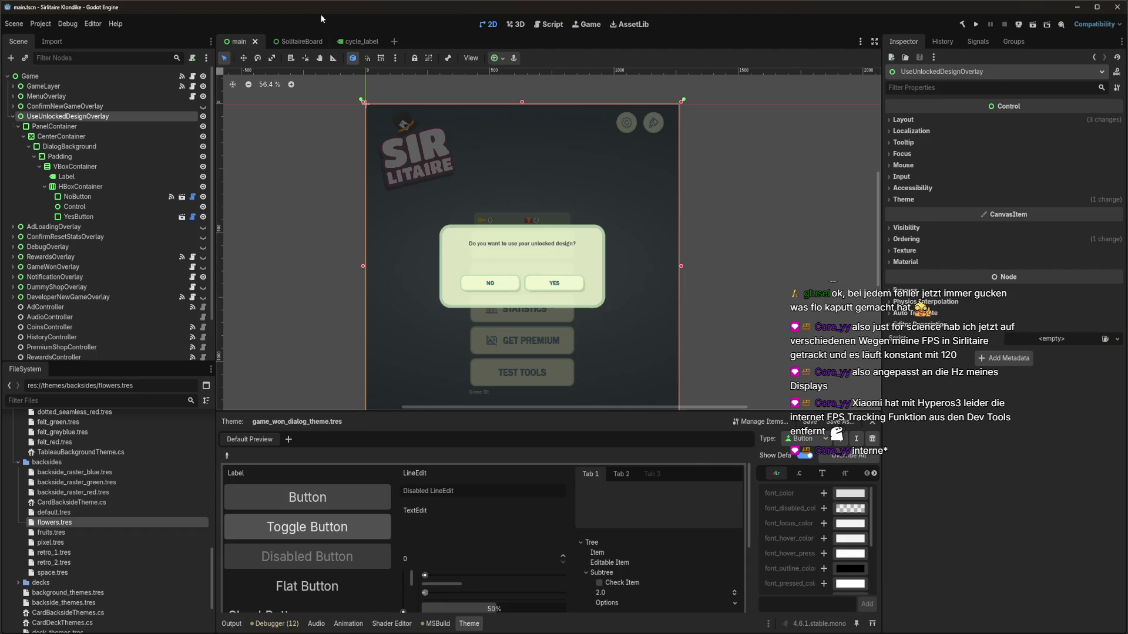
pyautogui.hotkey('alt', 'Tab')
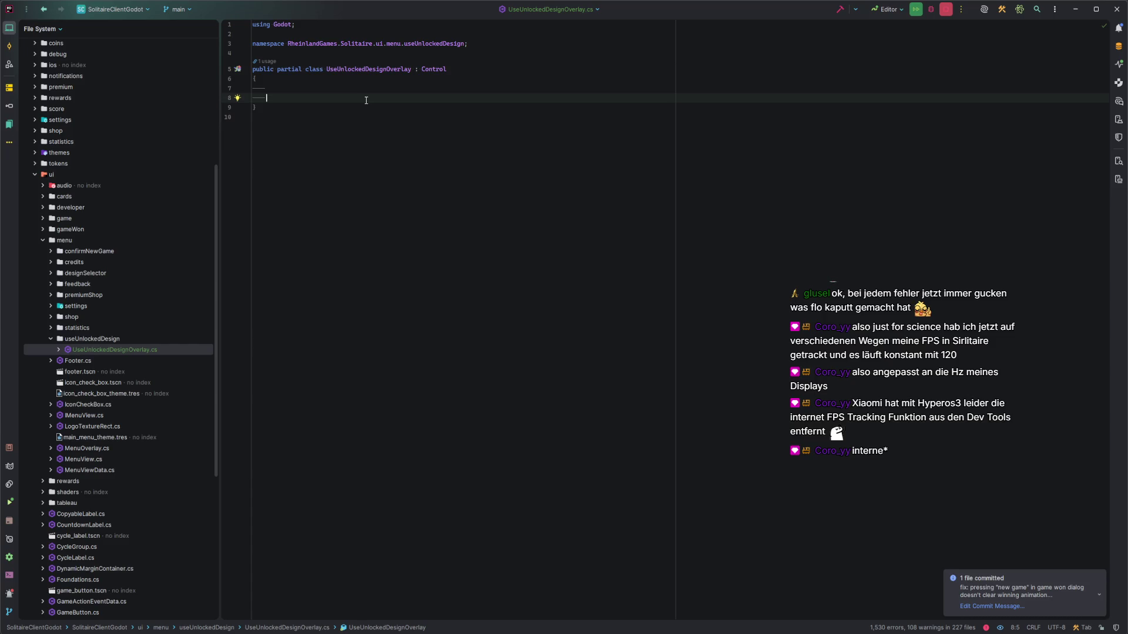
# Add an empty 'private void OnDesignUnlocked()' method inside the UseUnlockedDesignOverlay class
pyautogui.hotkey('alt', 'Tab')
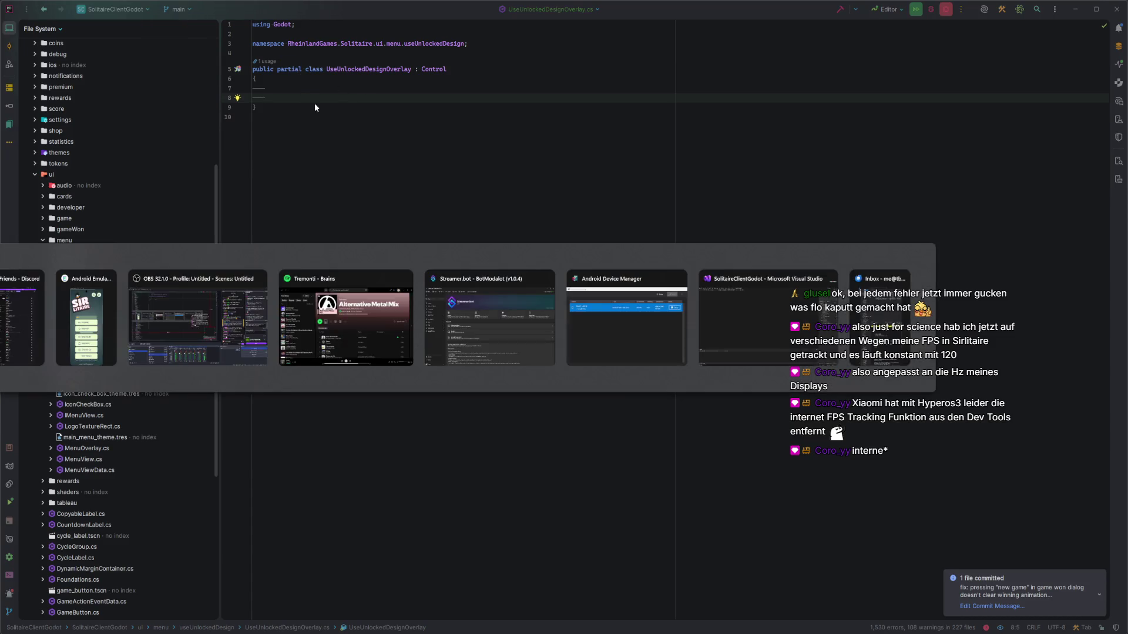
pyautogui.hotkey('alt', 'Tab')
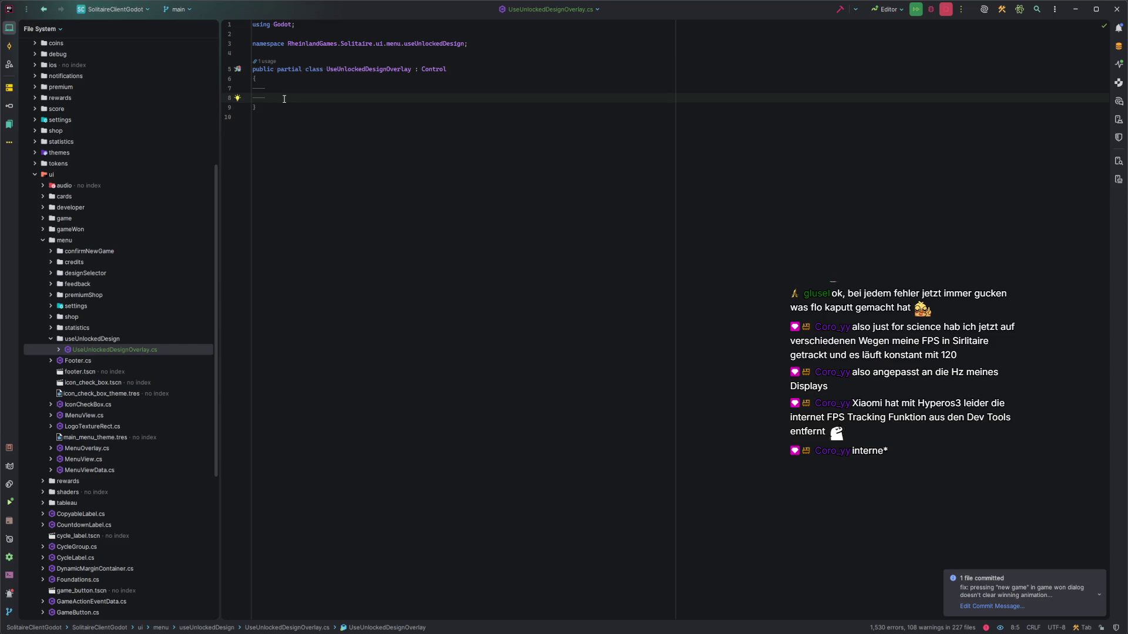
pyautogui.write('public void')
pyautogui.hotkey('ctrl', 'BackSpace')
pyautogui.hotkey('ctrl', 'BackSpace')
pyautogui.write('private void On')
pyautogui.write('DesignUnlocked')
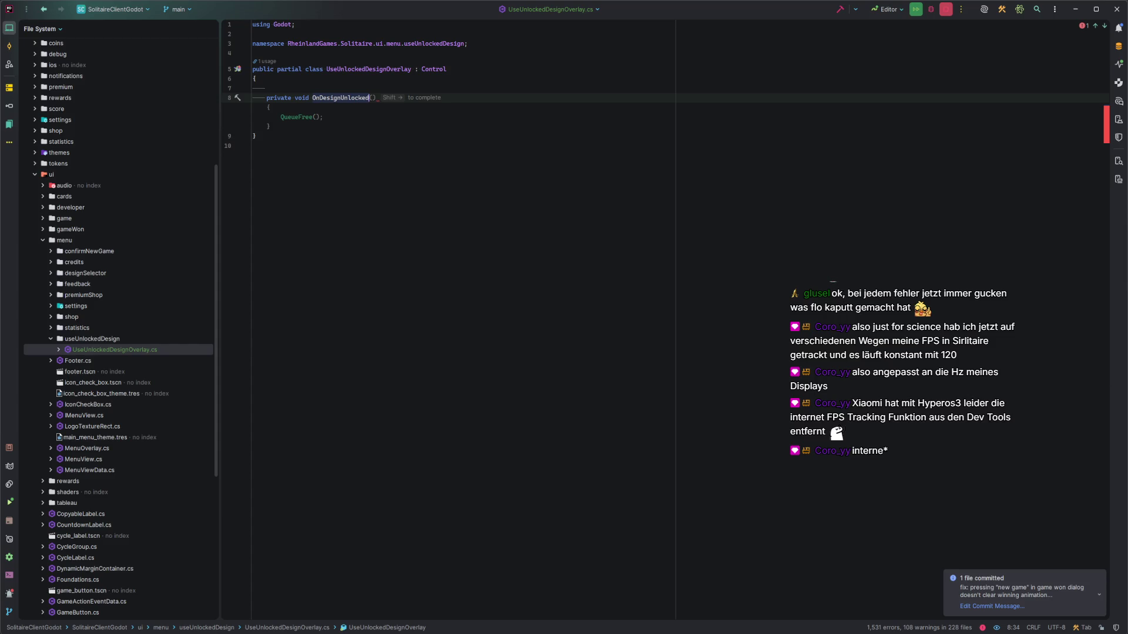
pyautogui.write('(')
pyautogui.write('{')
pyautogui.press('Return')
# Expand the shop folder under menu in the project file tree
pyautogui.hotkey('ctrl', 'e')
pyautogui.press('Escape')
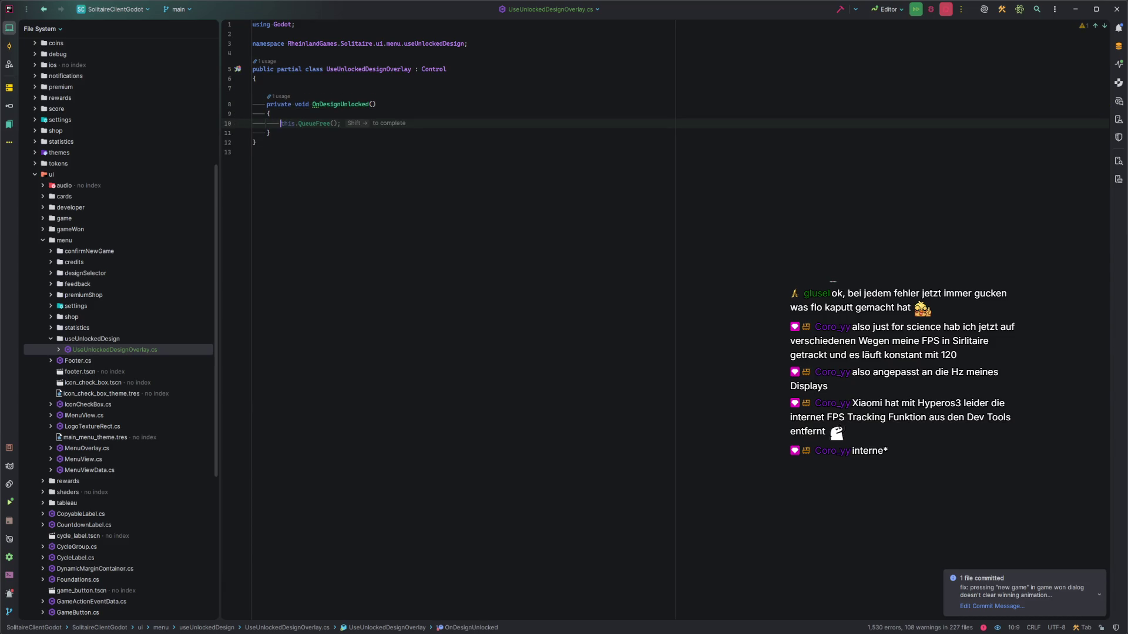
pyautogui.click(50, 316)
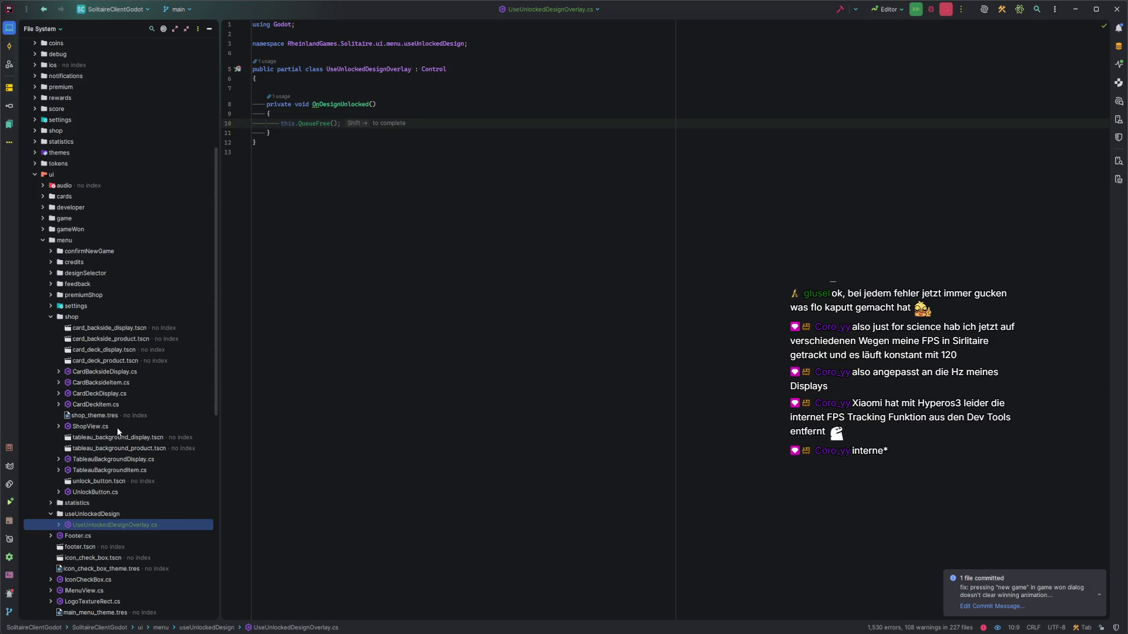
# Glance at CardBacksideItem.cs, then open ShopController.cs from the top-level shop folder
pyautogui.doubleClick(118, 379)
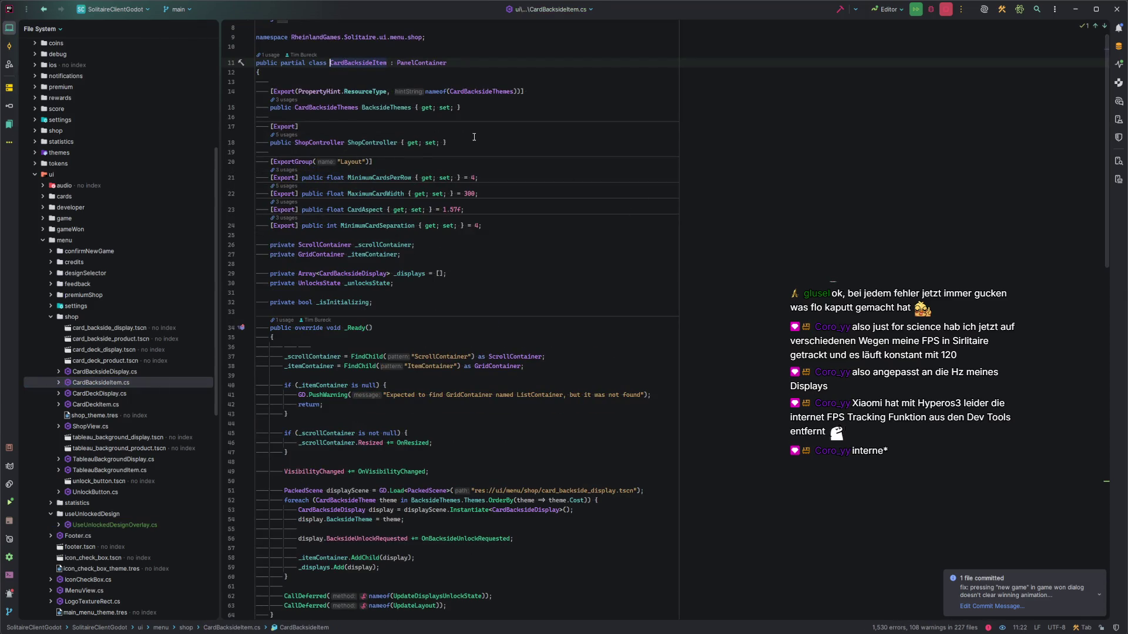
pyautogui.hotkey('ctrl', 'Tab')
pyautogui.scroll(-6, 110, 403)
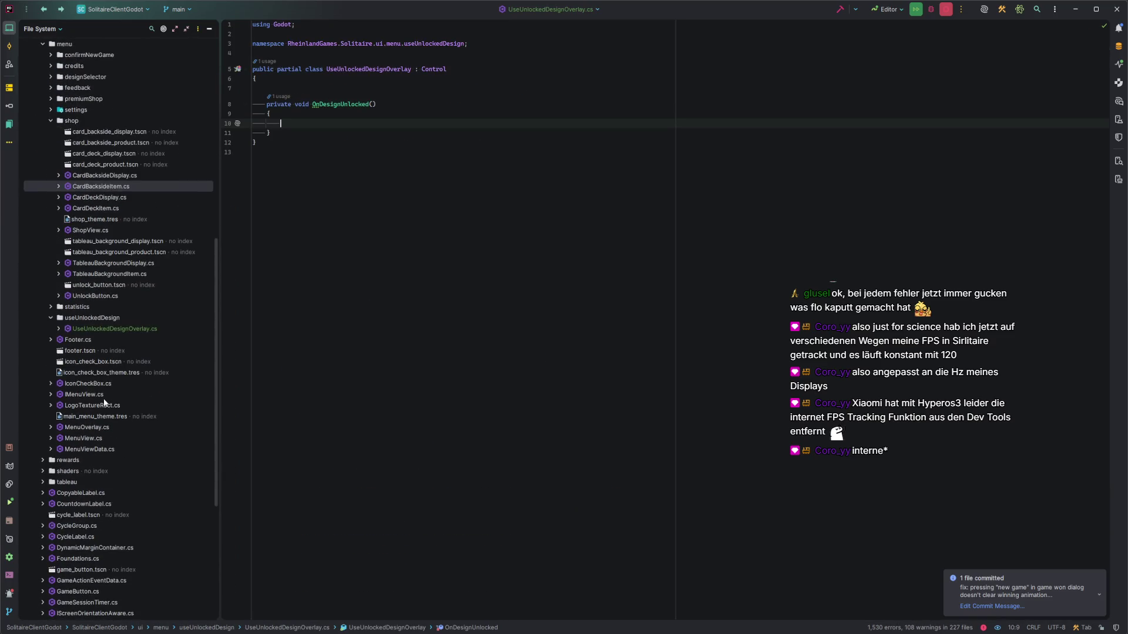
pyautogui.scroll(6, 104, 403)
pyautogui.click(35, 131)
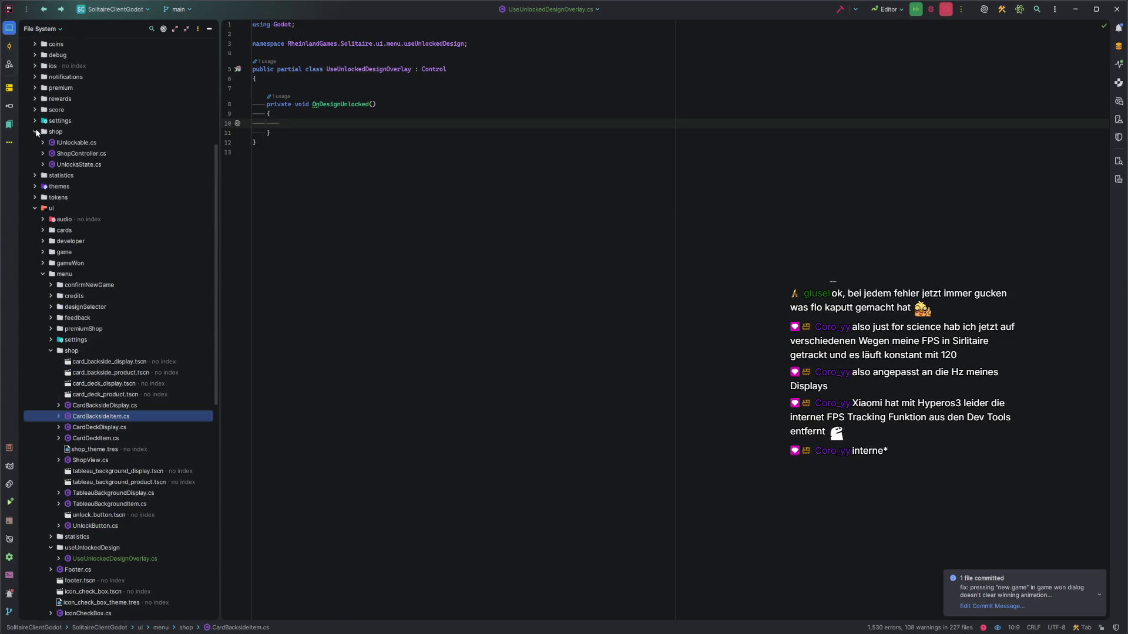
pyautogui.doubleClick(83, 154)
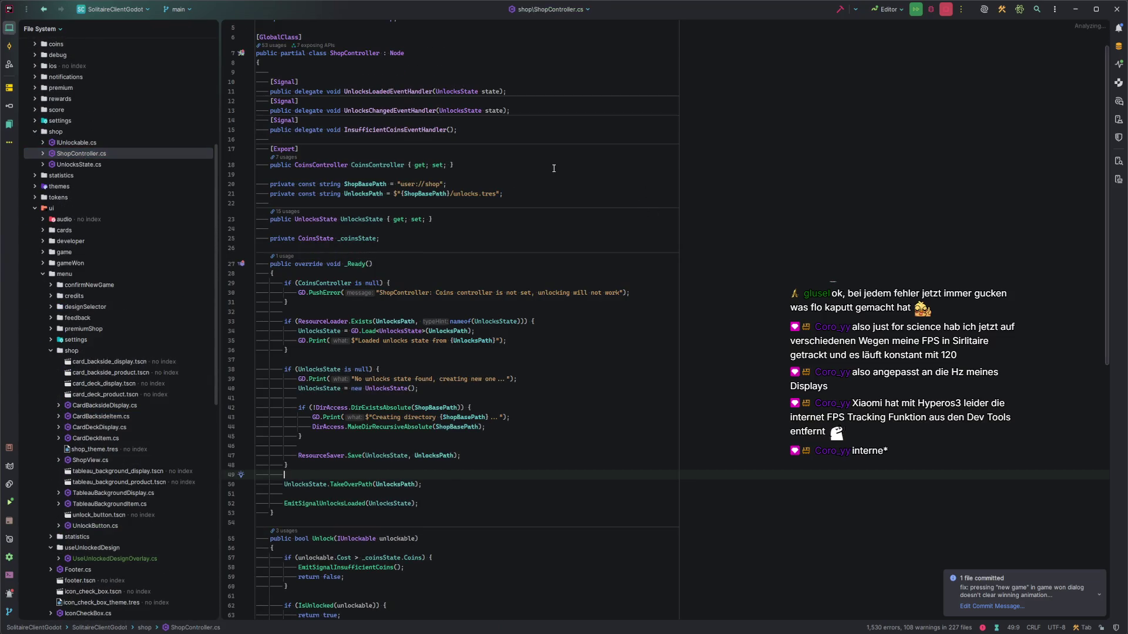
# Review ShopController's InsufficientCoins and UnlocksLoaded signals, UnlocksState usages and the Unlock method
pyautogui.click(478, 124)
pyautogui.click(533, 75)
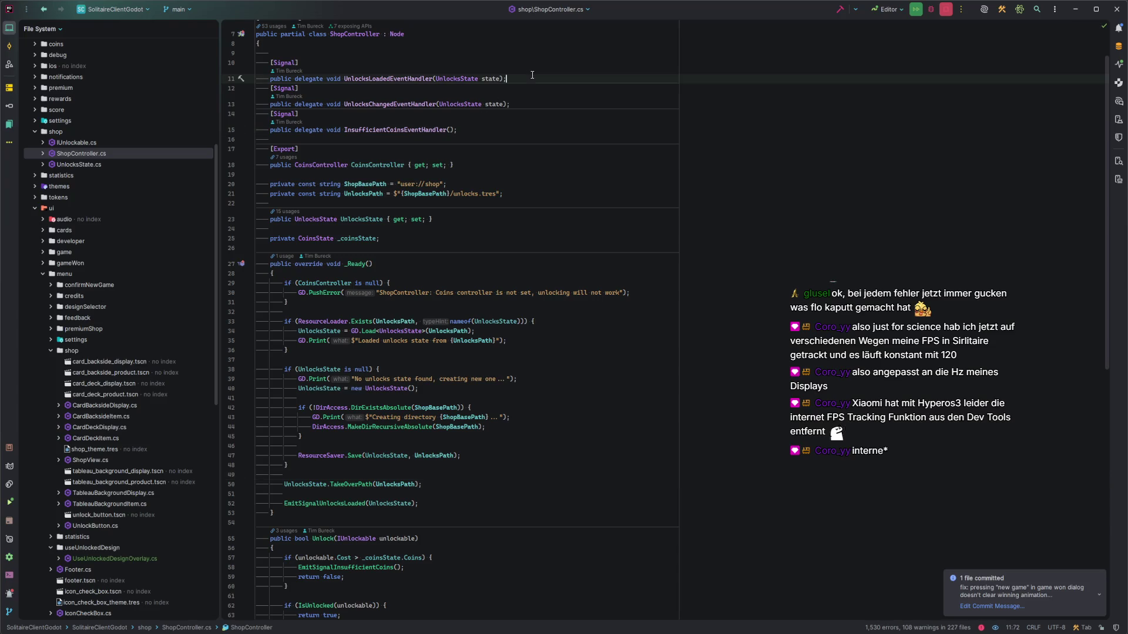
pyautogui.click(462, 104)
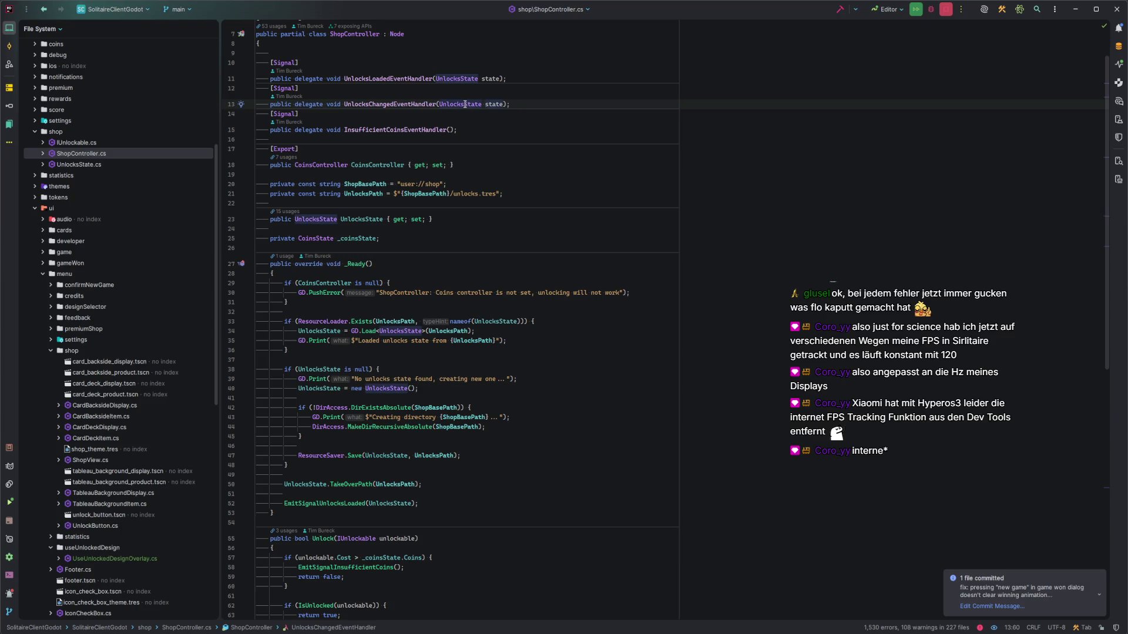
pyautogui.scroll(-10, 465, 104)
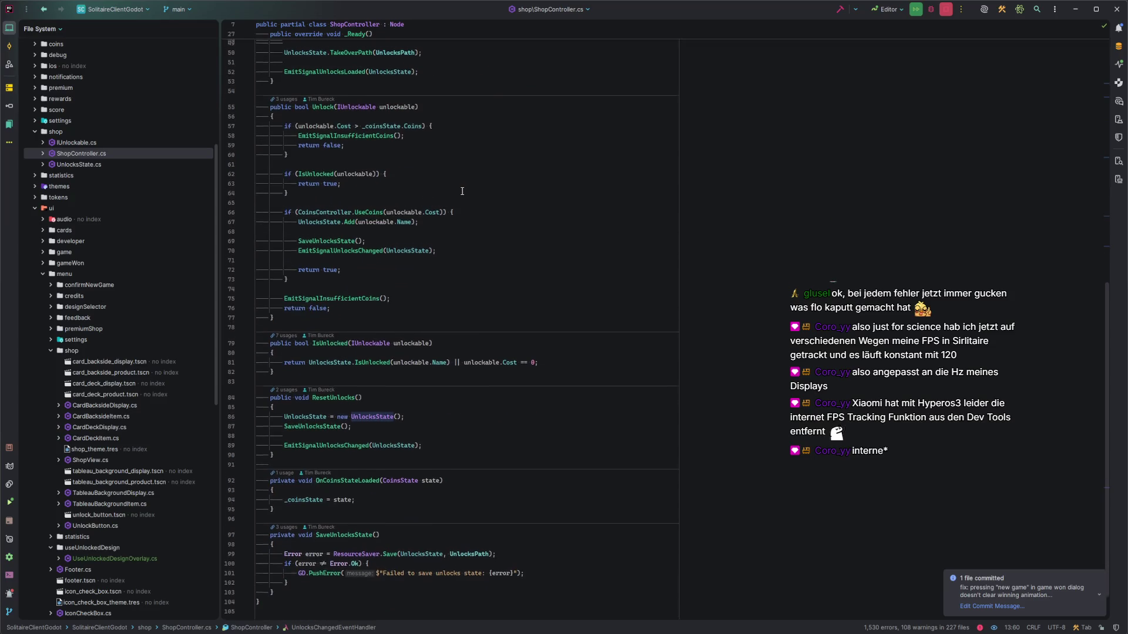
pyautogui.scroll(-2, 463, 191)
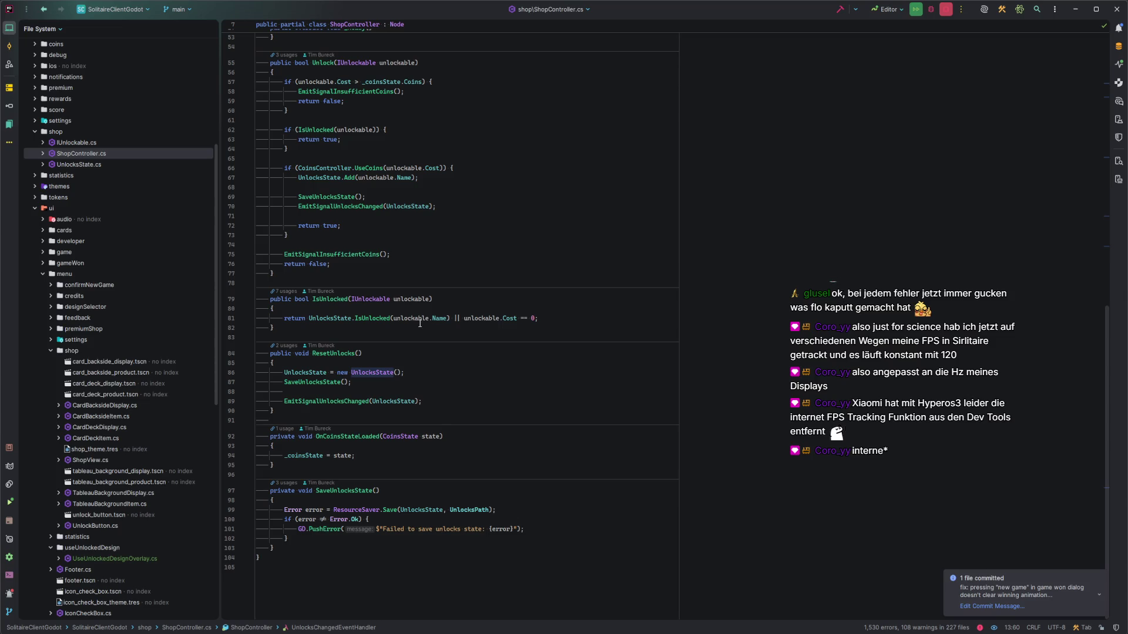
pyautogui.scroll(5, 421, 324)
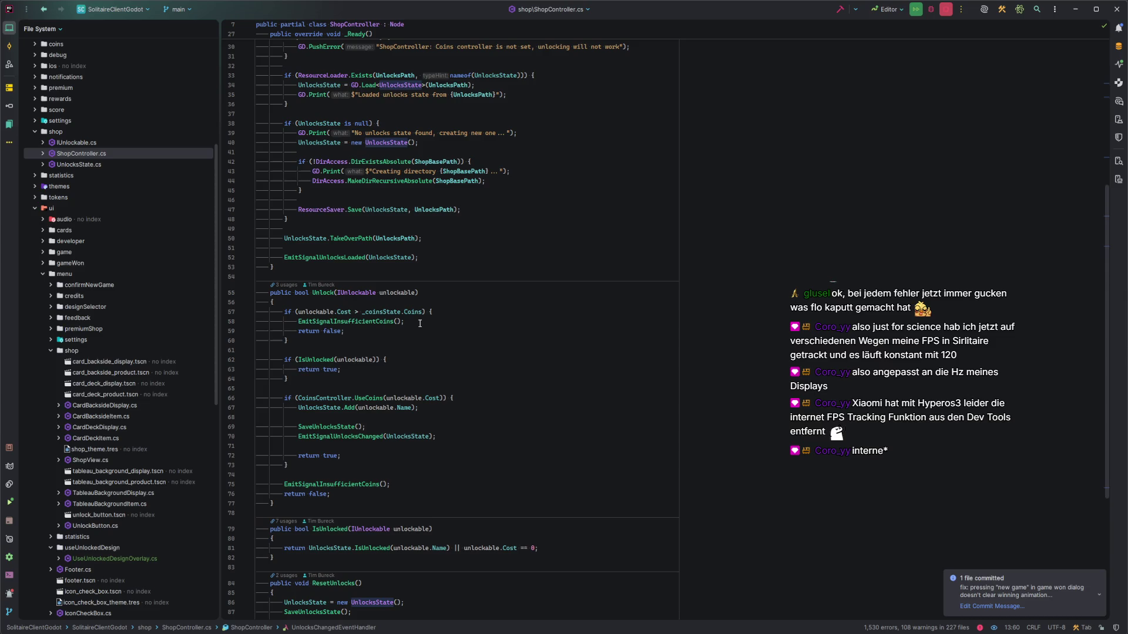
pyautogui.scroll(-3, 420, 324)
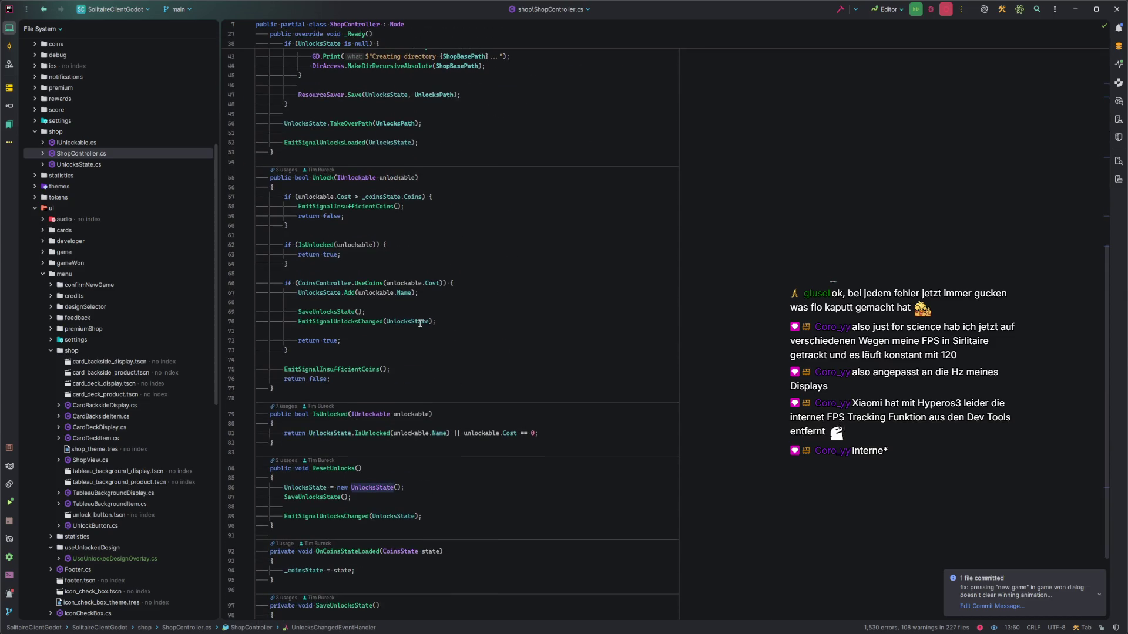
pyautogui.click(326, 178)
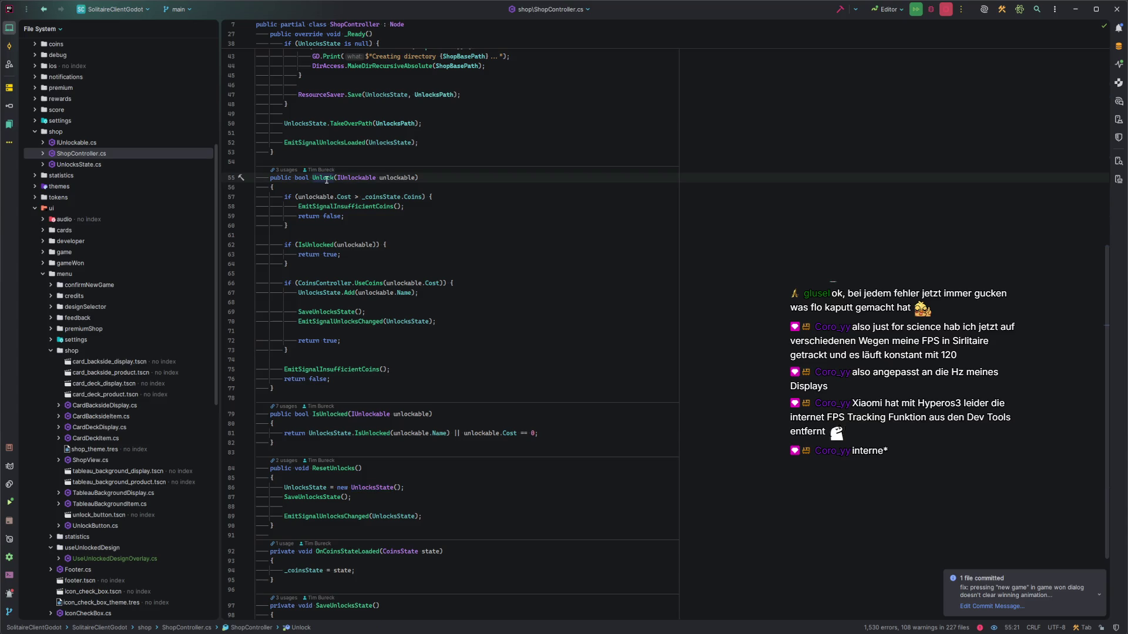
pyautogui.click(376, 178)
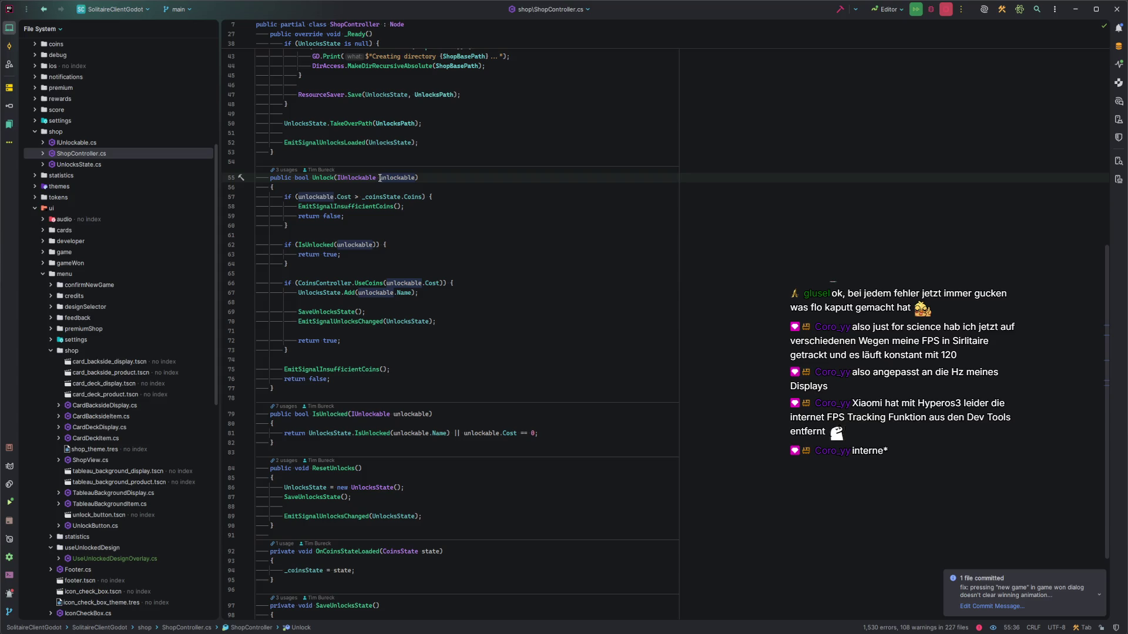
pyautogui.click(375, 177)
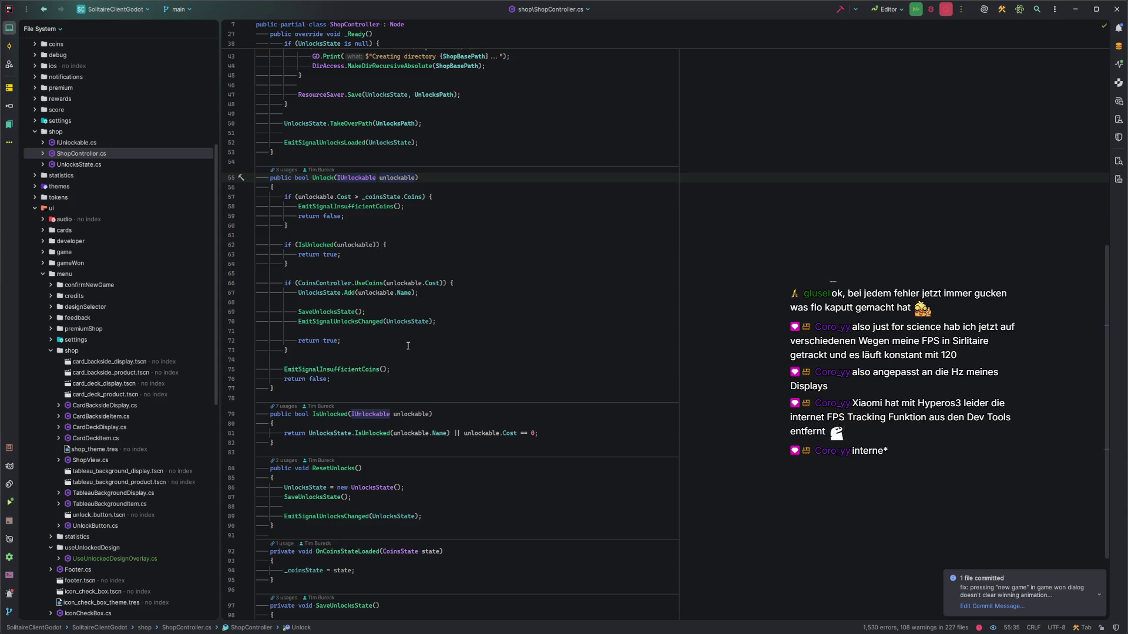
pyautogui.click(460, 322)
pyautogui.scroll(1, 460, 322)
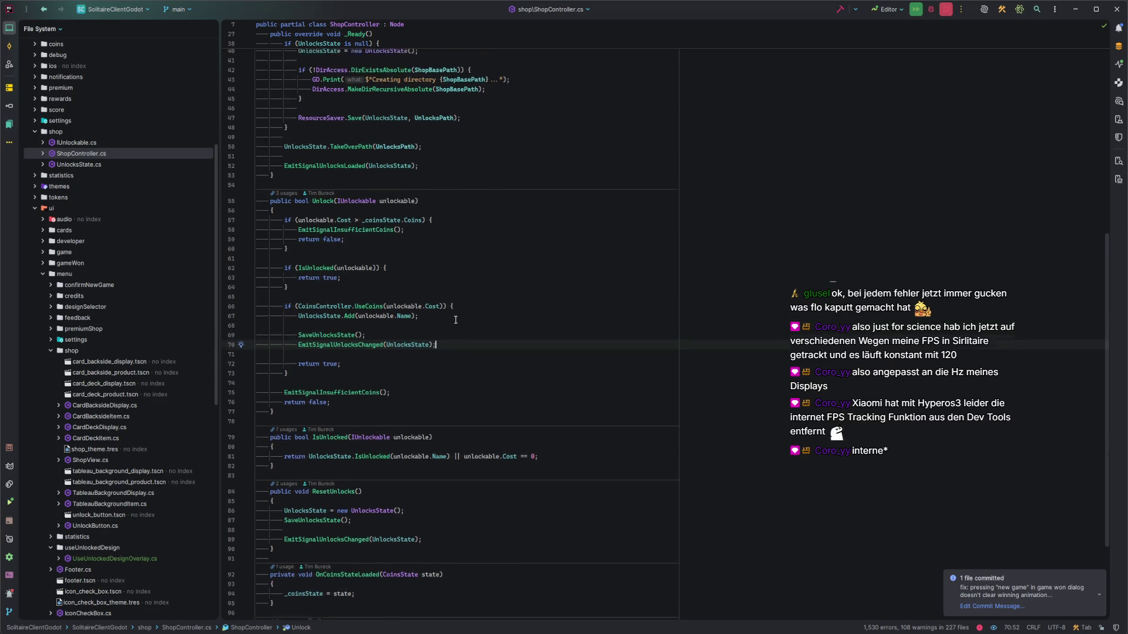
# Follow the Unlock call in CardBacksideItem.cs, then return to the Unlock declaration
pyautogui.click(289, 199)
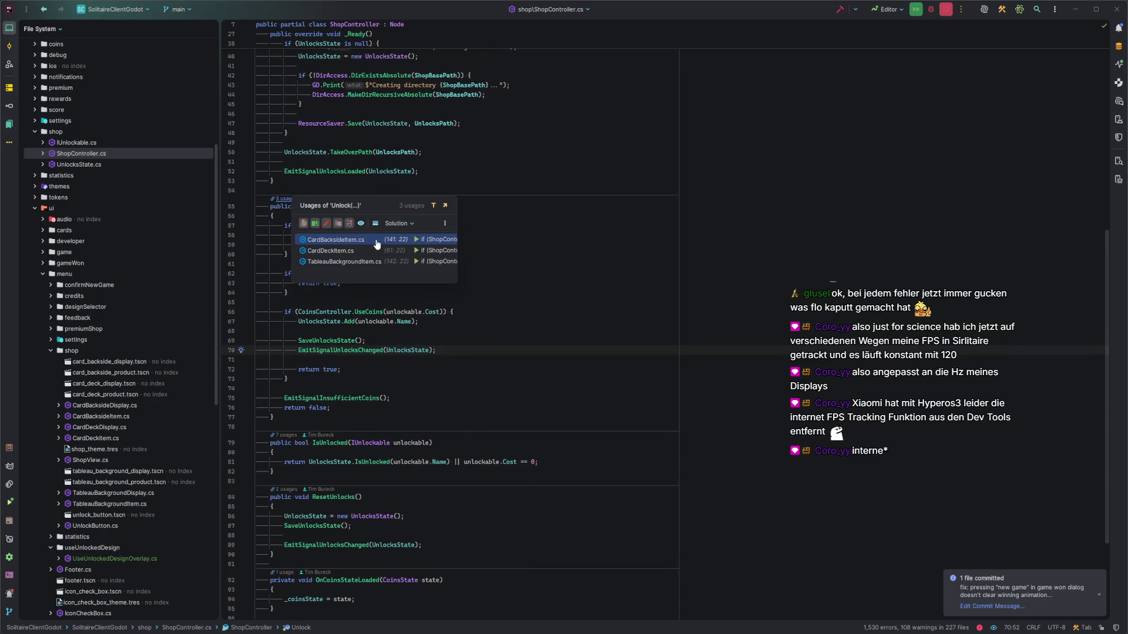
pyautogui.click(377, 242)
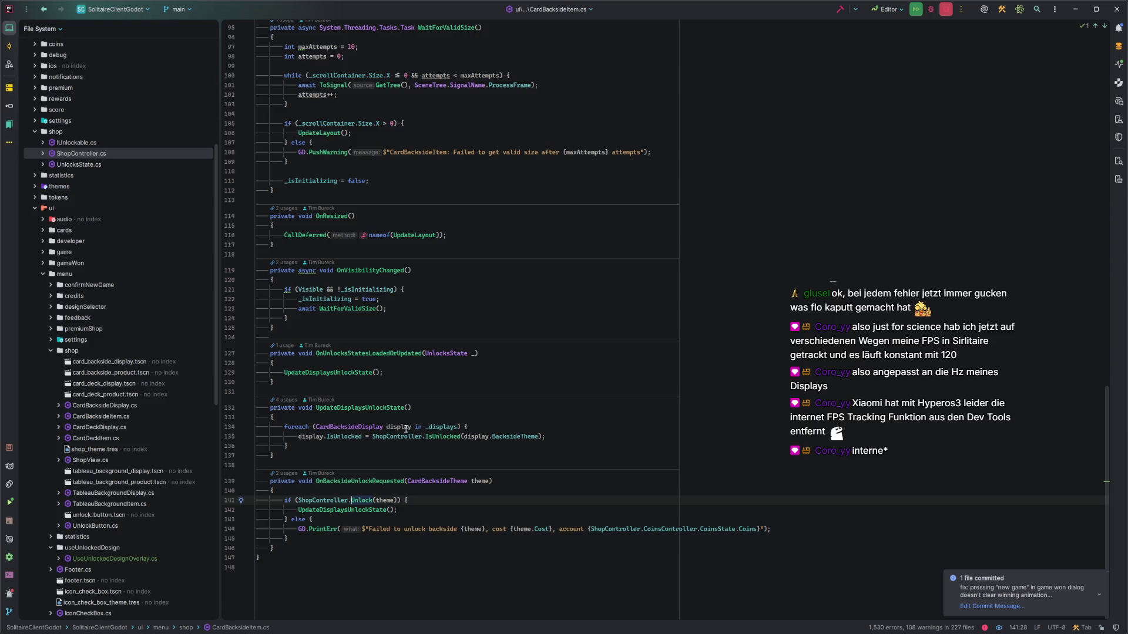
pyautogui.scroll(10, 404, 454)
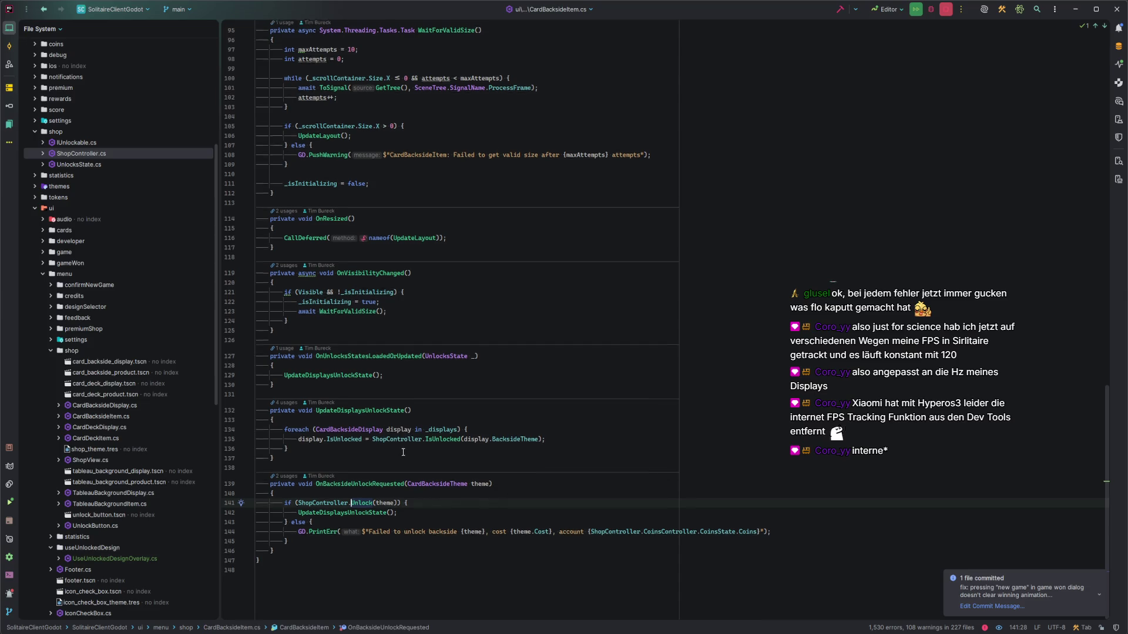
pyautogui.scroll(15, 404, 454)
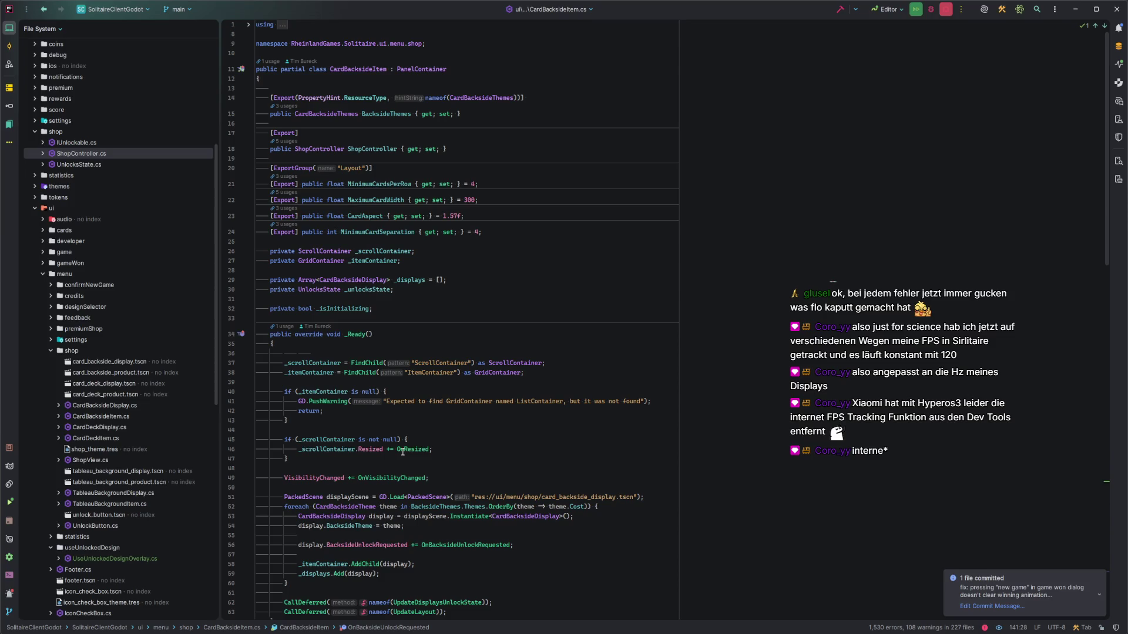
pyautogui.scroll(-5, 403, 452)
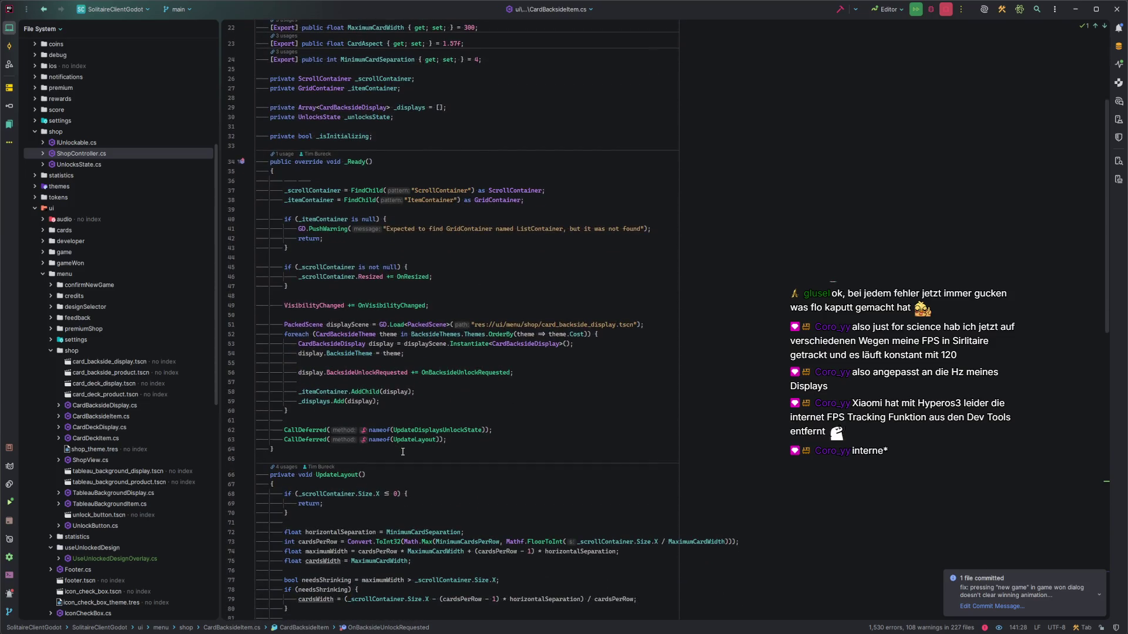
pyautogui.scroll(-20, 403, 452)
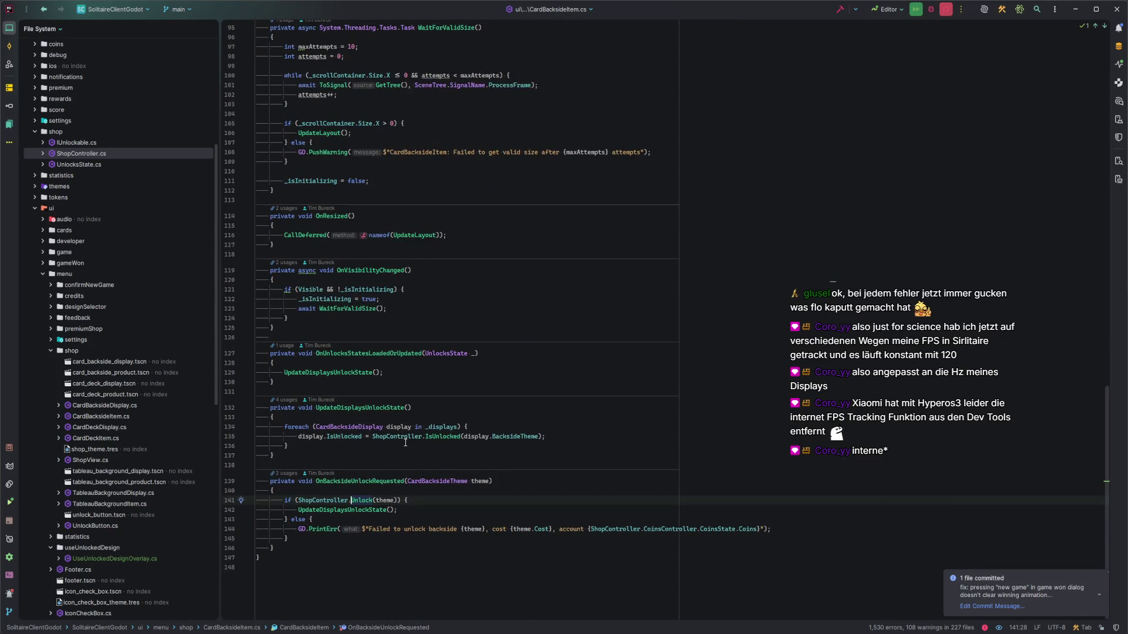
pyautogui.hotkey('ctrl', 'b')
pyautogui.click(416, 408)
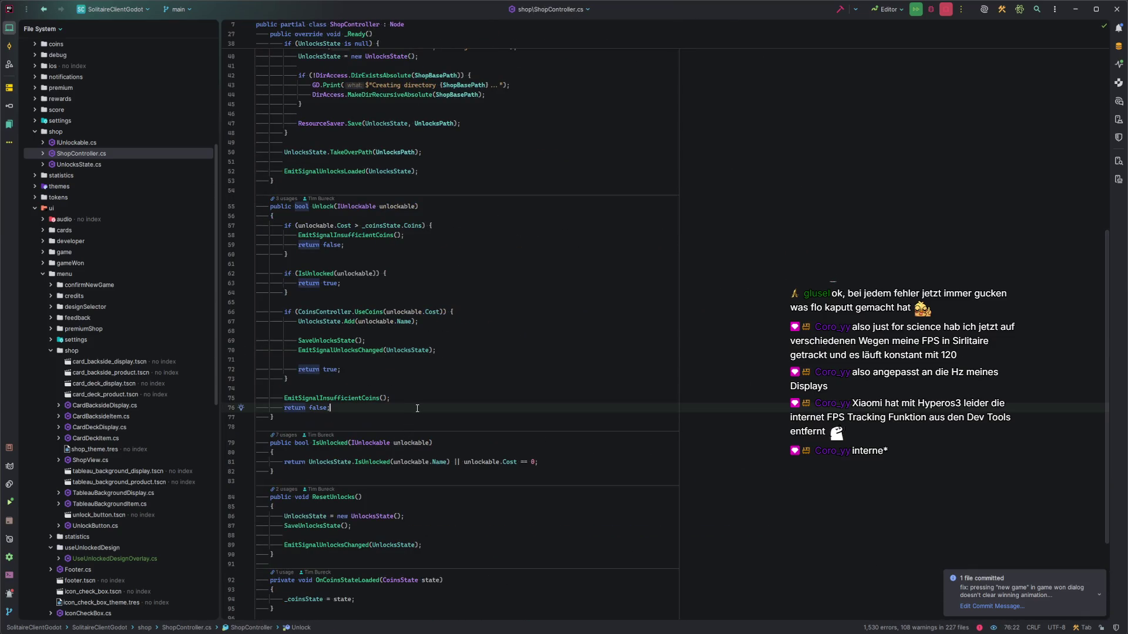
# Open SettingsController.cs via a file search for 'SettingsController'
pyautogui.hotkey('ctrl', 't')
pyautogui.write('SettingsController')
pyautogui.press('Return')
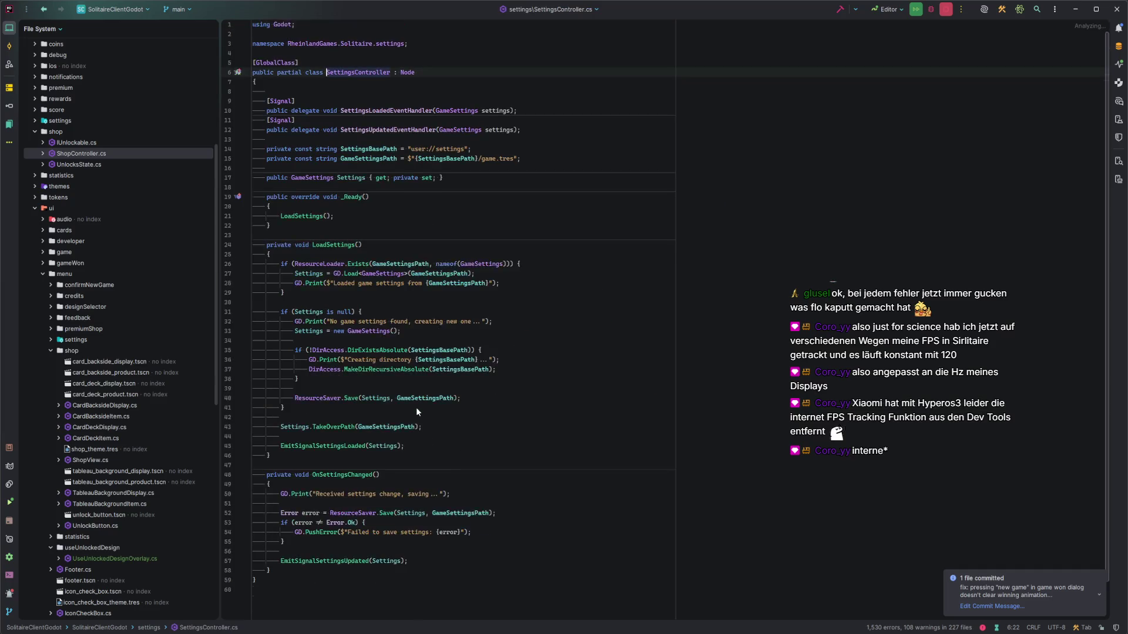
# Inspect LoadSettings' SettingsLoaded emission, then open CardBacksideSelection.cs from ui/menu/settings
pyautogui.click(479, 470)
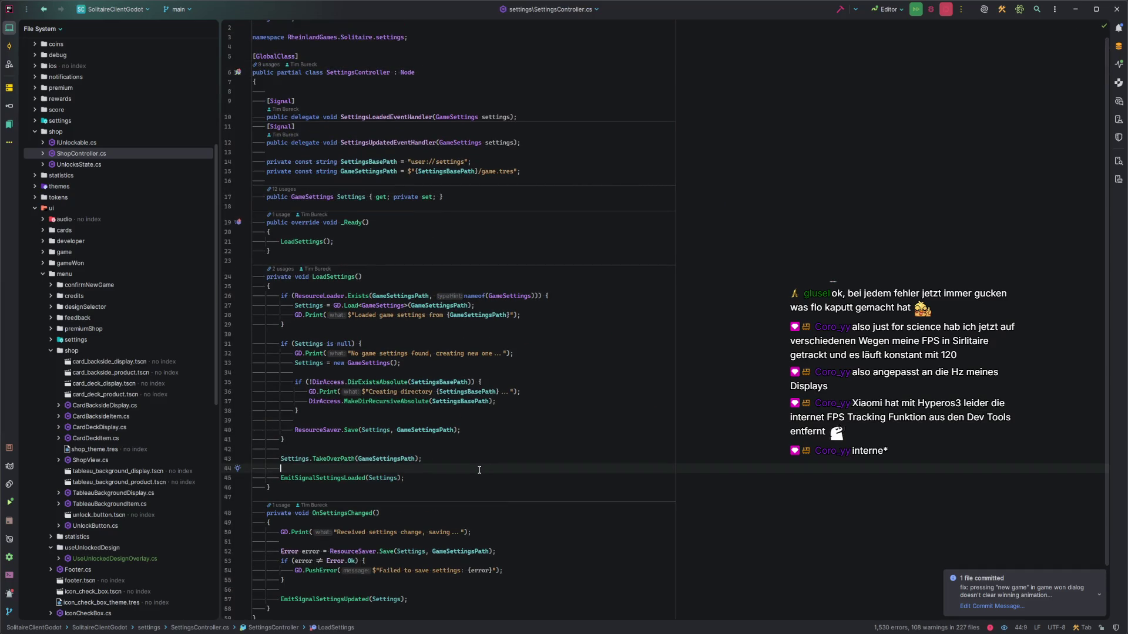
pyautogui.click(485, 475)
pyautogui.scroll(-2, 485, 475)
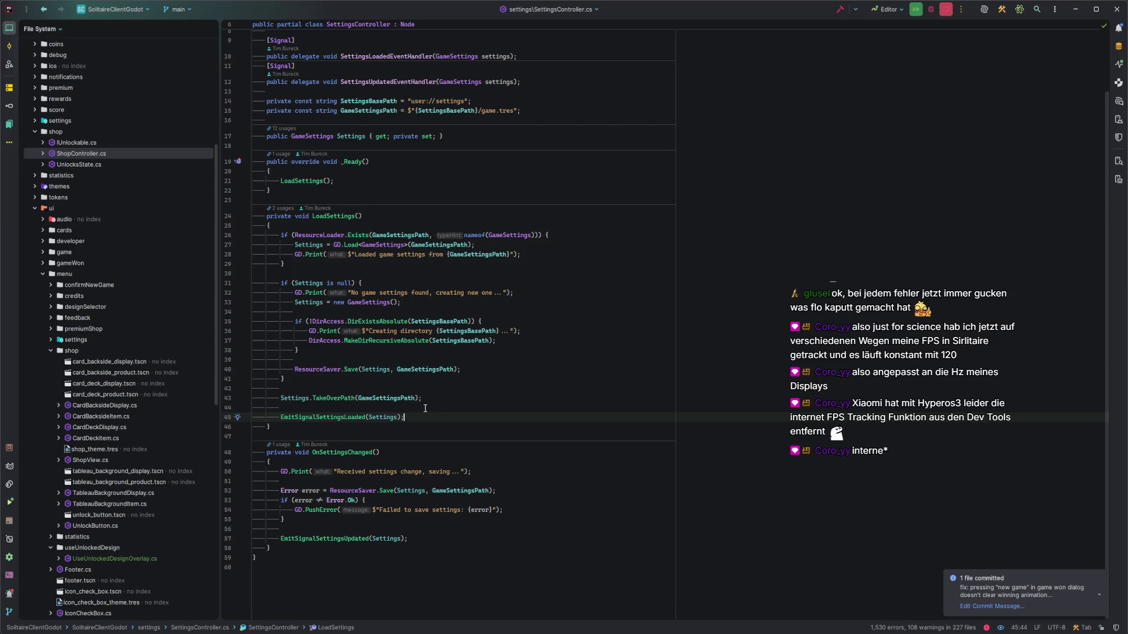
pyautogui.click(51, 339)
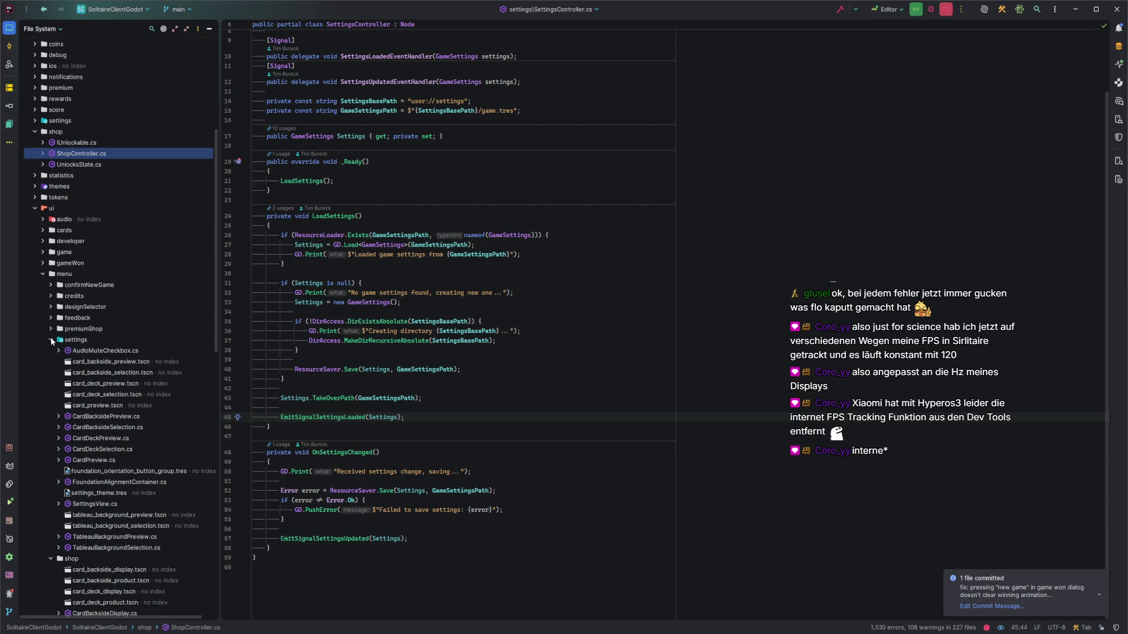
pyautogui.doubleClick(129, 397)
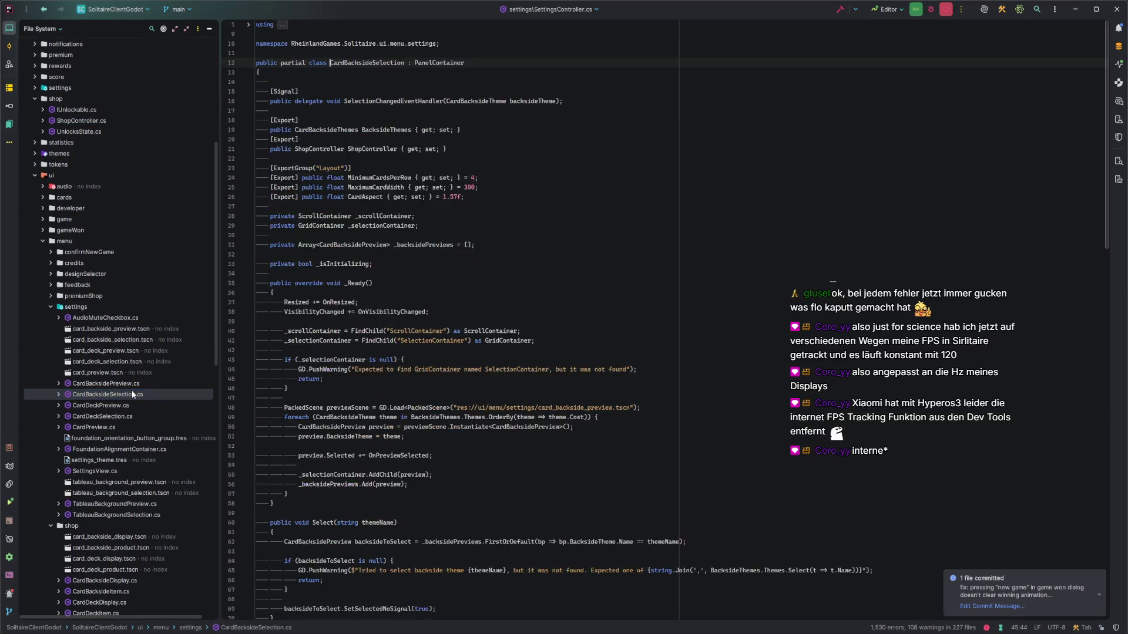
# Review OnPreviewSelected's theme loop and its Select(theme.Name) call in CardBacksideSelection.cs
pyautogui.click(547, 248)
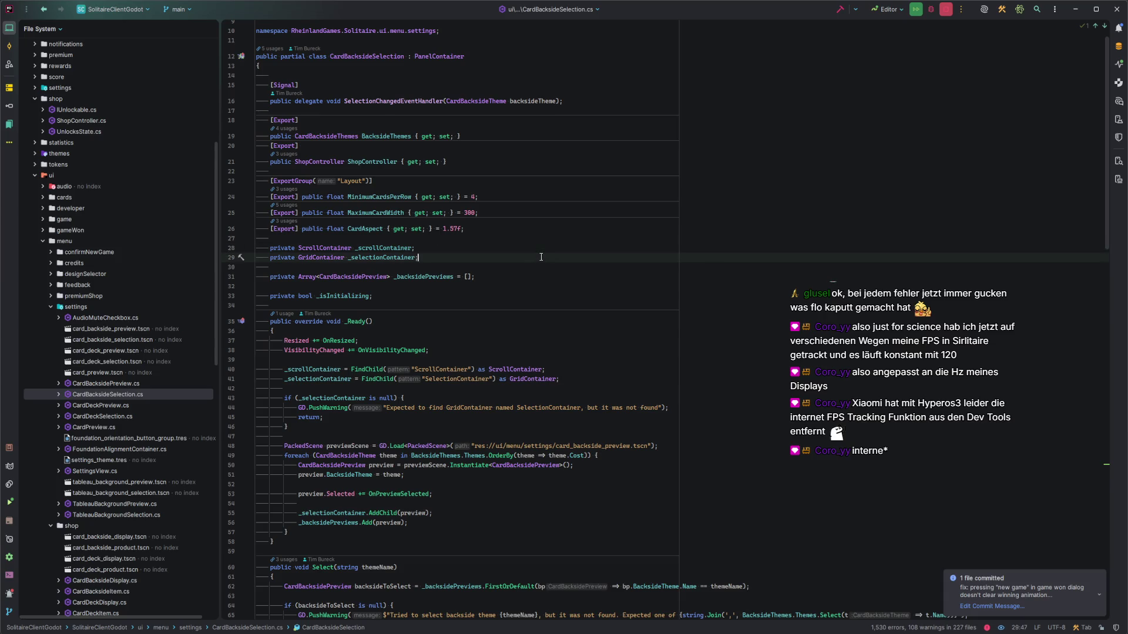
pyautogui.scroll(-9, 544, 249)
pyautogui.scroll(-11, 538, 249)
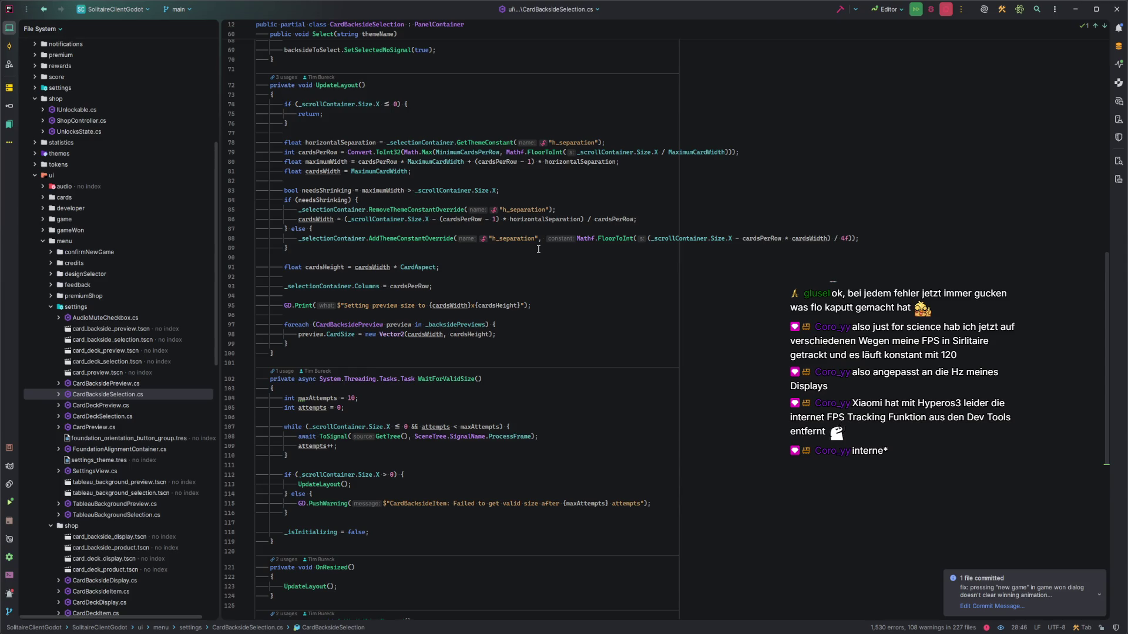
pyautogui.scroll(-10, 539, 249)
pyautogui.scroll(-5, 538, 249)
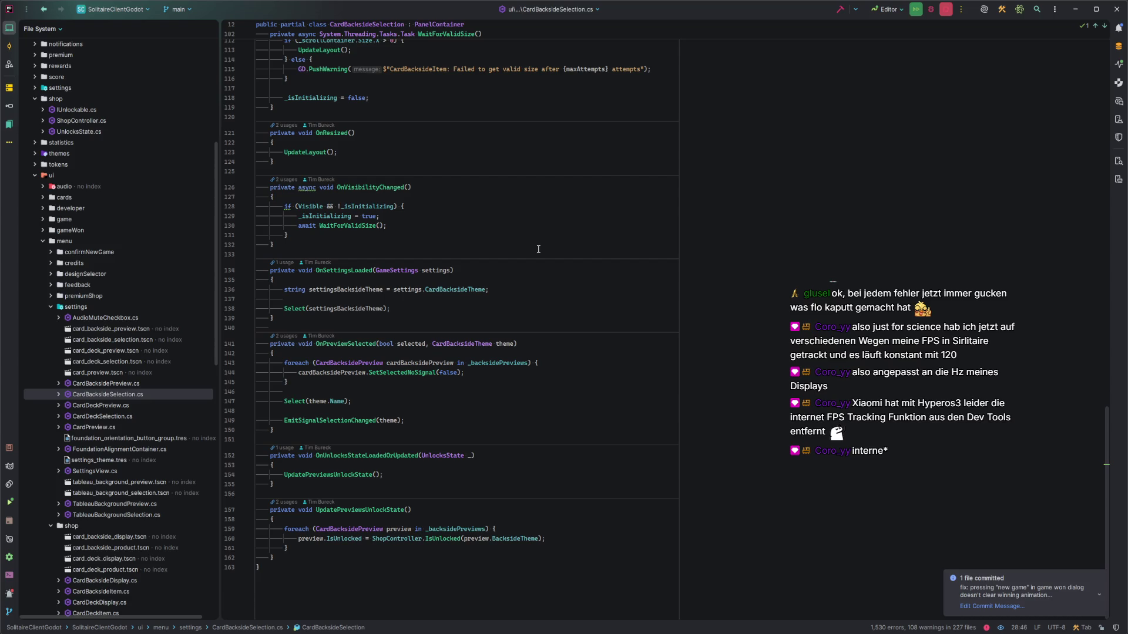
pyautogui.click(483, 374)
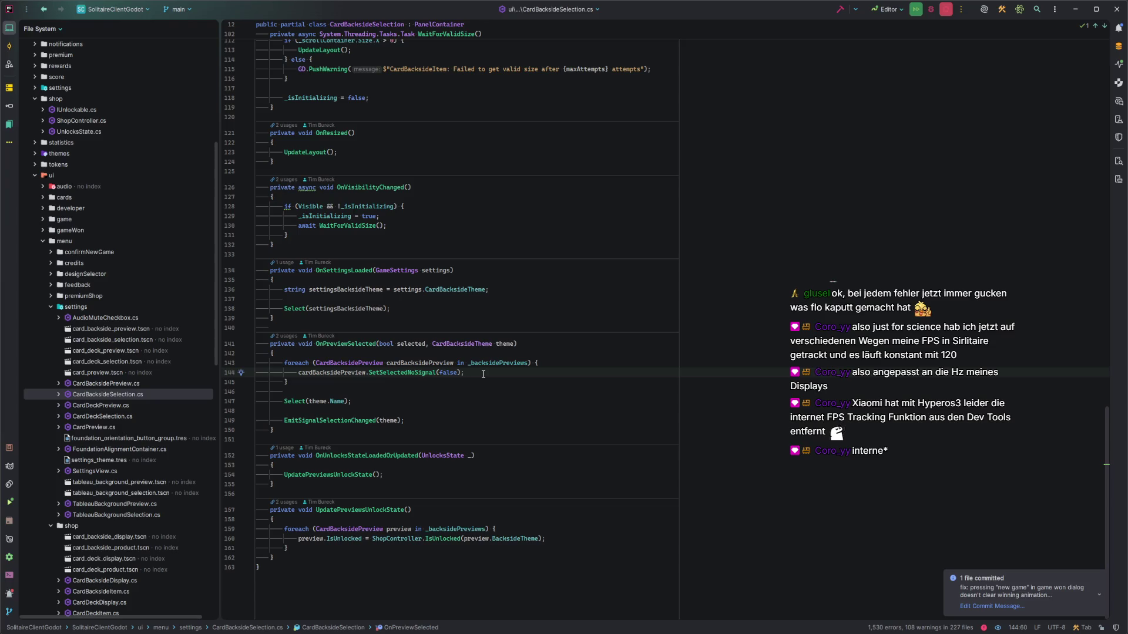
pyautogui.click(435, 402)
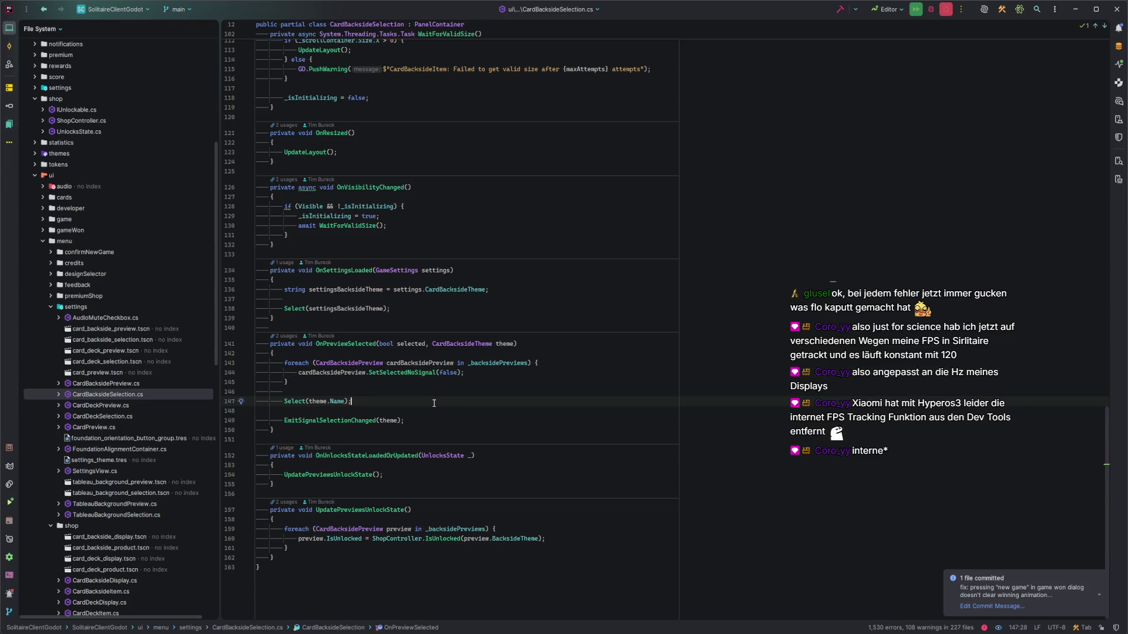
pyautogui.scroll(6, 435, 402)
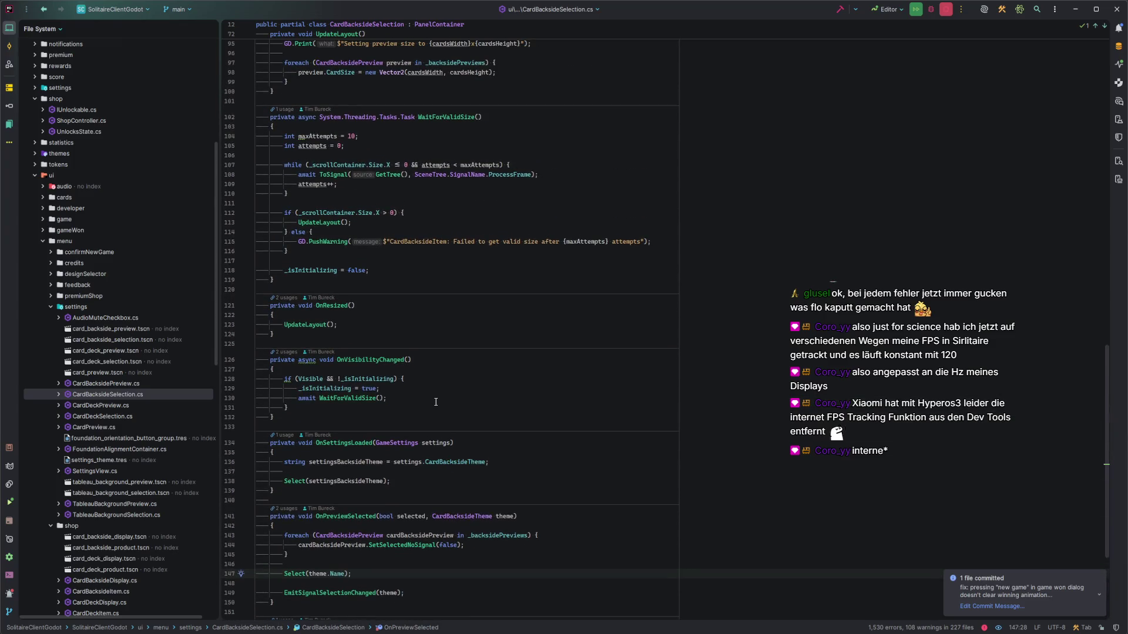
pyautogui.scroll(14, 441, 398)
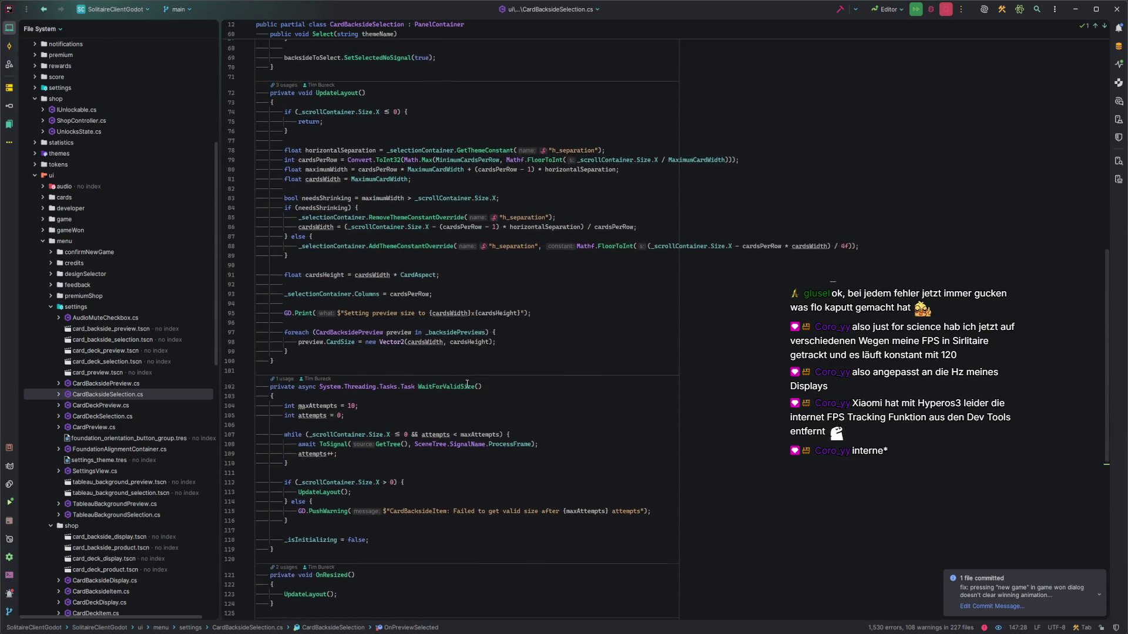
pyautogui.scroll(7, 467, 384)
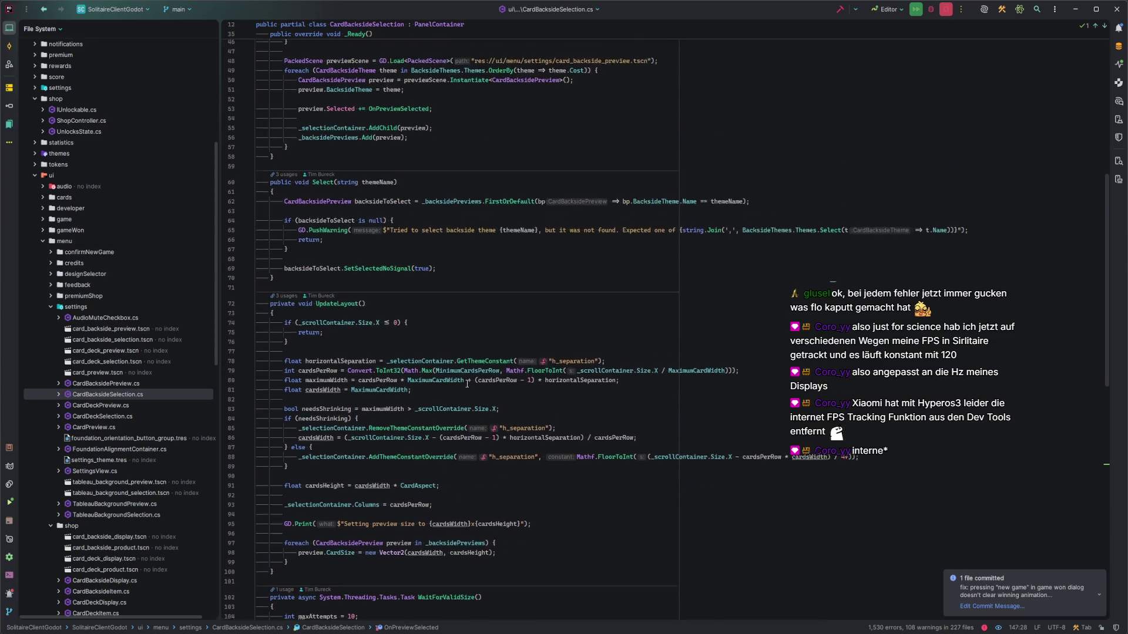
# Inspect the Select method's themeName parameter and the OnSettingsLoaded handler, then return to Godot
pyautogui.click(343, 361)
pyautogui.click(365, 306)
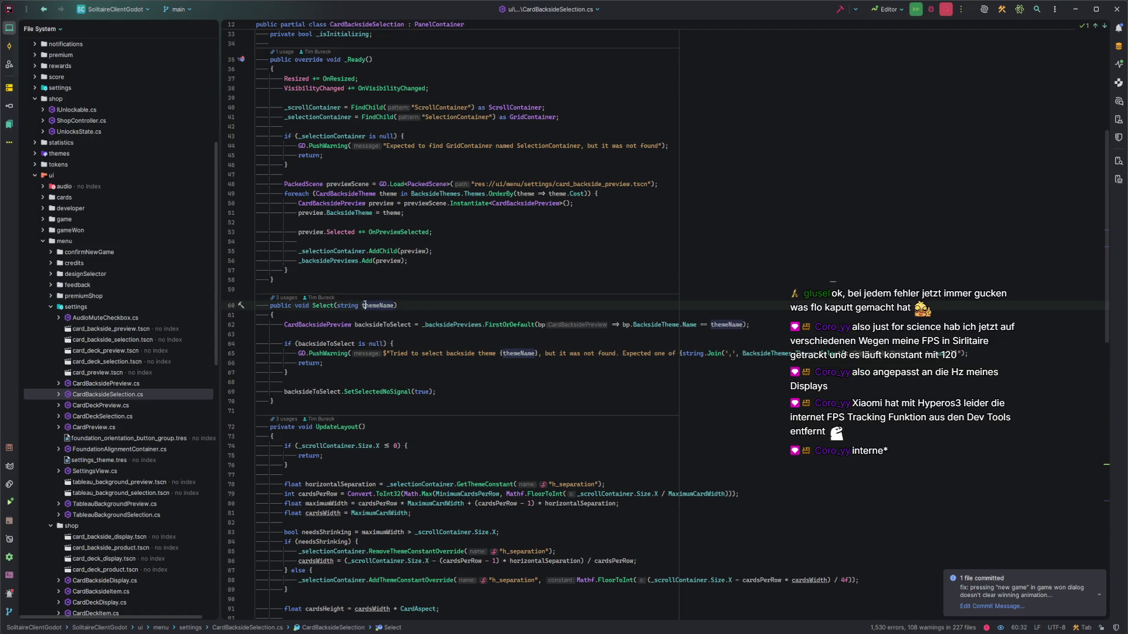
pyautogui.click(443, 307)
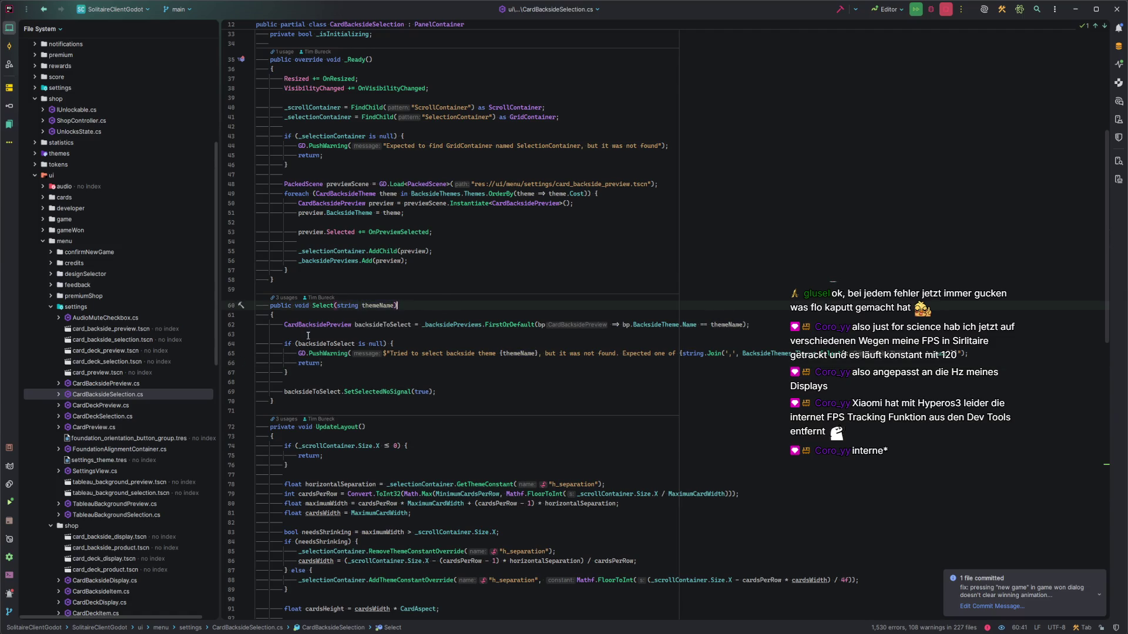
pyautogui.click(142, 393)
pyautogui.click(369, 291)
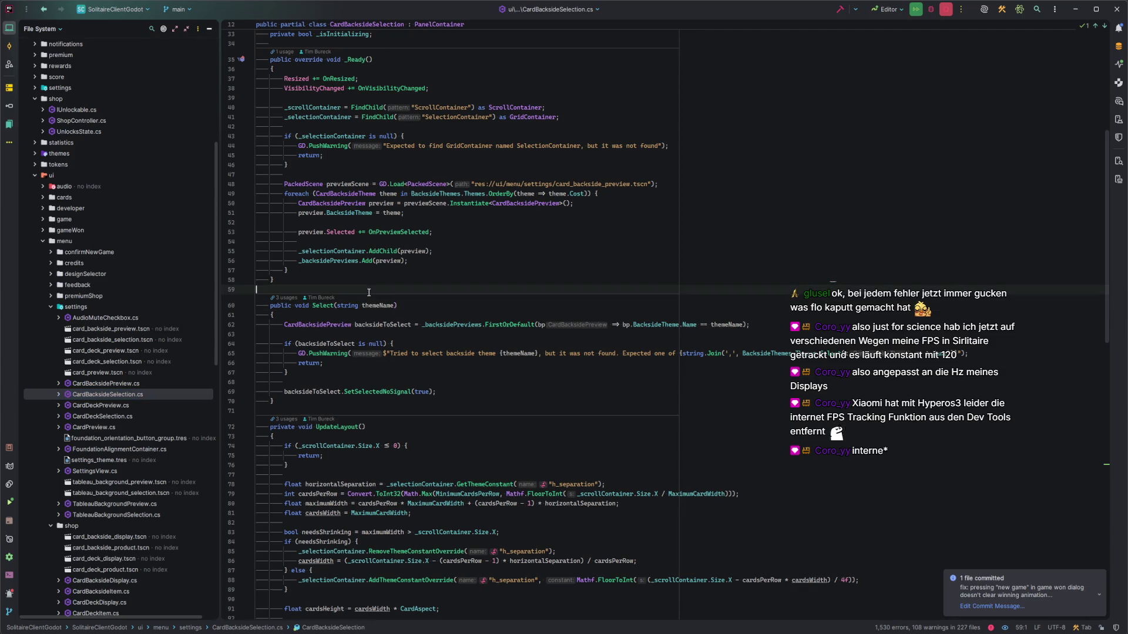
pyautogui.scroll(1, 432, 307)
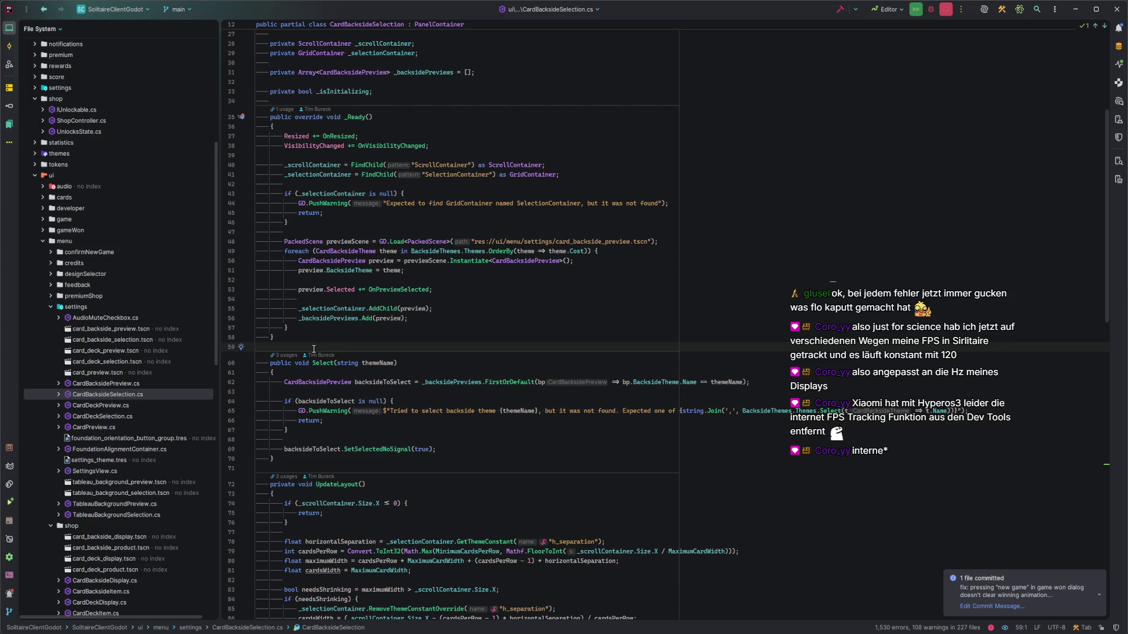
pyautogui.scroll(-10, 317, 346)
pyautogui.scroll(-3, 320, 346)
pyautogui.scroll(-3, 320, 345)
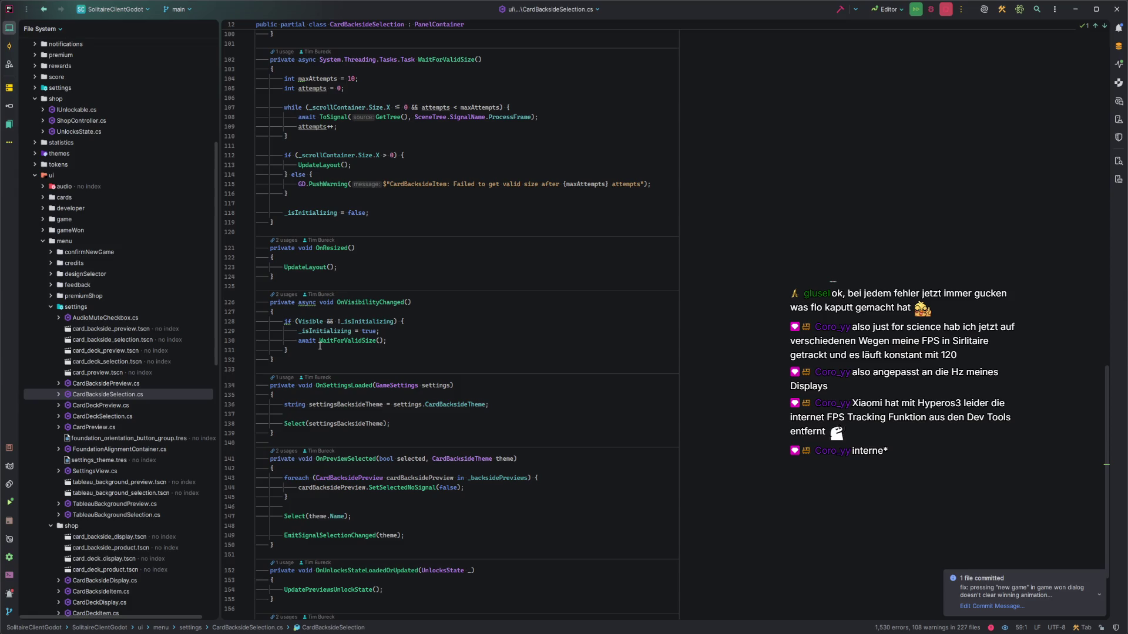
pyautogui.click(352, 386)
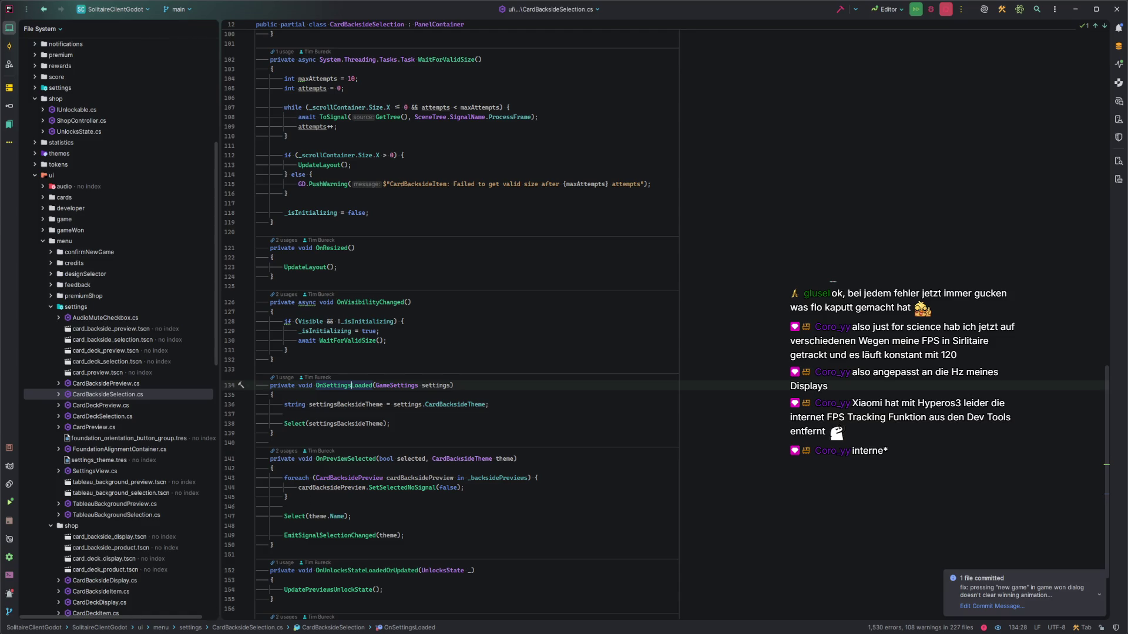
pyautogui.click(162, 627)
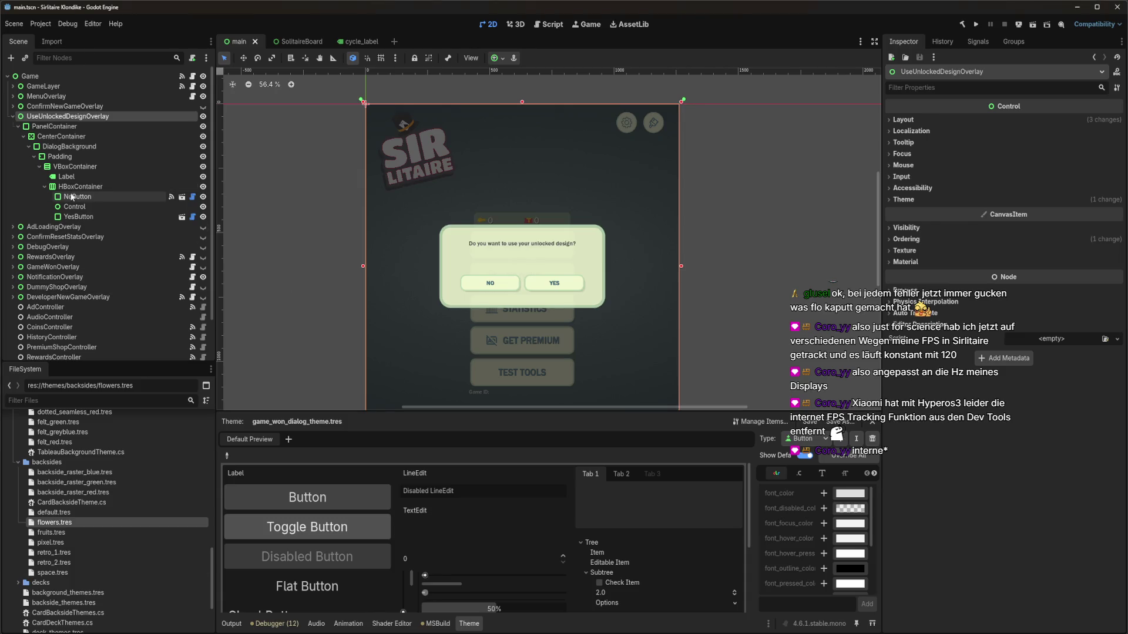
# Expand MenuOverlay, SettingsView and DesignSelectorView in the Scene dock, then return to Rider
pyautogui.click(15, 98)
pyautogui.click(23, 156)
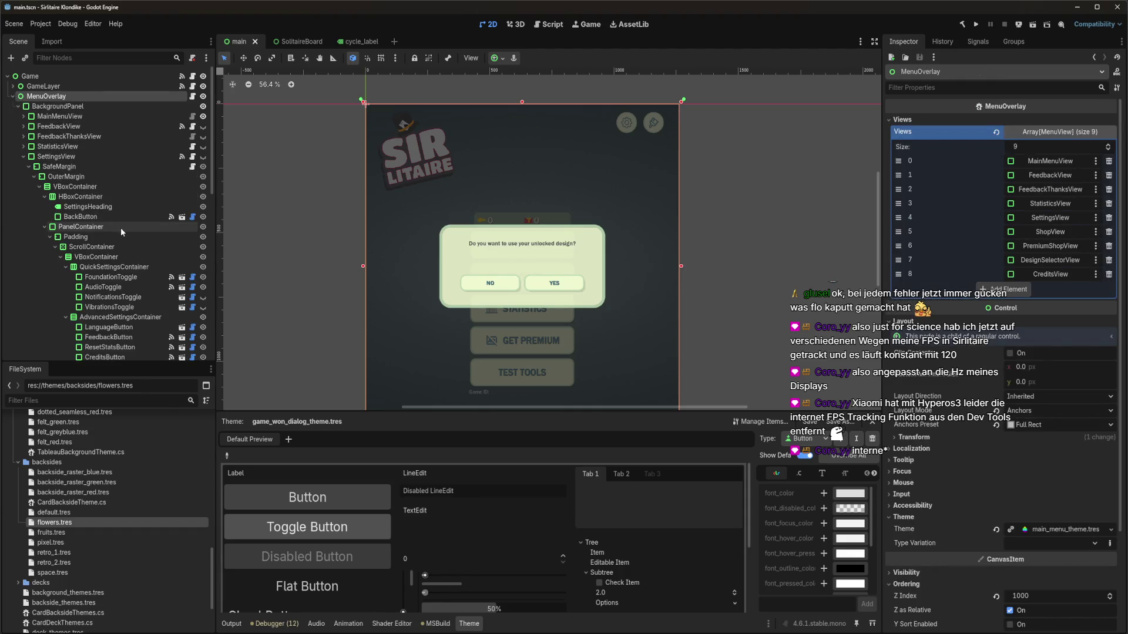
pyautogui.scroll(-1, 120, 234)
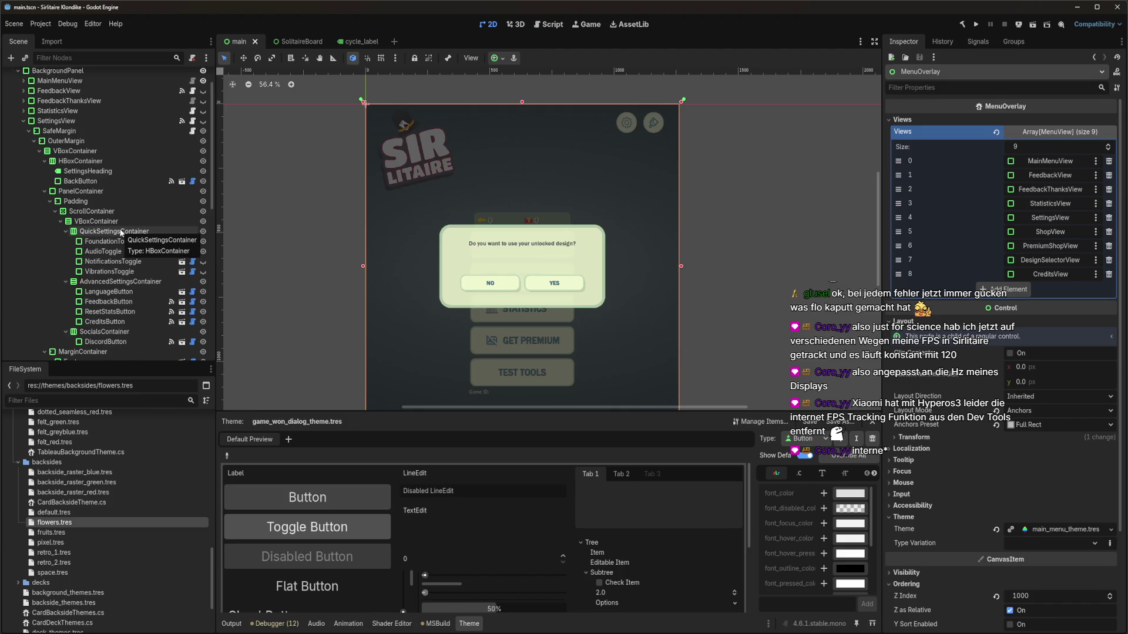
pyautogui.click(24, 121)
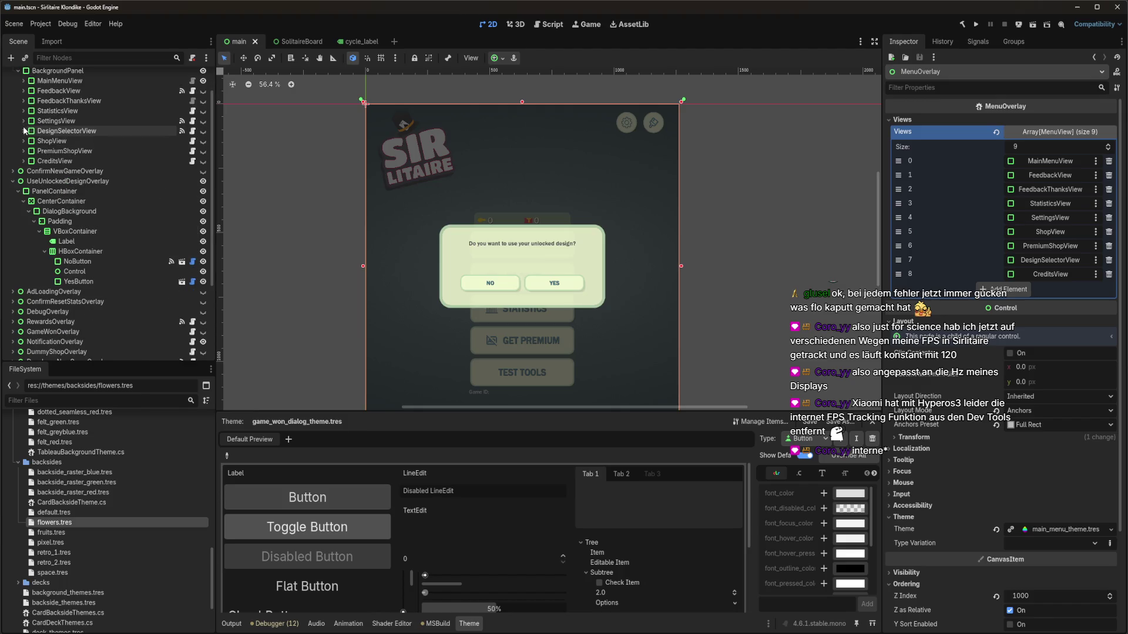
pyautogui.click(24, 131)
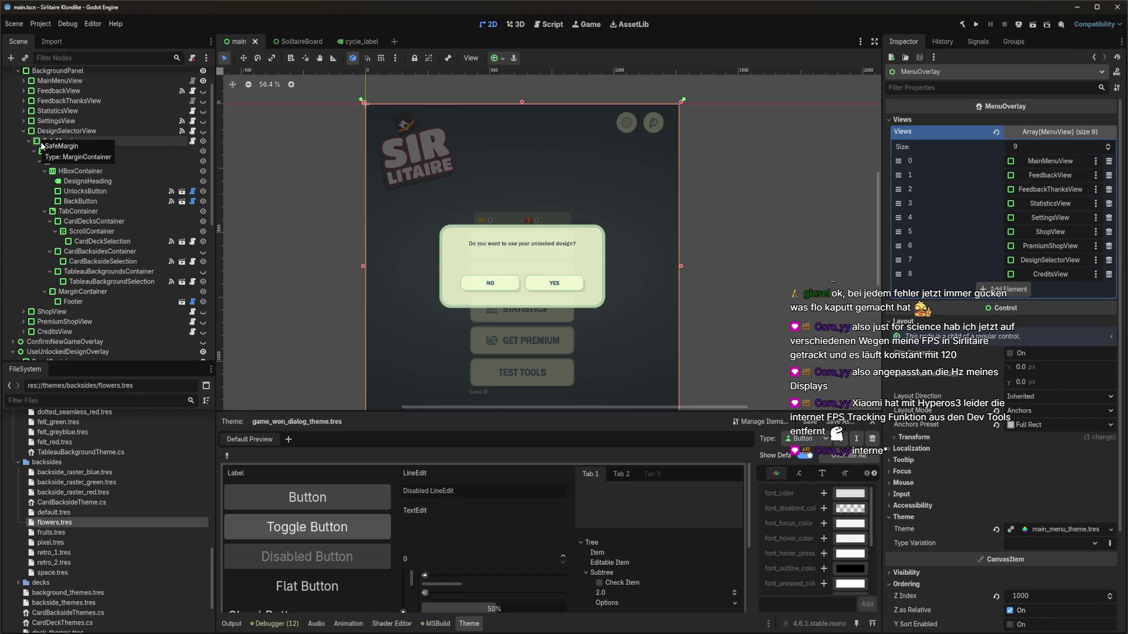
pyautogui.hotkey('alt', 'Tab')
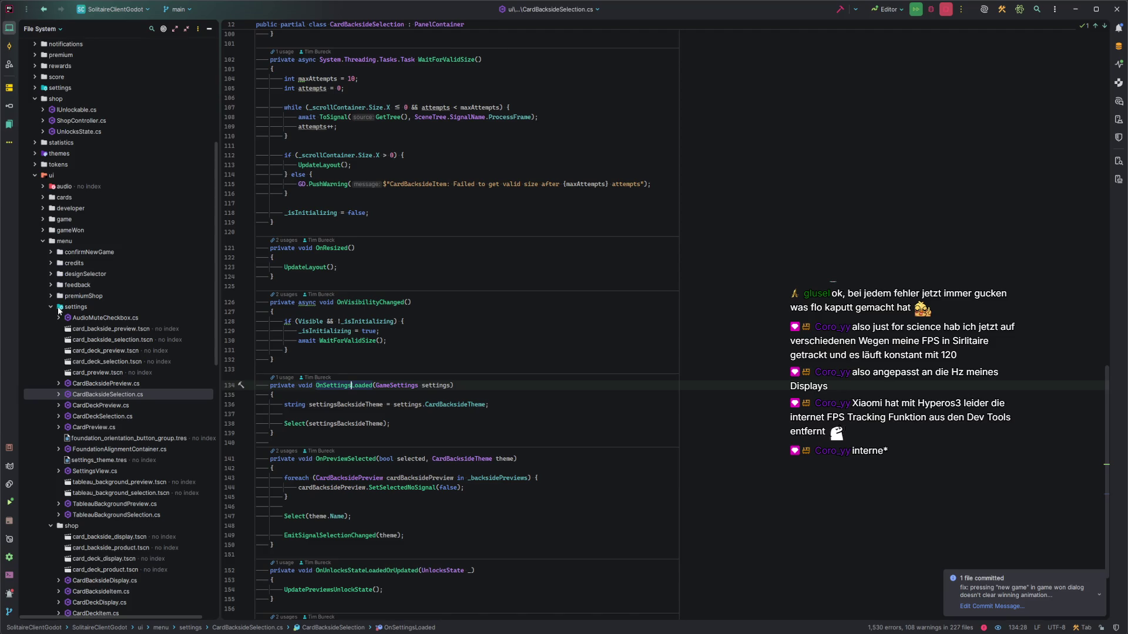
# Check DesignSelectorView.cs's CardDeckTheme setting line, navigate back to CardBacksideSelection.cs, then return to Godot
pyautogui.scroll(-2, 59, 311)
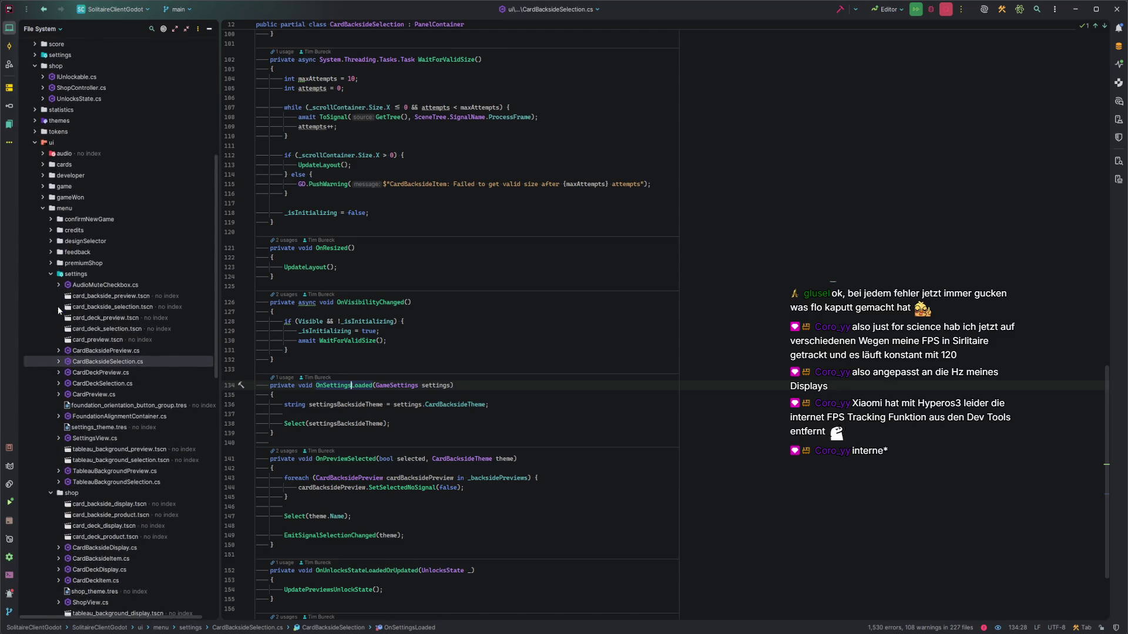
pyautogui.click(51, 241)
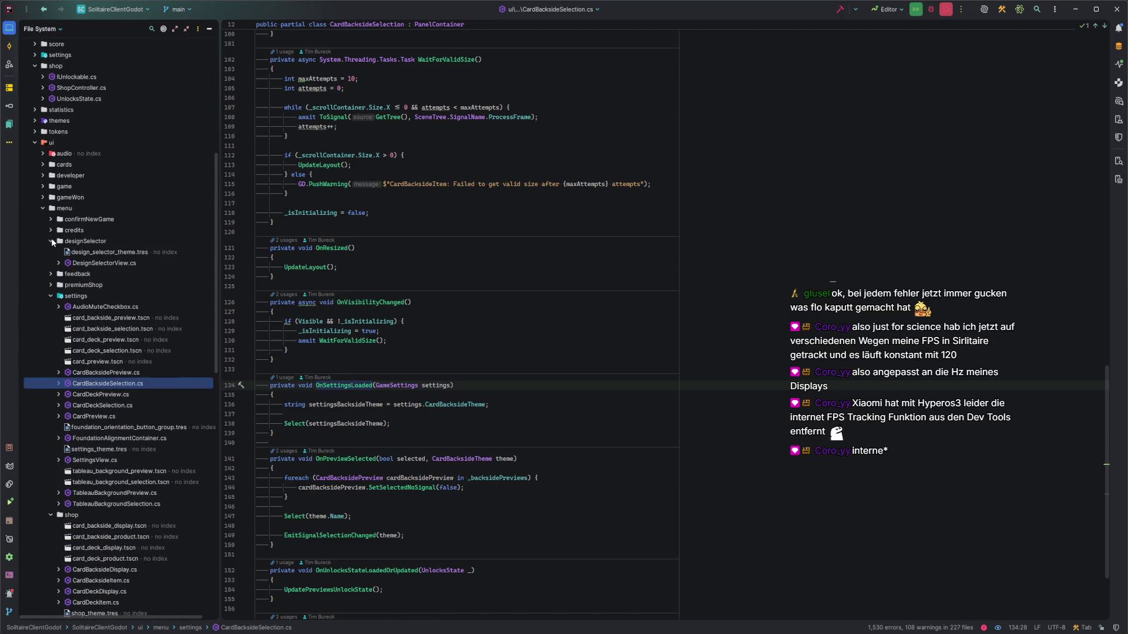
pyautogui.doubleClick(101, 264)
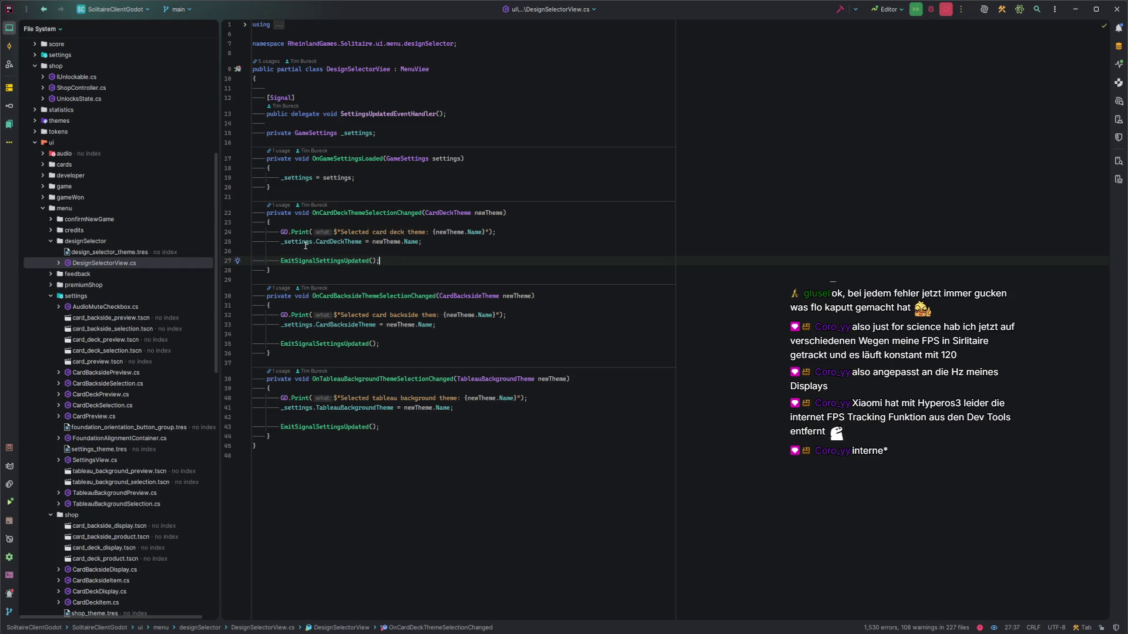
pyautogui.click(485, 242)
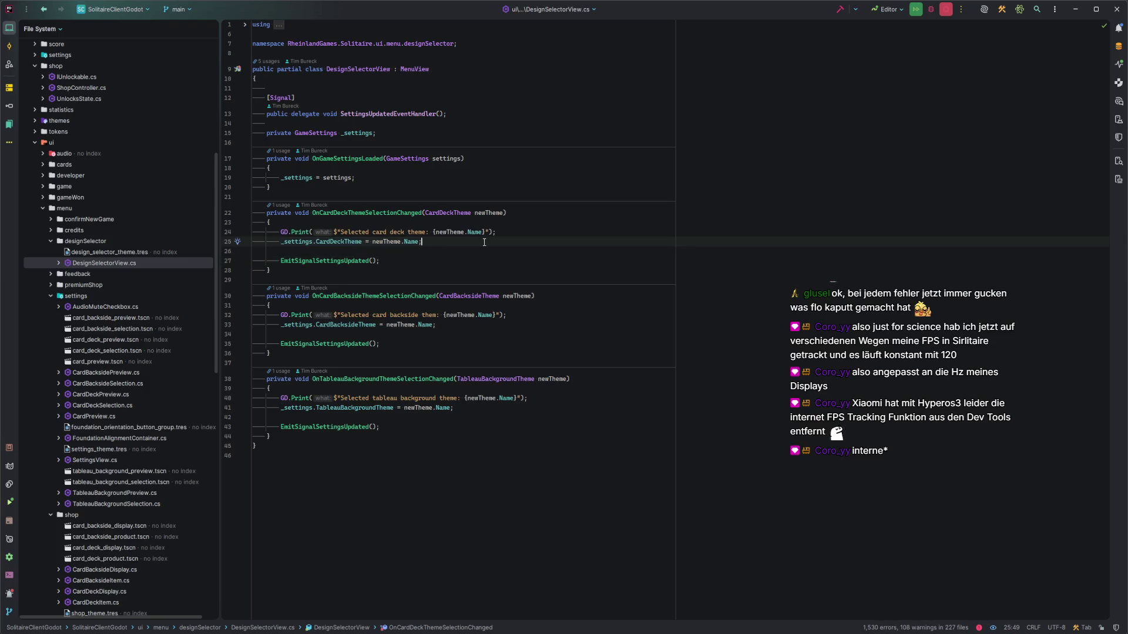
pyautogui.hotkey('ctrl', 'alt', 'Left')
pyautogui.hotkey('ctrl', 'alt', 'Left')
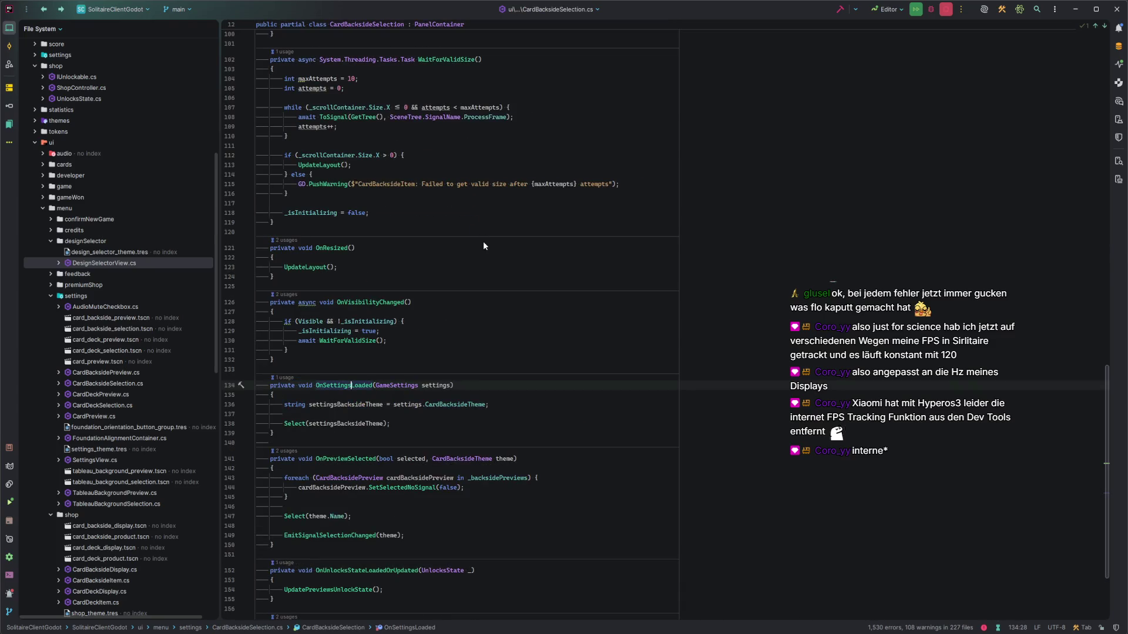
pyautogui.scroll(-2, 320, 484)
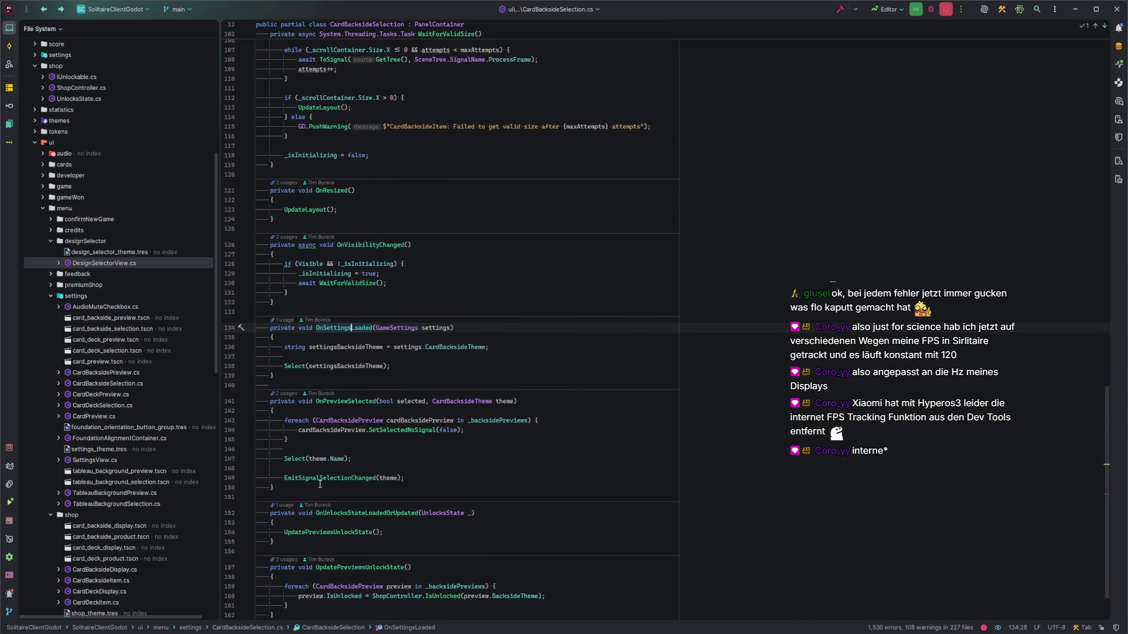
pyautogui.hotkey('alt', 'Tab')
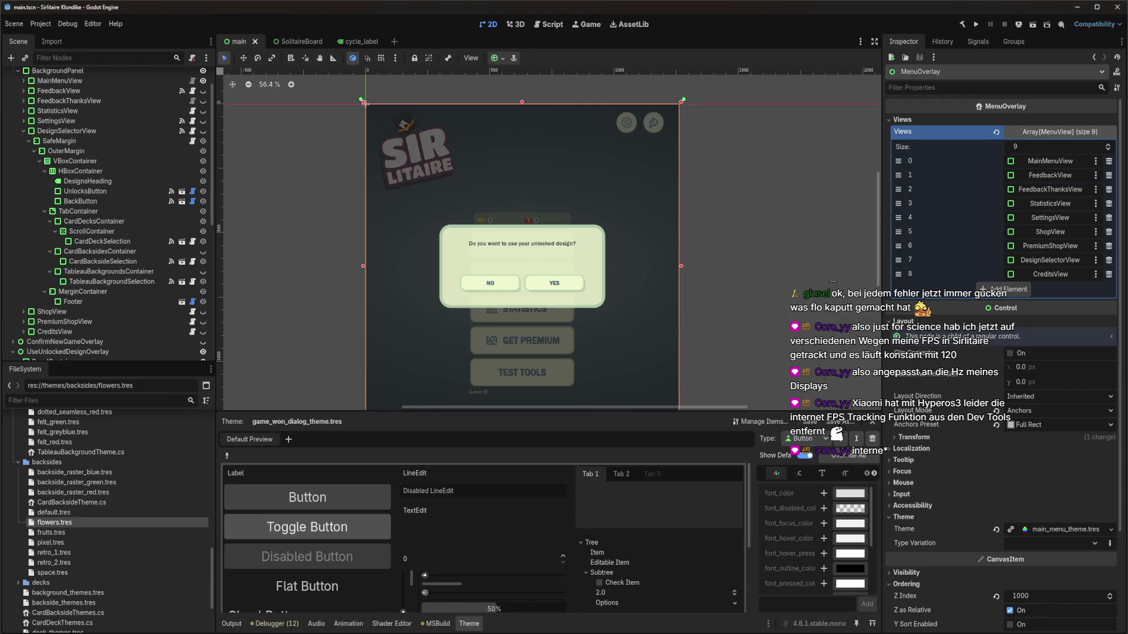
# Select the SettingsController node and show its signals
pyautogui.click(113, 243)
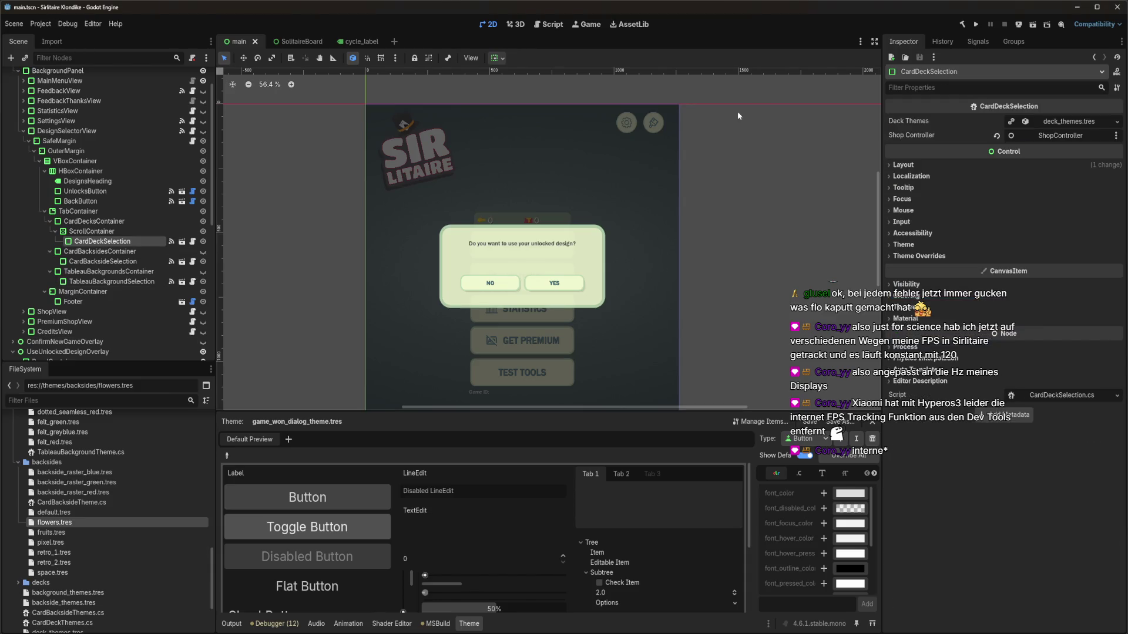
pyautogui.scroll(-8, 109, 273)
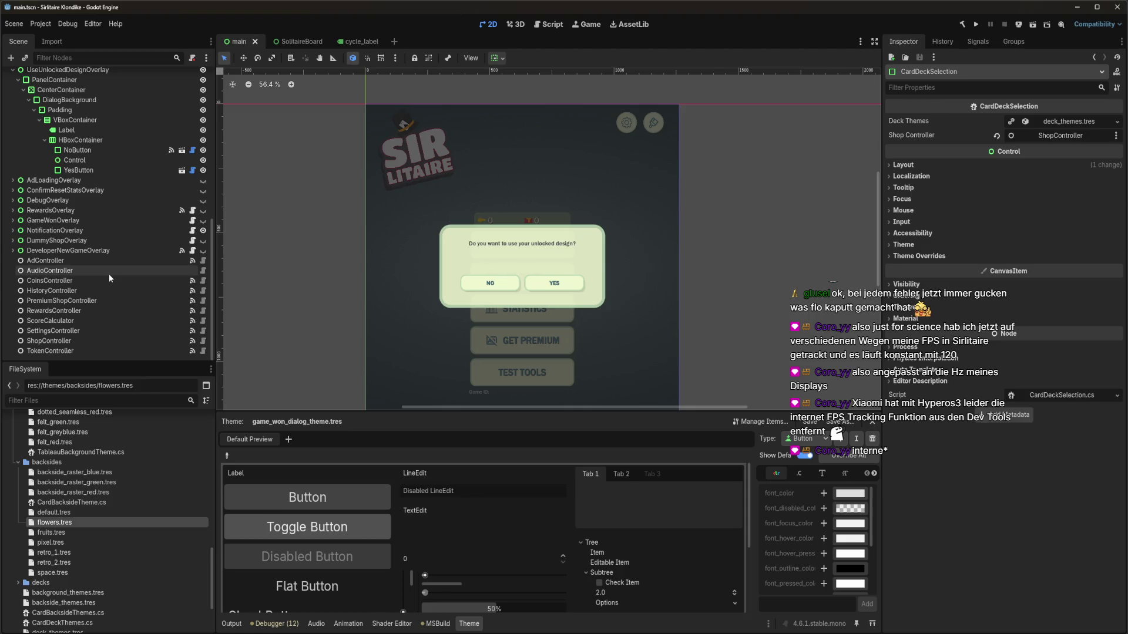
pyautogui.click(53, 331)
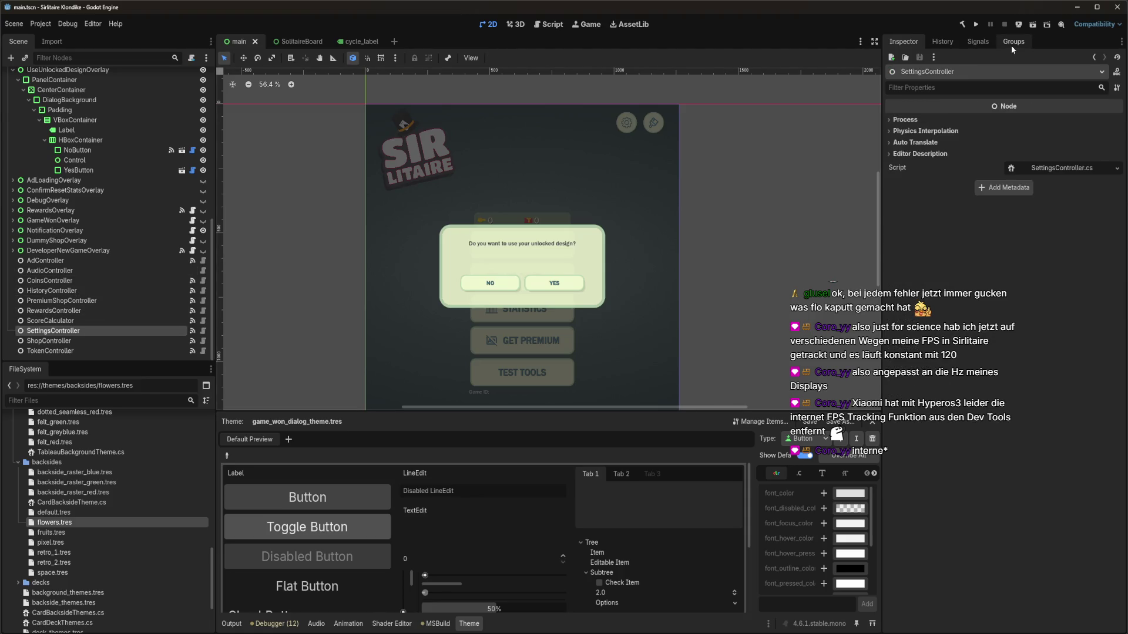
pyautogui.click(978, 42)
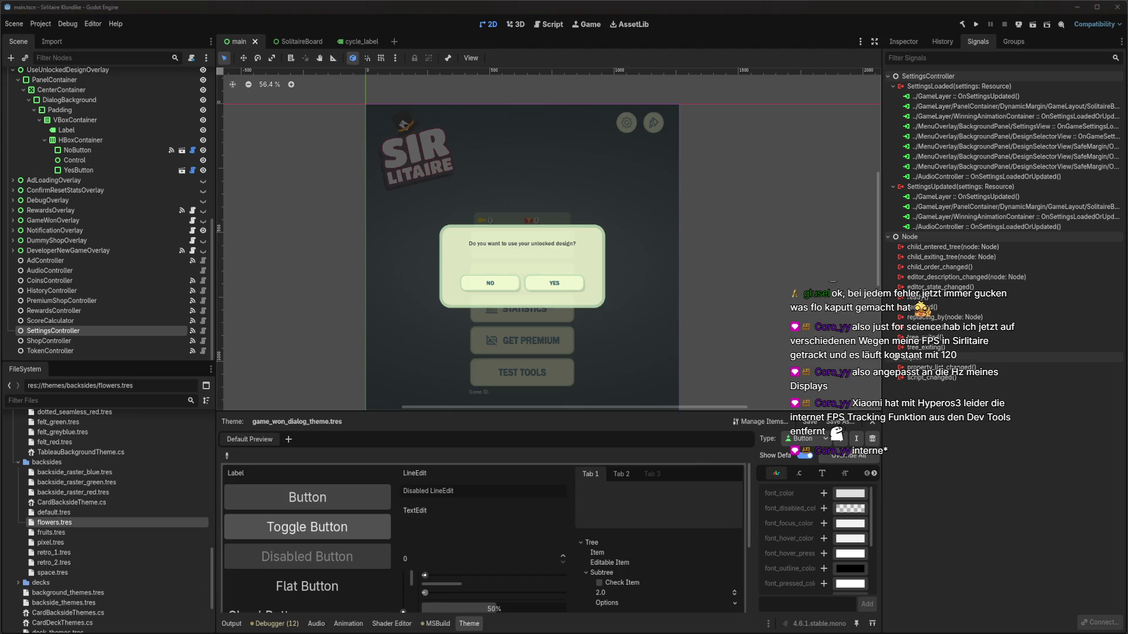
# View the Codecks card about the 'Use unlocked design?' dialog, then return to Godot
pyautogui.moveTo(36, 632)
pyautogui.click(35, 599)
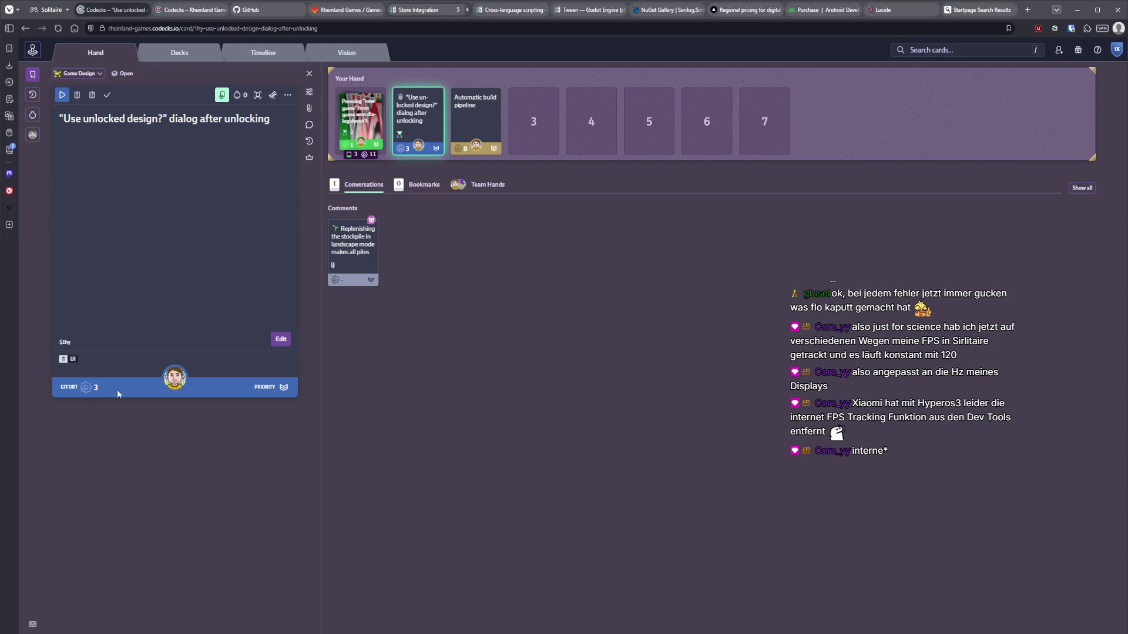
pyautogui.moveTo(145, 633)
pyautogui.click(147, 579)
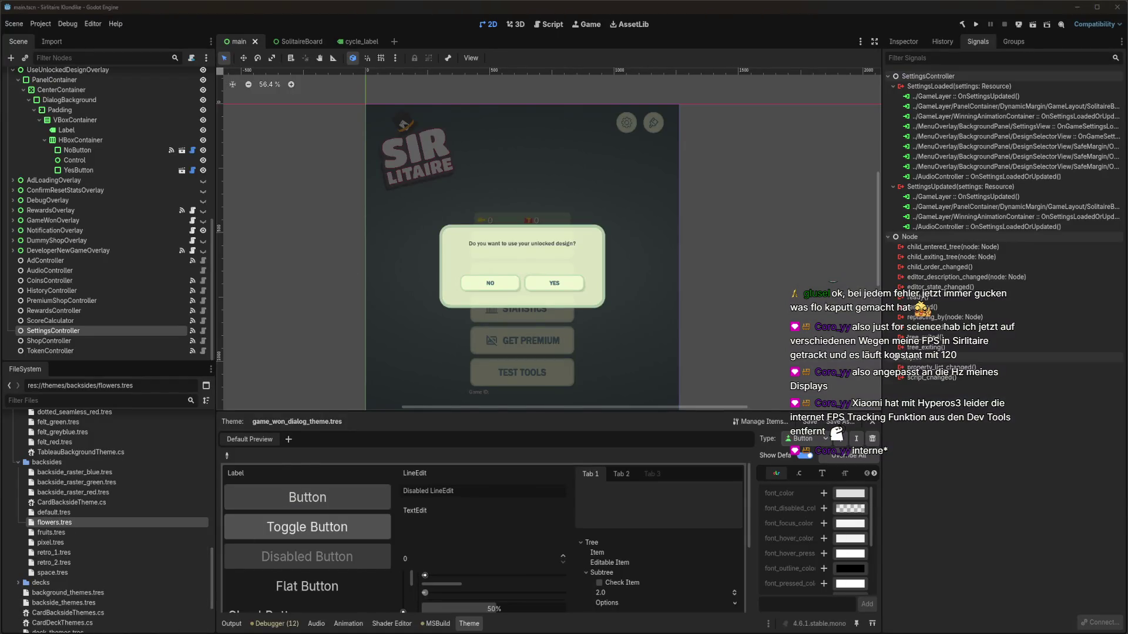
# Inspect OnSettingsLoaded's theme line and list all usages of Select in CardBacksideSelection.cs
pyautogui.hotkey('alt', 'Tab')
pyautogui.press('Down')
pyautogui.press('Down')
pyautogui.press('End')
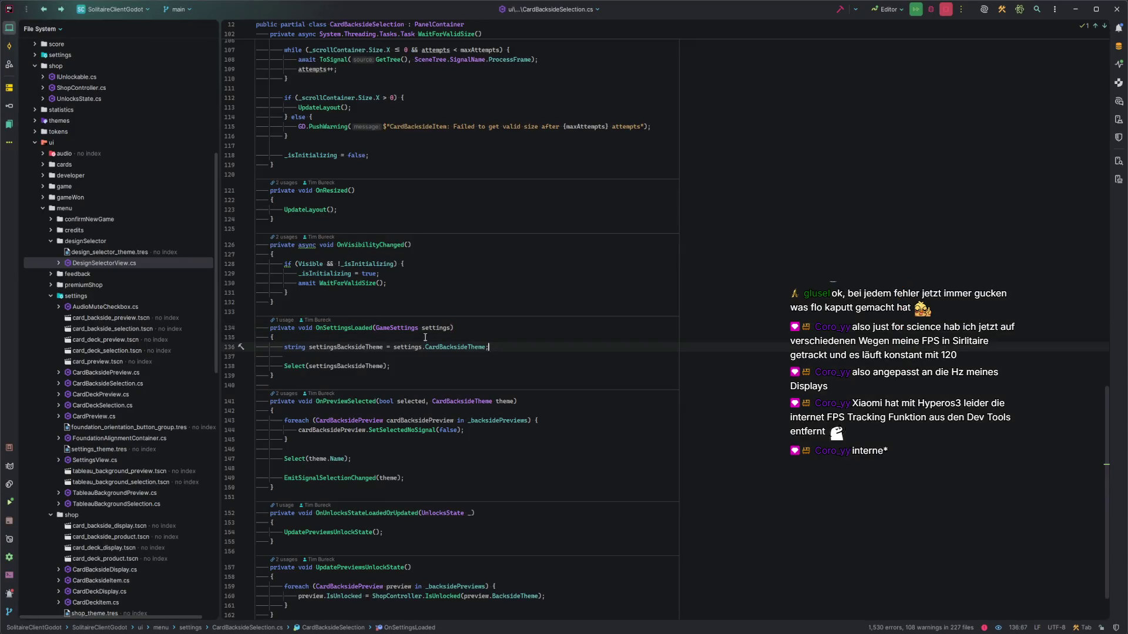
pyautogui.click(373, 328)
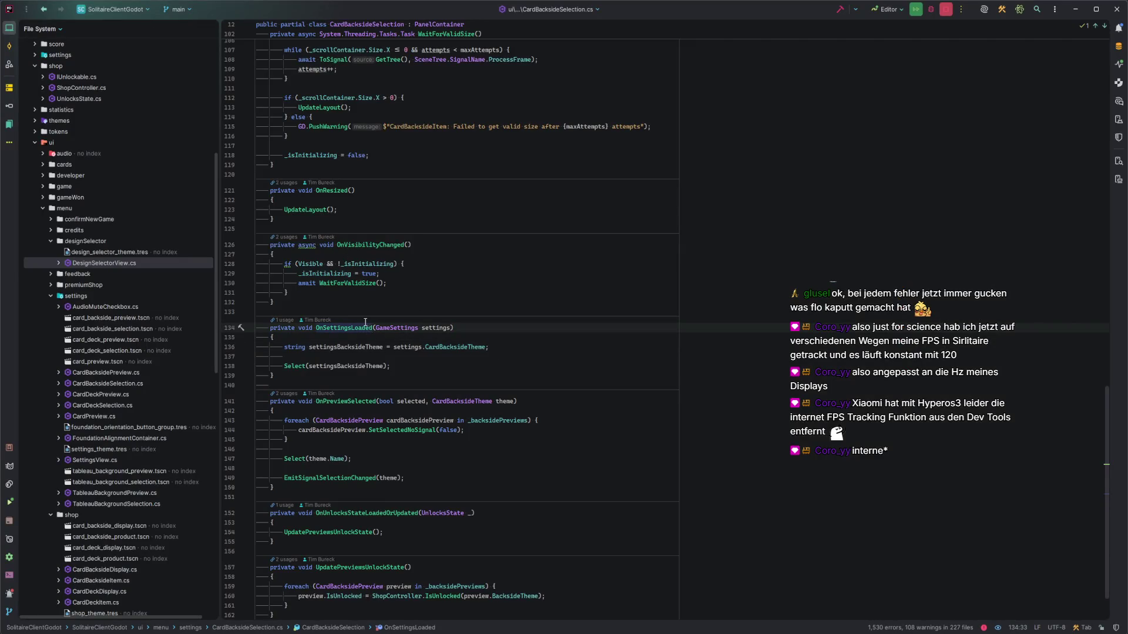
pyautogui.click(509, 347)
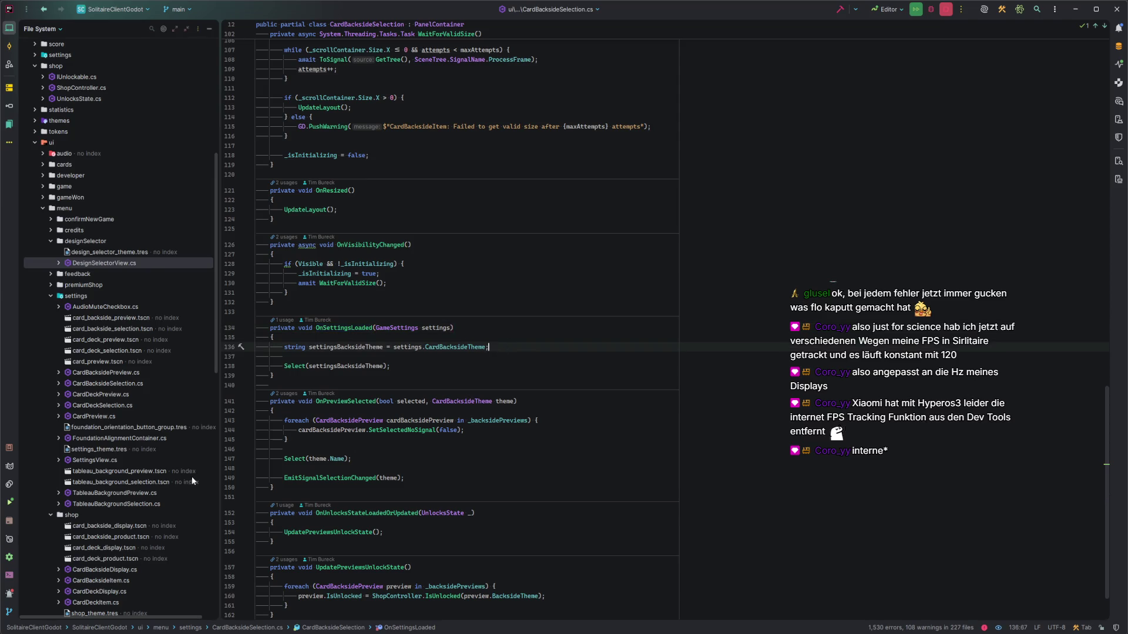
pyautogui.click(399, 363)
pyautogui.click(293, 366)
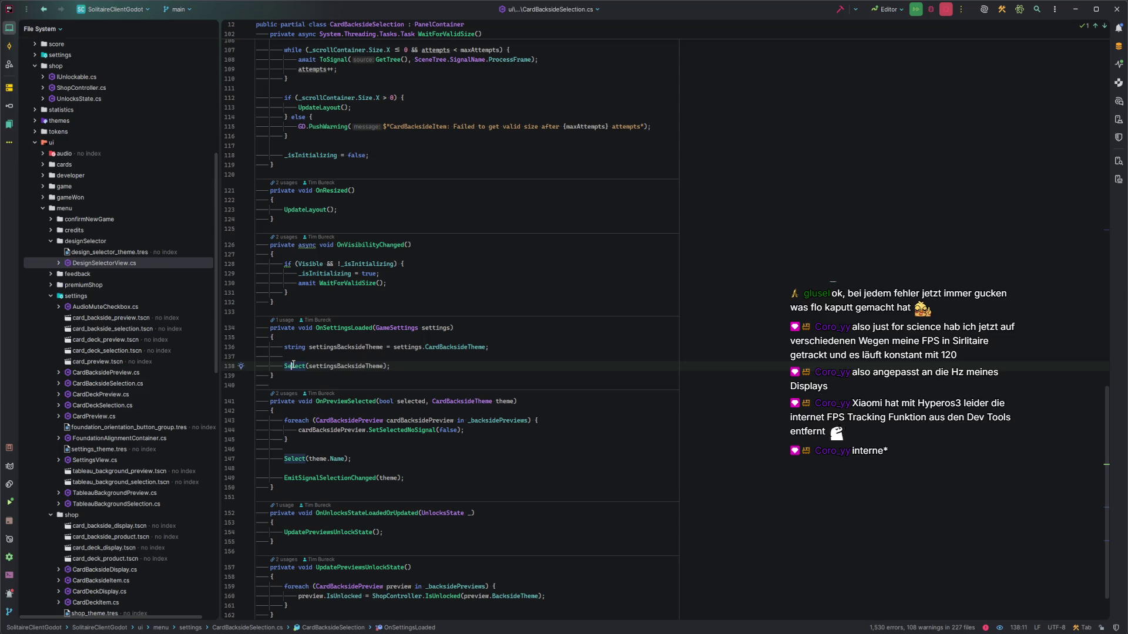
pyautogui.scroll(15, 293, 365)
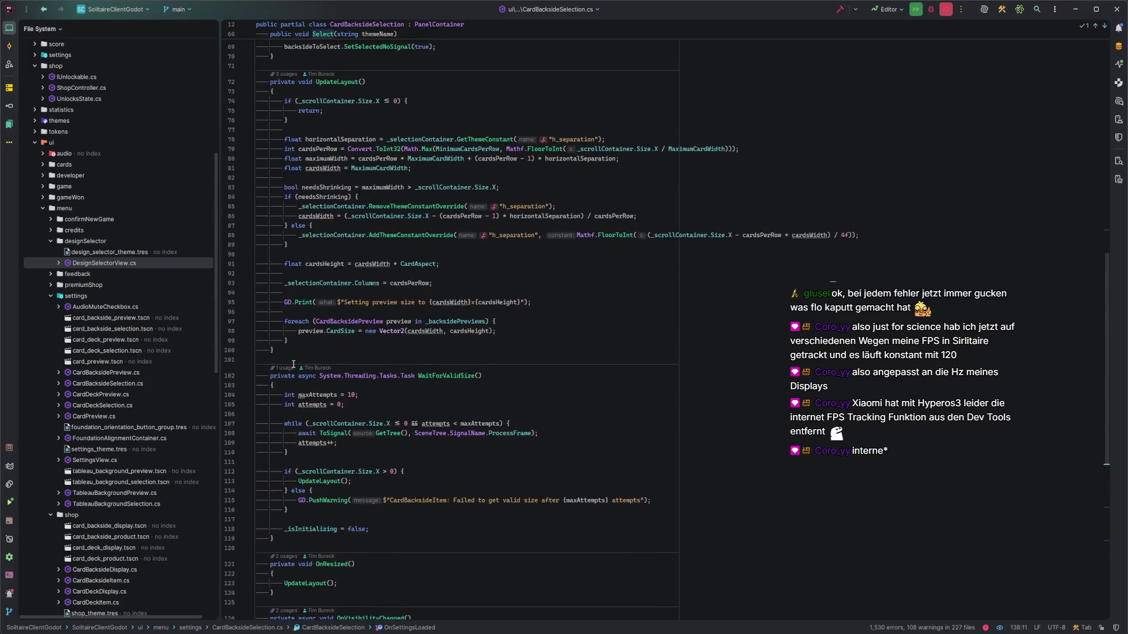
pyautogui.scroll(5, 293, 366)
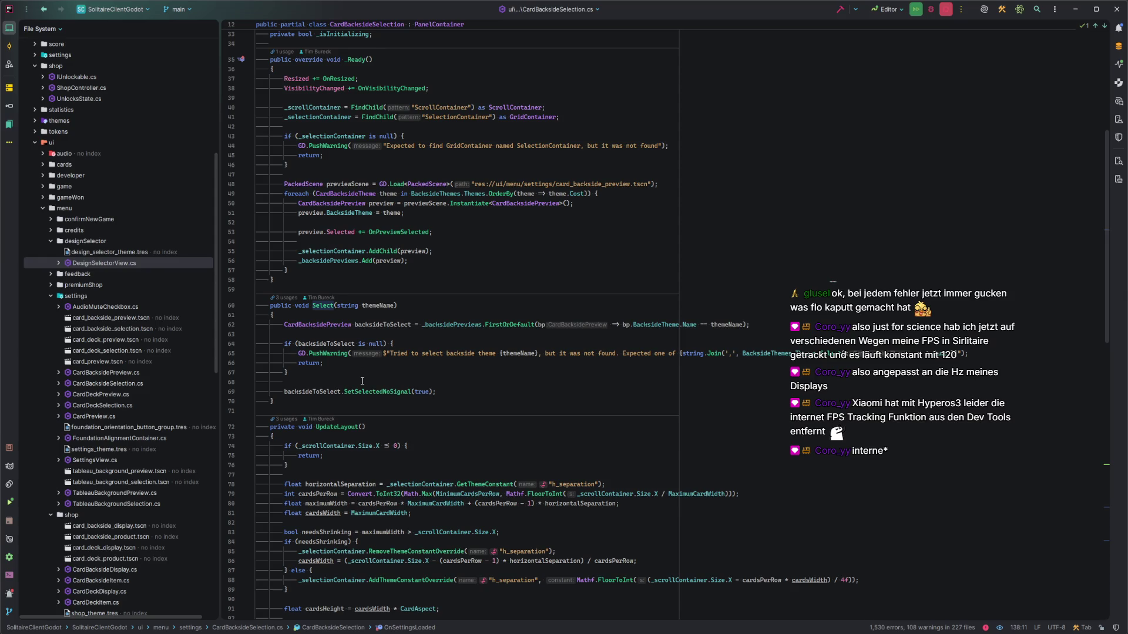
pyautogui.scroll(-10, 362, 382)
# Compare the code against Godot, then begin connecting SettingsController's SettingsUpdated signal
pyautogui.hotkey('alt', 'Tab')
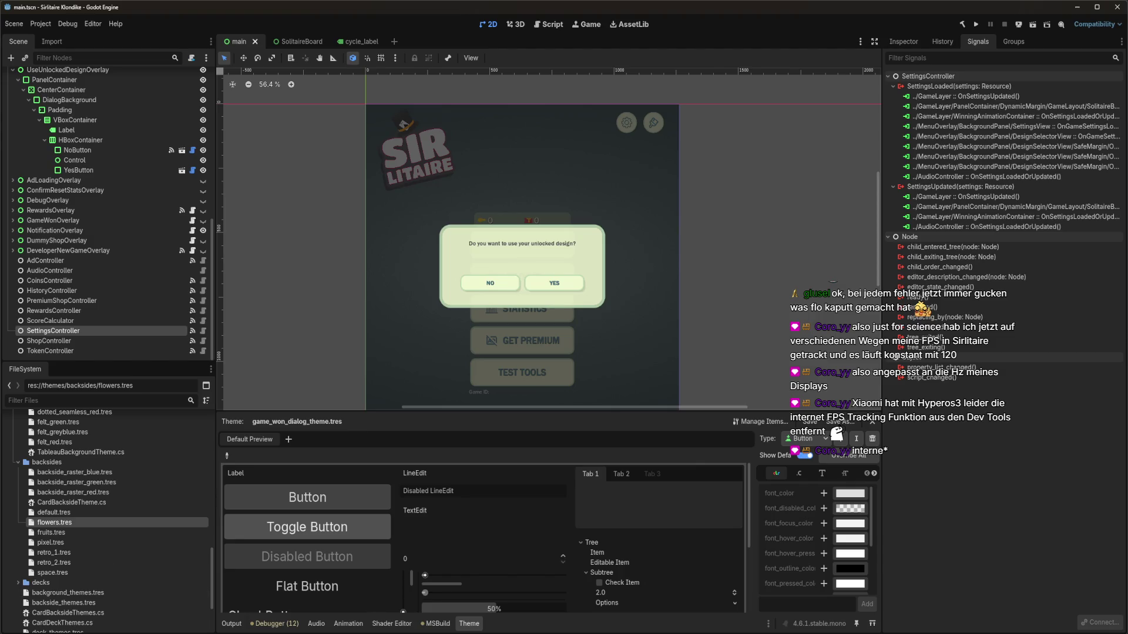
pyautogui.hotkey('alt', 'Tab')
pyautogui.scroll(-5, 434, 401)
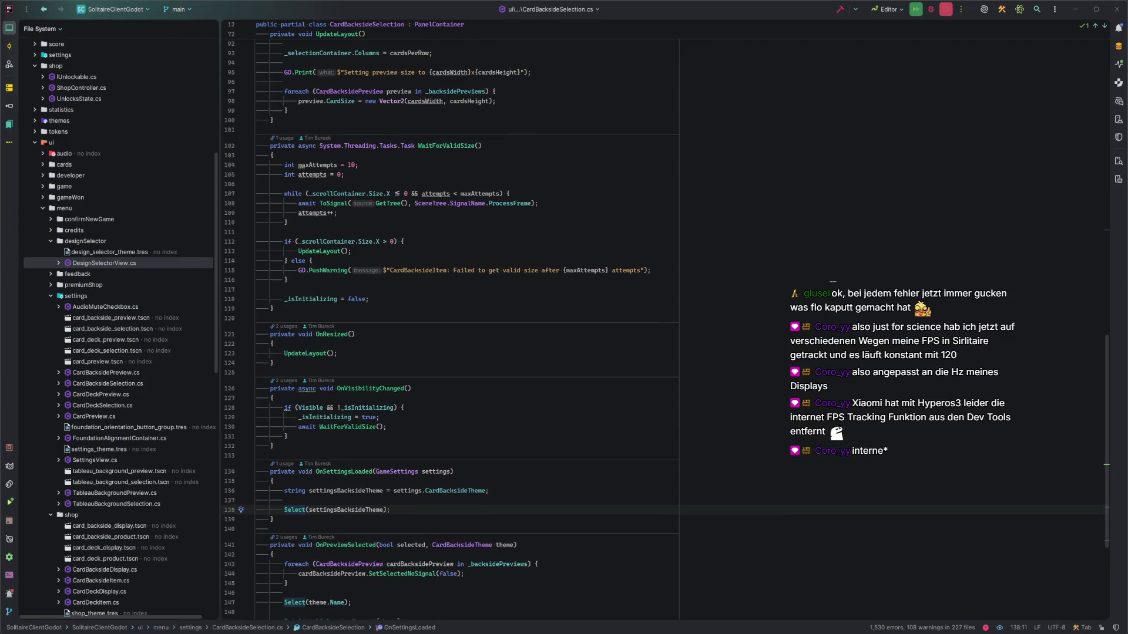
pyautogui.hotkey('alt', 'Tab')
pyautogui.doubleClick(950, 187)
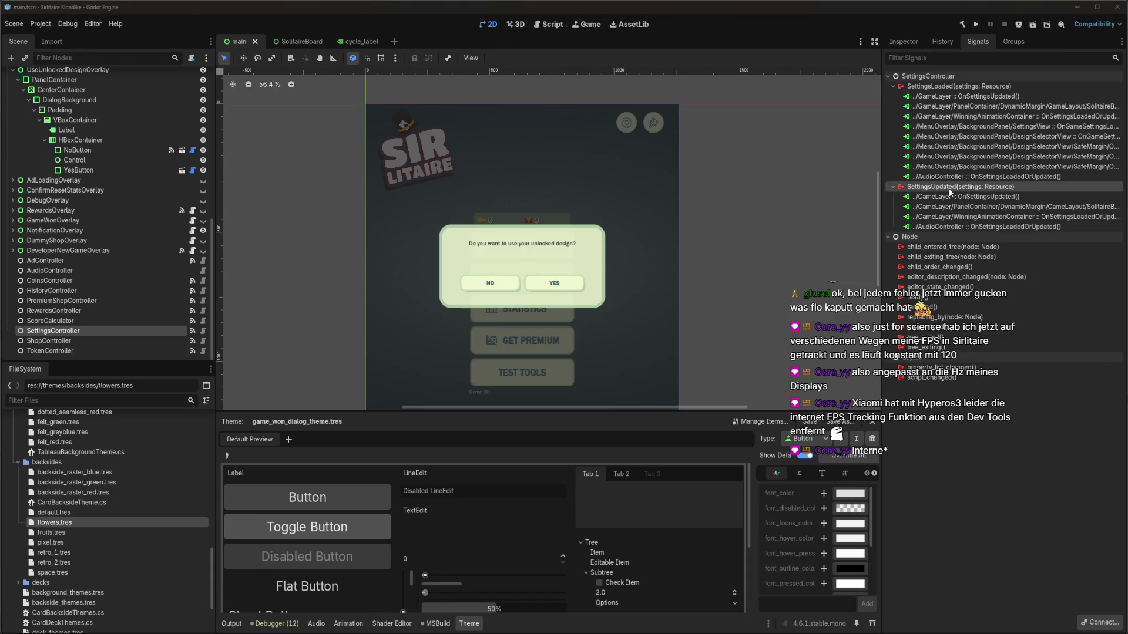
pyautogui.moveTo(87, 207); pyautogui.dragTo(412, 202)
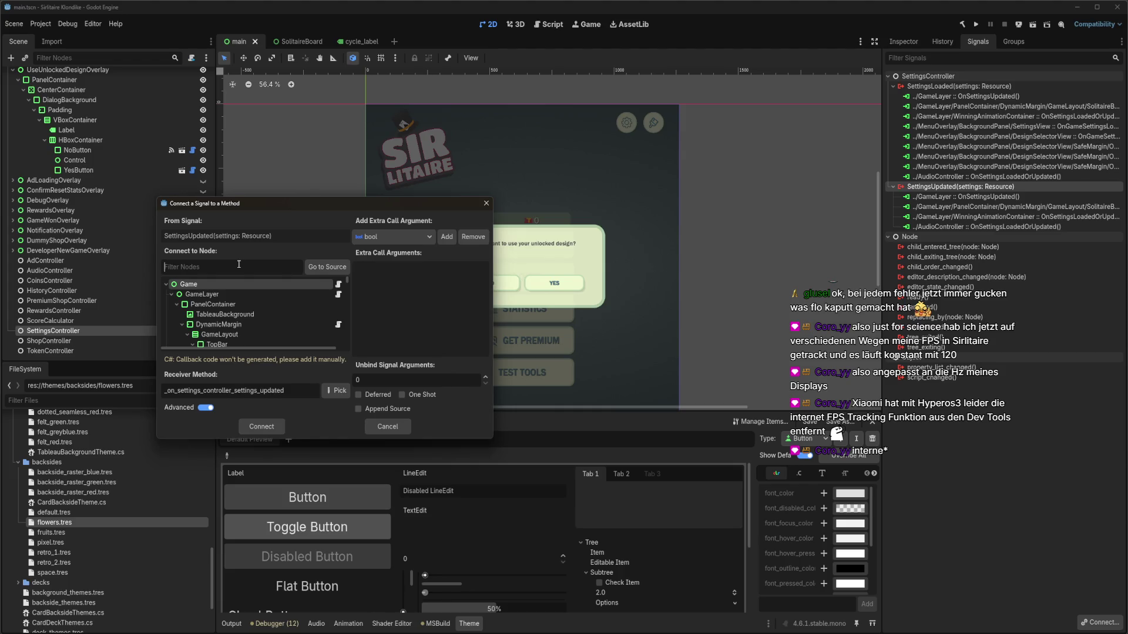
pyautogui.write('backsidesel')
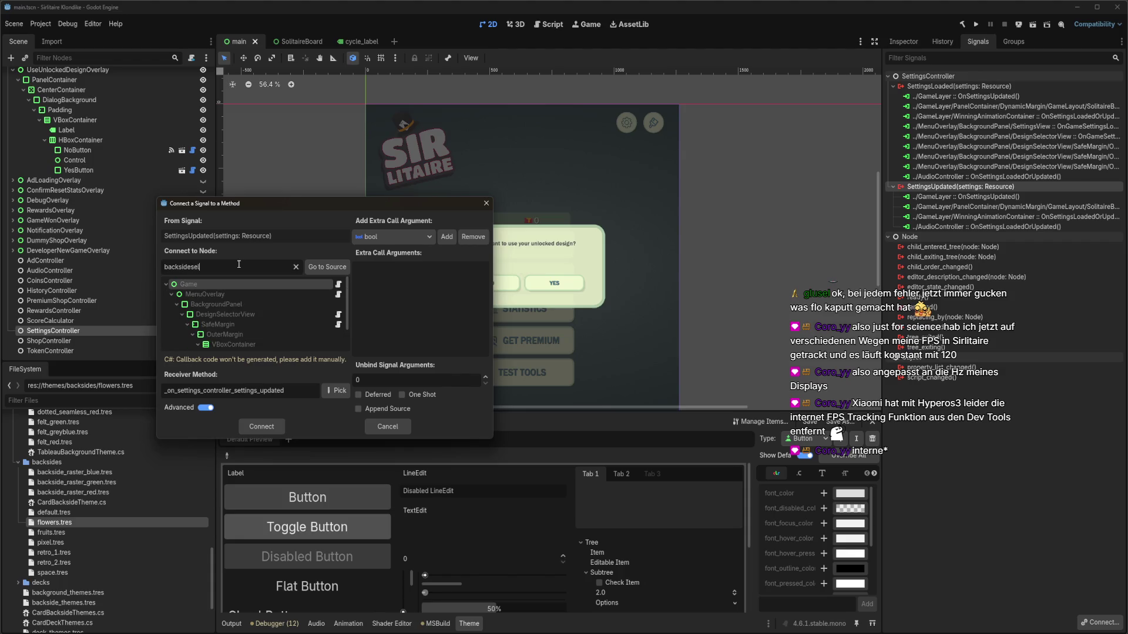
pyautogui.scroll(-2, 262, 316)
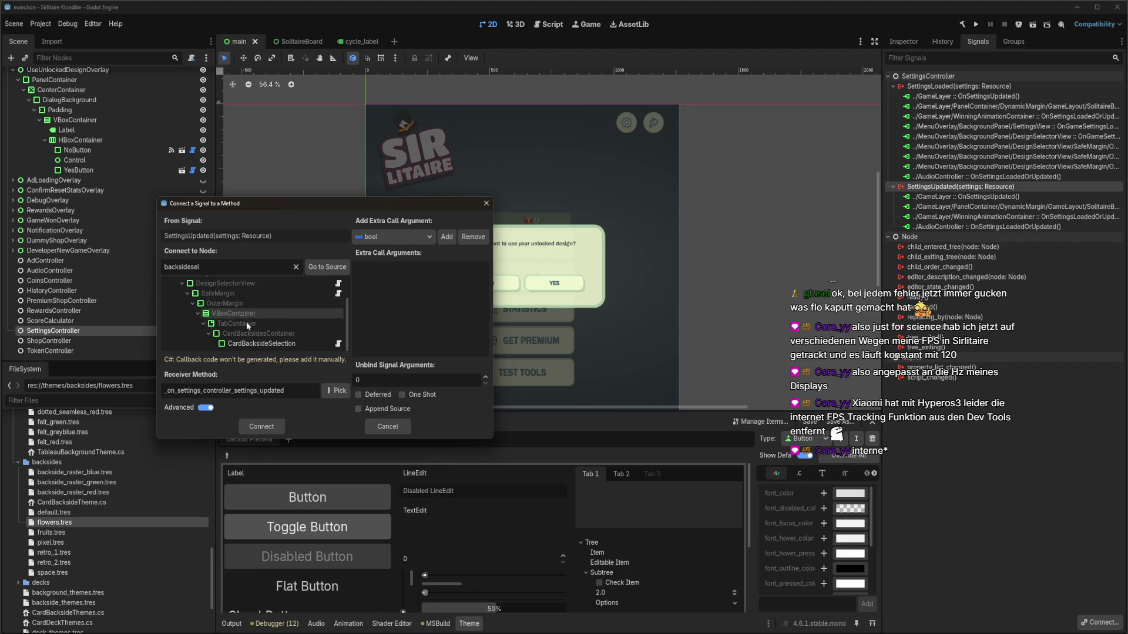
pyautogui.click(274, 343)
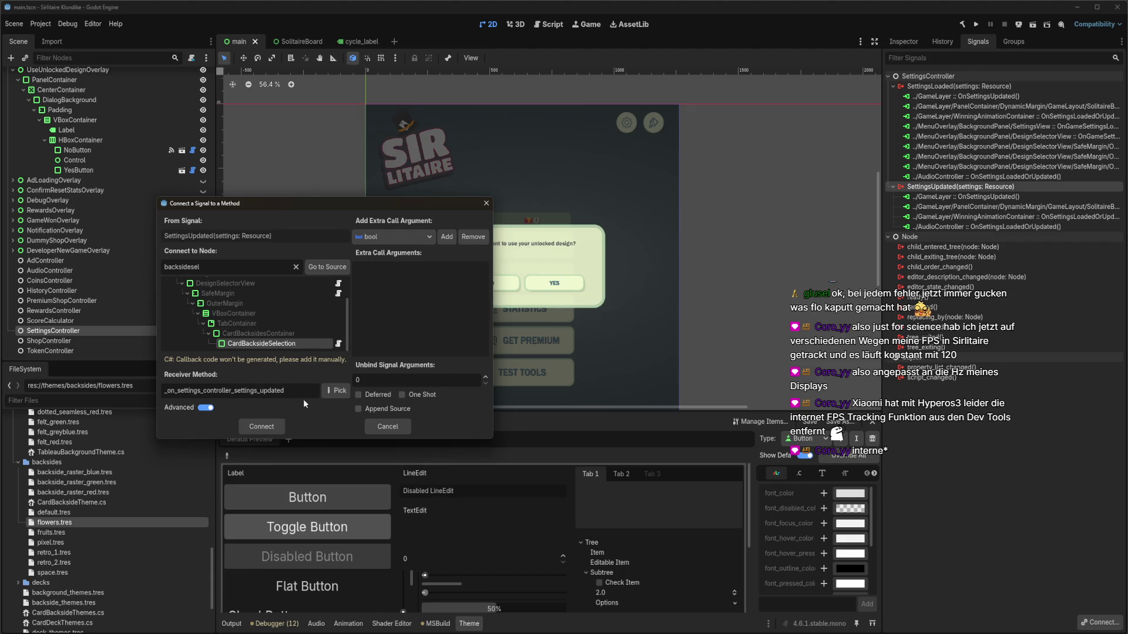
pyautogui.hotkey('ctrl', 'a')
pyautogui.write('OnSettingsLoaded')
pyautogui.click(408, 428)
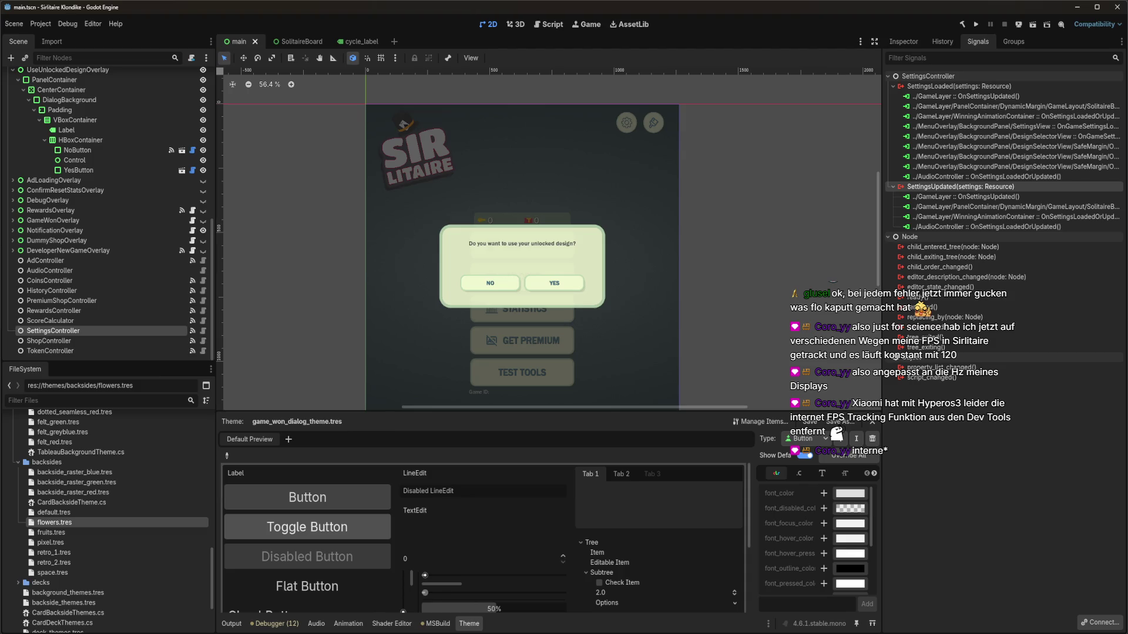
# In Rider, rename CardBacksideSelection's OnSettingsLoaded handler to OnSettingsLoadedOrUpdated, then return to Godot
pyautogui.hotkey('alt', 'Tab')
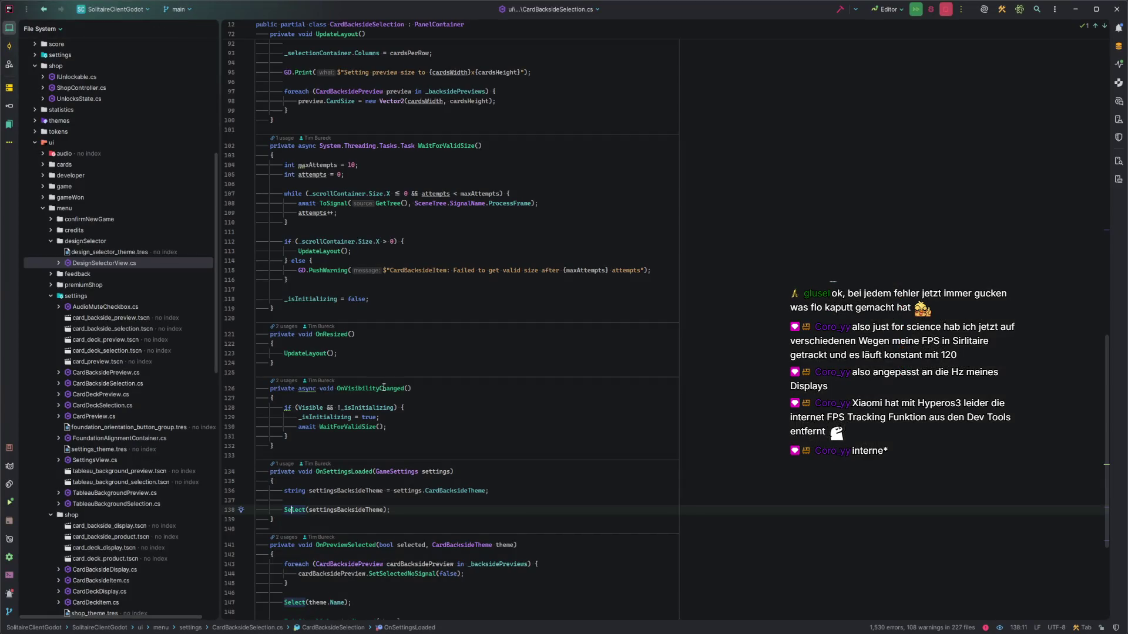
pyautogui.hotkey('ctrl', 'r')
pyautogui.hotkey('ctrl', 'r')
pyautogui.write('OrUpdated')
pyautogui.press('Return')
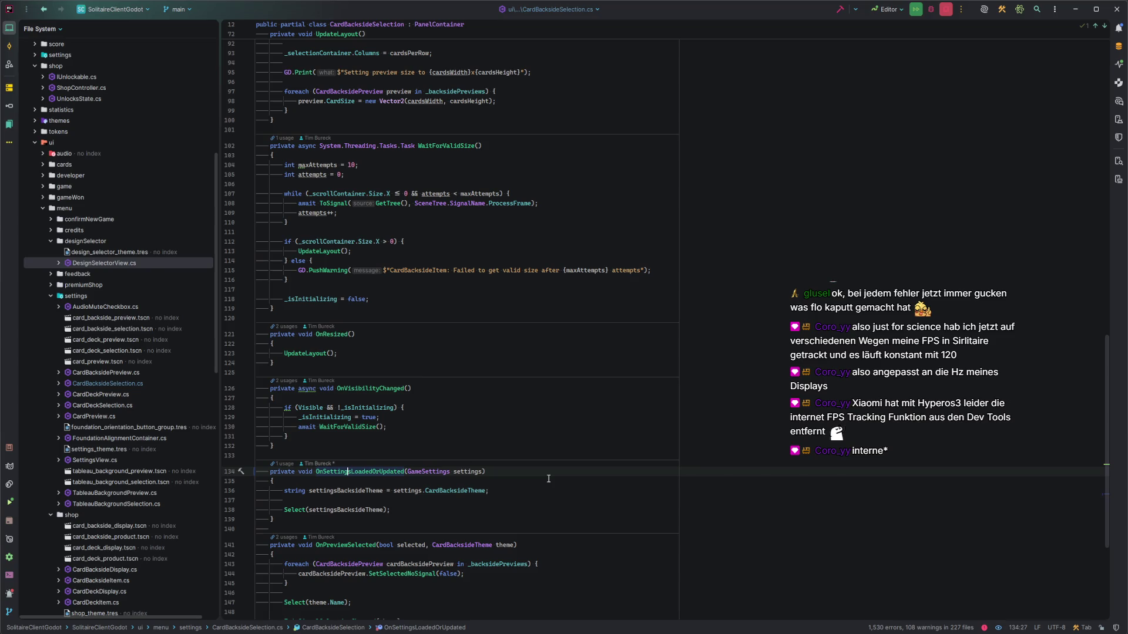
pyautogui.hotkey('alt', 'Tab')
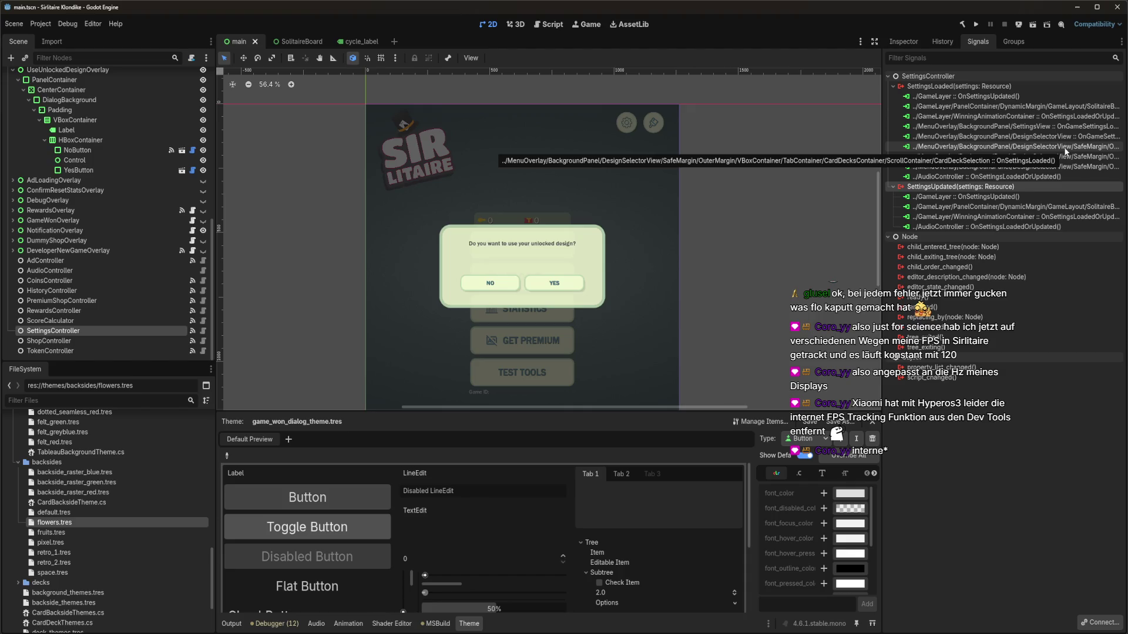
pyautogui.doubleClick(992, 187)
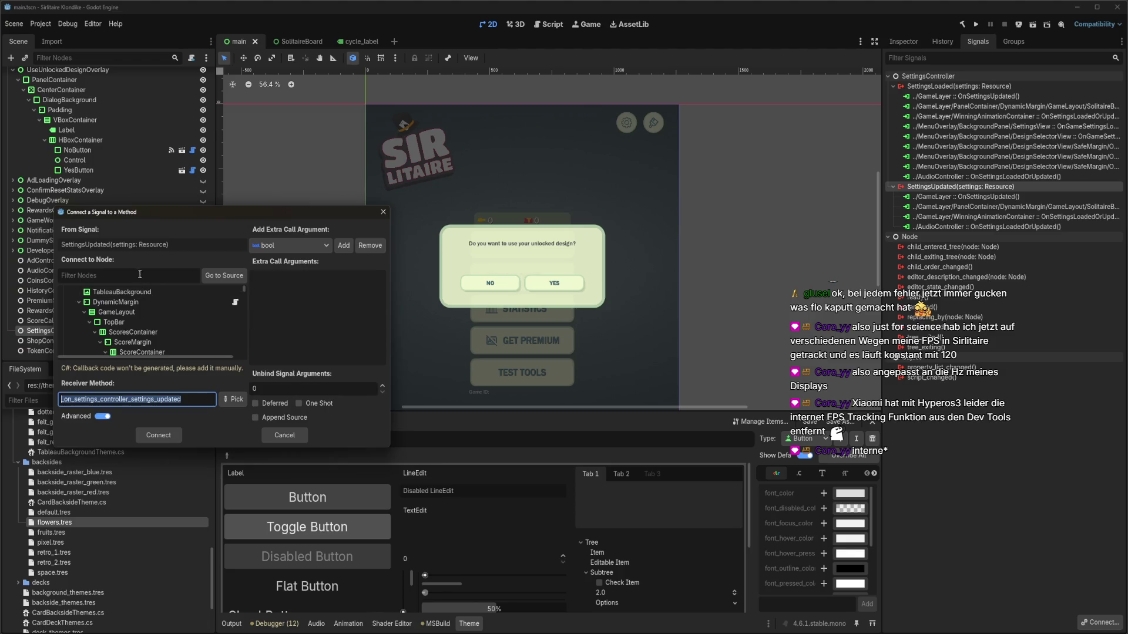
# For the SettingsUpdated connection, check CardBacksideSelection's available receiver methods
pyautogui.write('backsidesel')
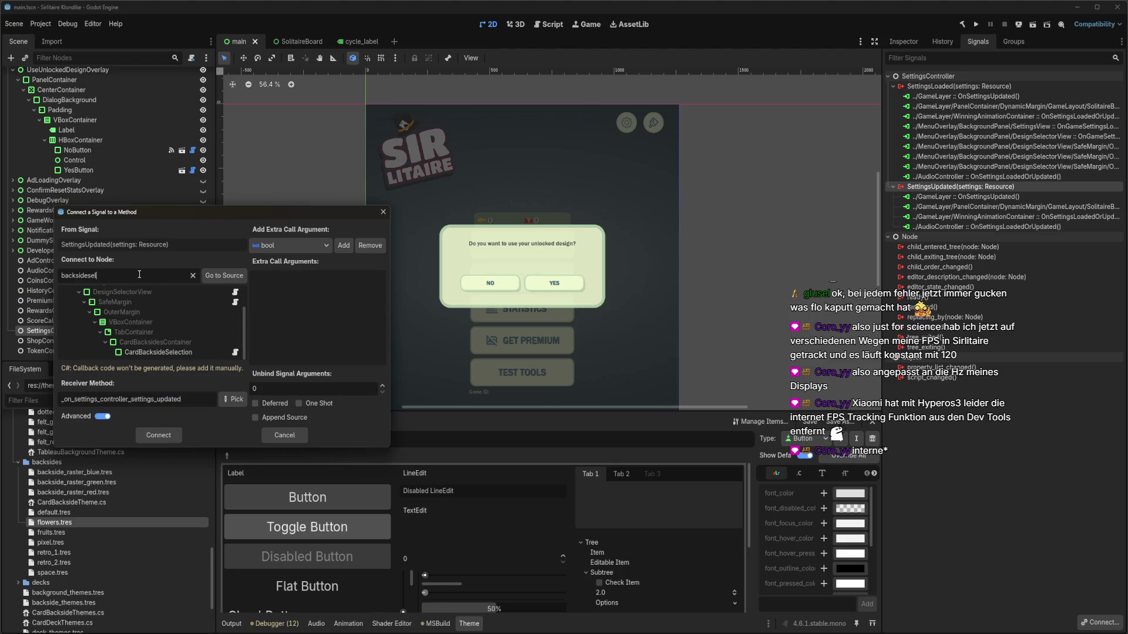
pyautogui.click(153, 352)
pyautogui.click(232, 400)
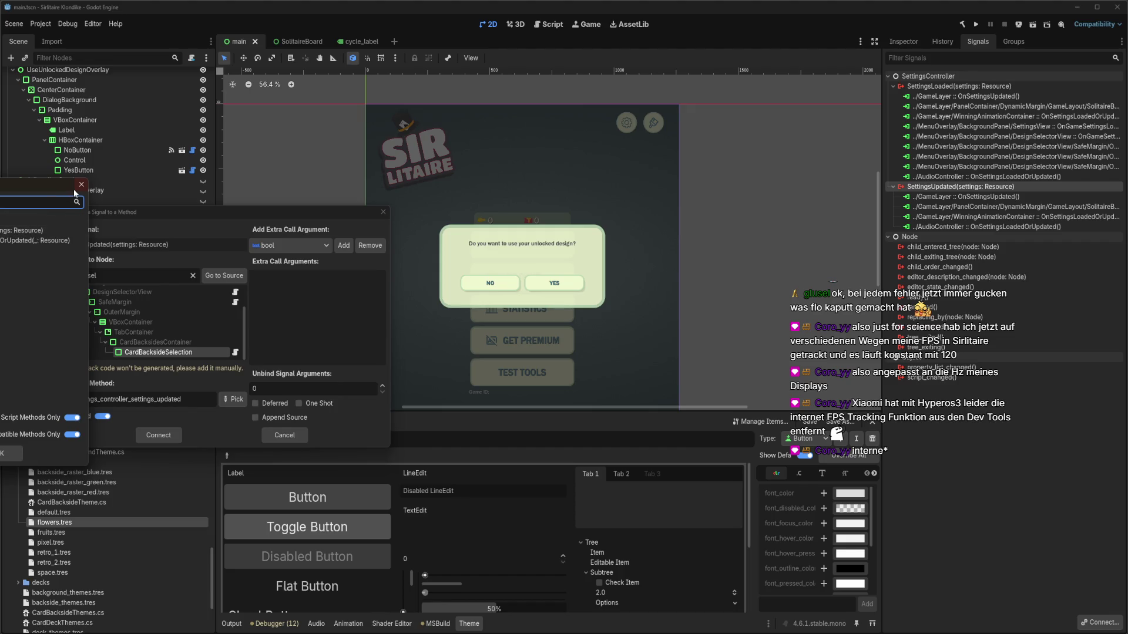
pyautogui.click(235, 210)
# After checking the Rider code, cancel the pending connection and rebuild the C# project
pyautogui.hotkey('alt', 'Tab')
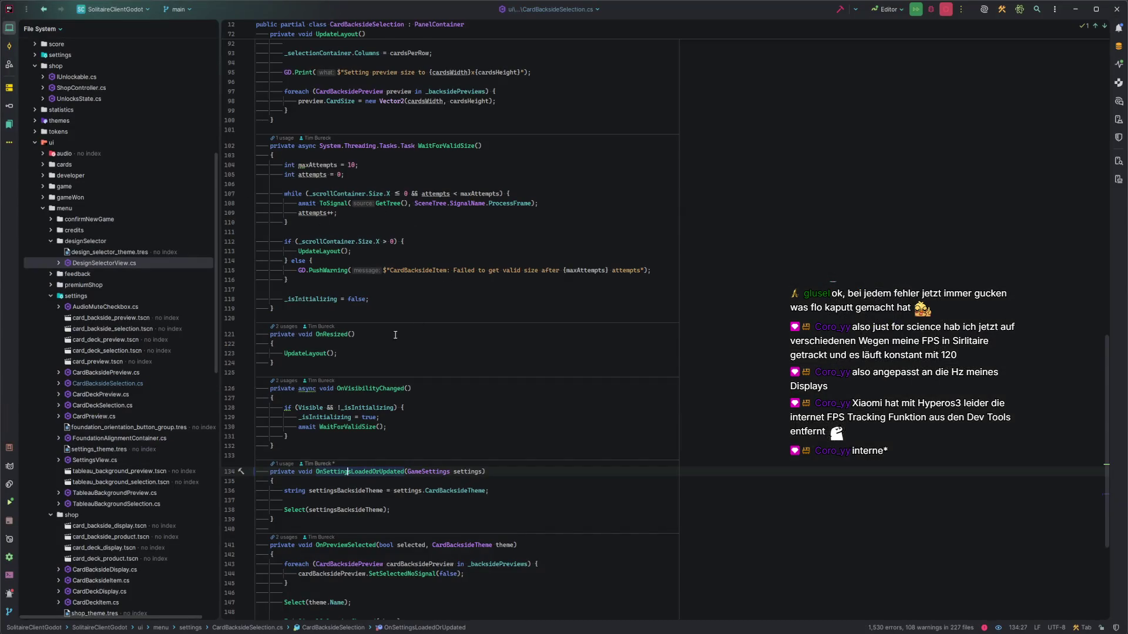
pyautogui.click(411, 515)
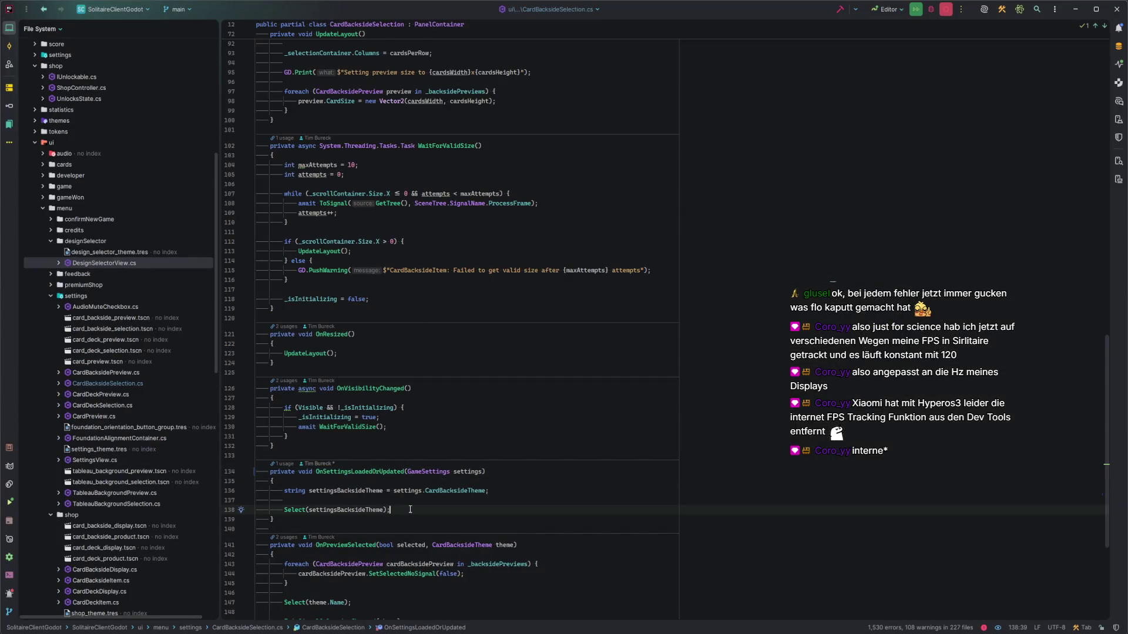
pyautogui.hotkey('alt', 'Tab')
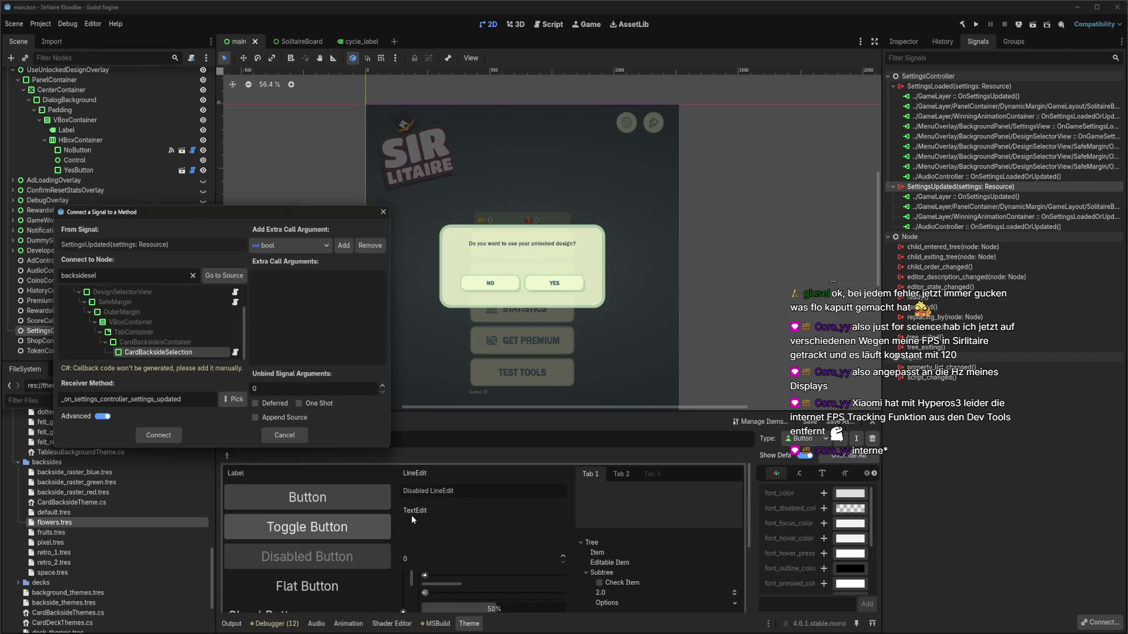
pyautogui.click(284, 435)
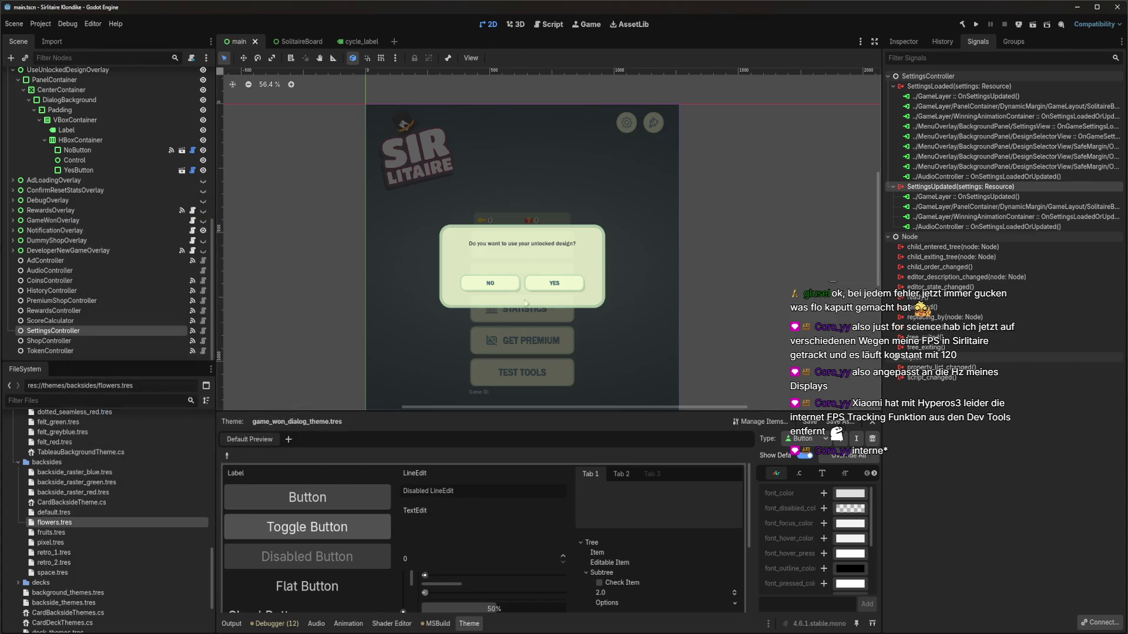
pyautogui.click(963, 24)
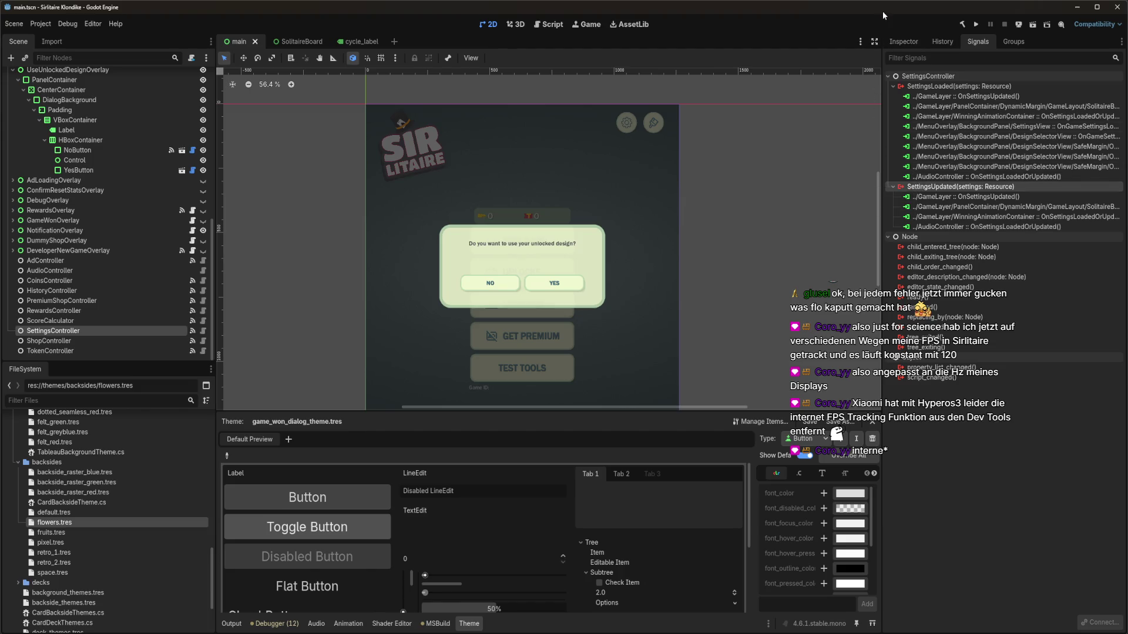
# Connect SettingsUpdated to CardBacksideSelection's OnSettingsLoadedOrUpdated method
pyautogui.doubleClick(946, 167)
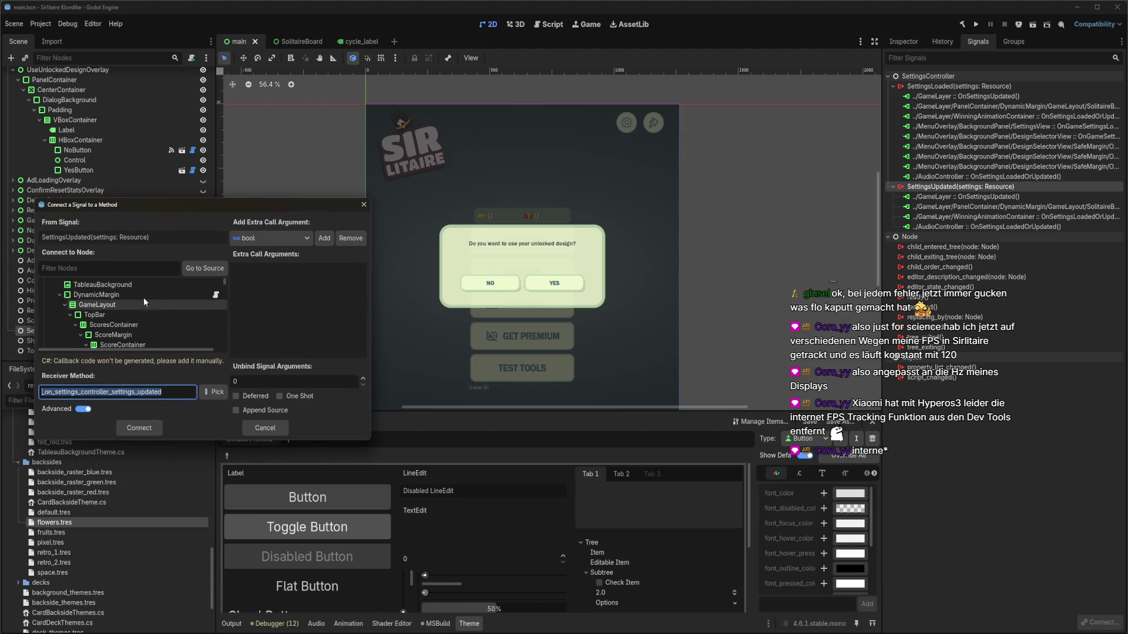
pyautogui.write('backsidesel')
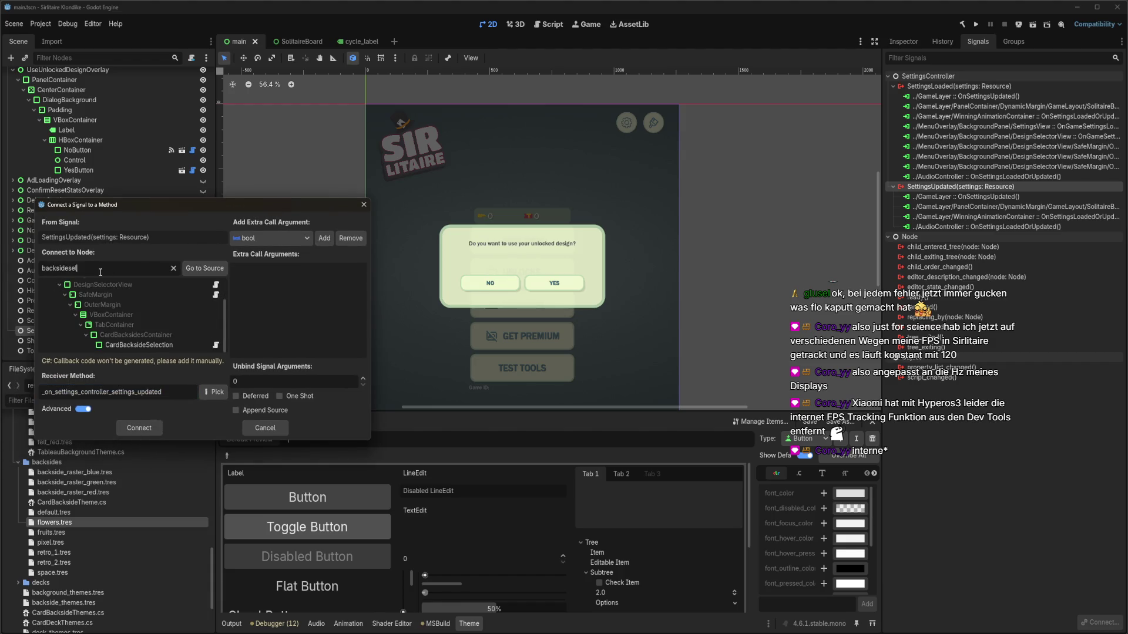
pyautogui.click(163, 347)
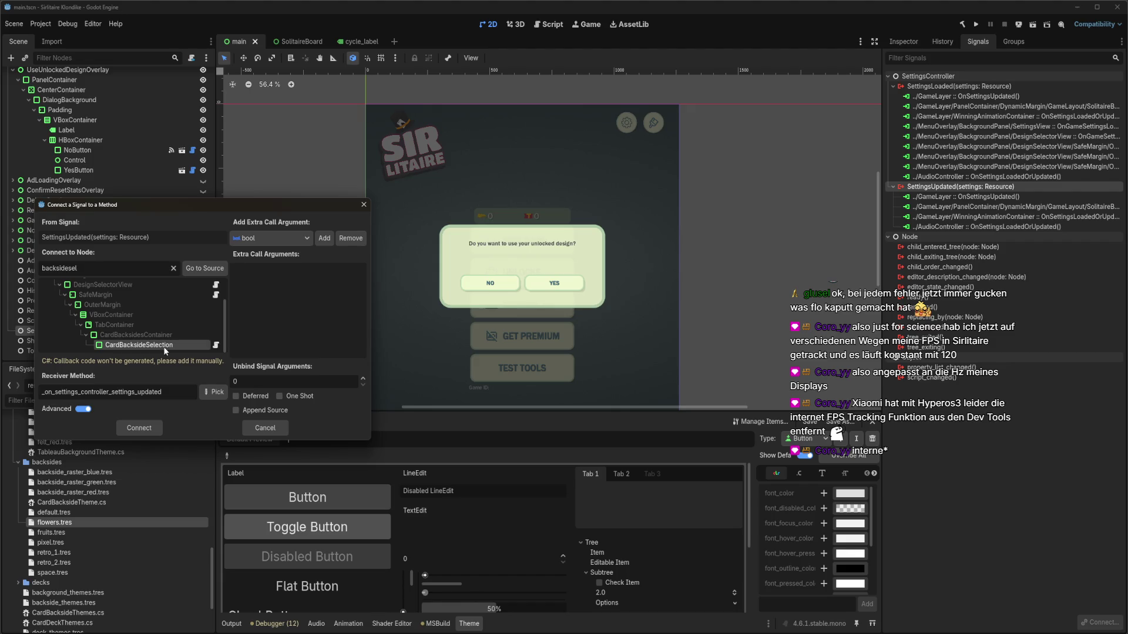
pyautogui.click(212, 393)
pyautogui.doubleClick(2, 231)
pyautogui.click(140, 428)
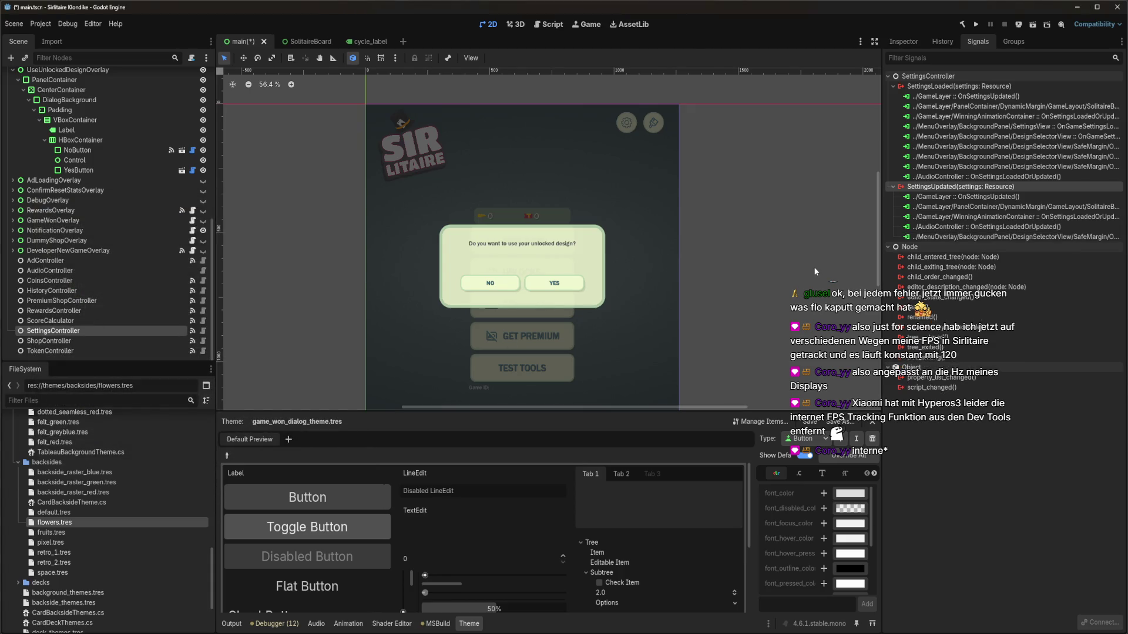
# Replace the old CardBacksideSelection SettingsLoaded connection with one to OnSettingsLoadedOrUpdated
pyautogui.click(1034, 166)
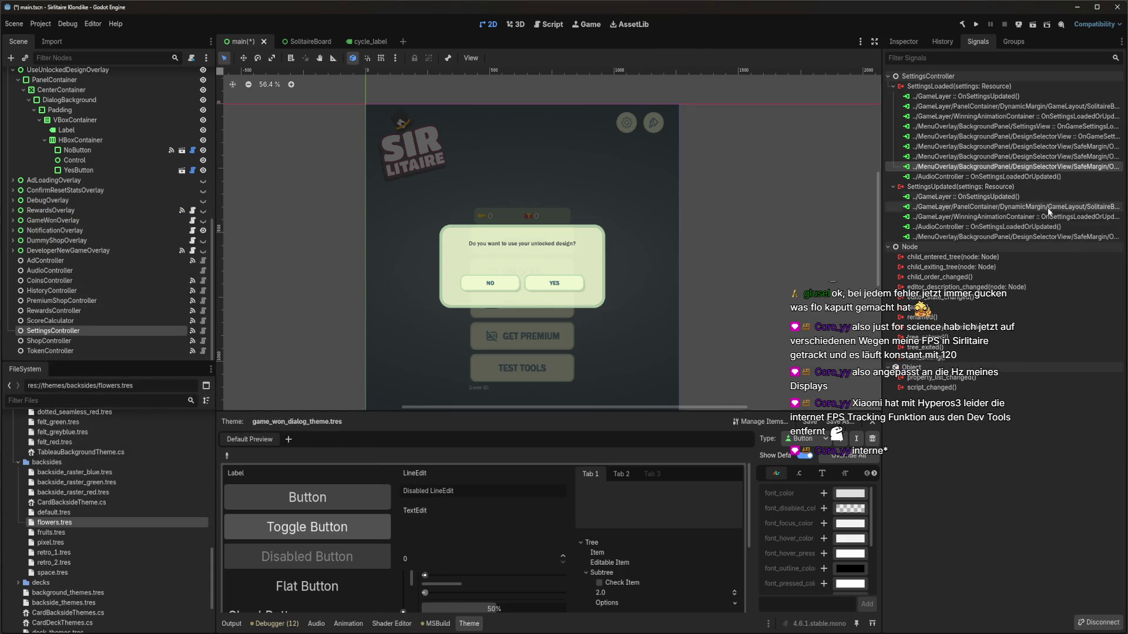
pyautogui.click(1055, 157)
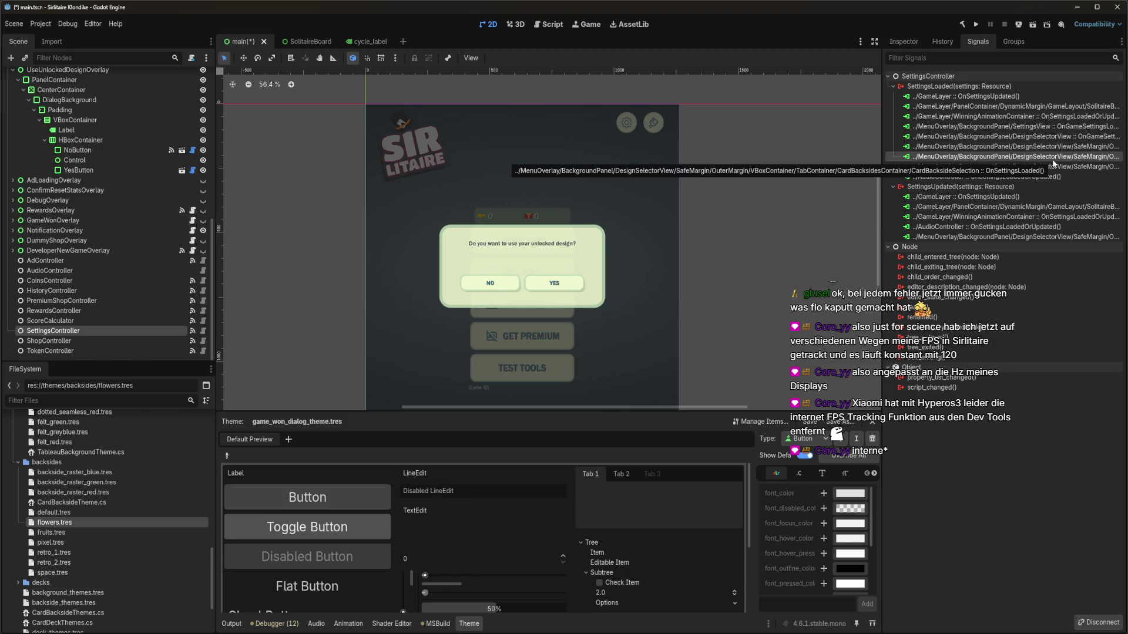
pyautogui.press('Delete')
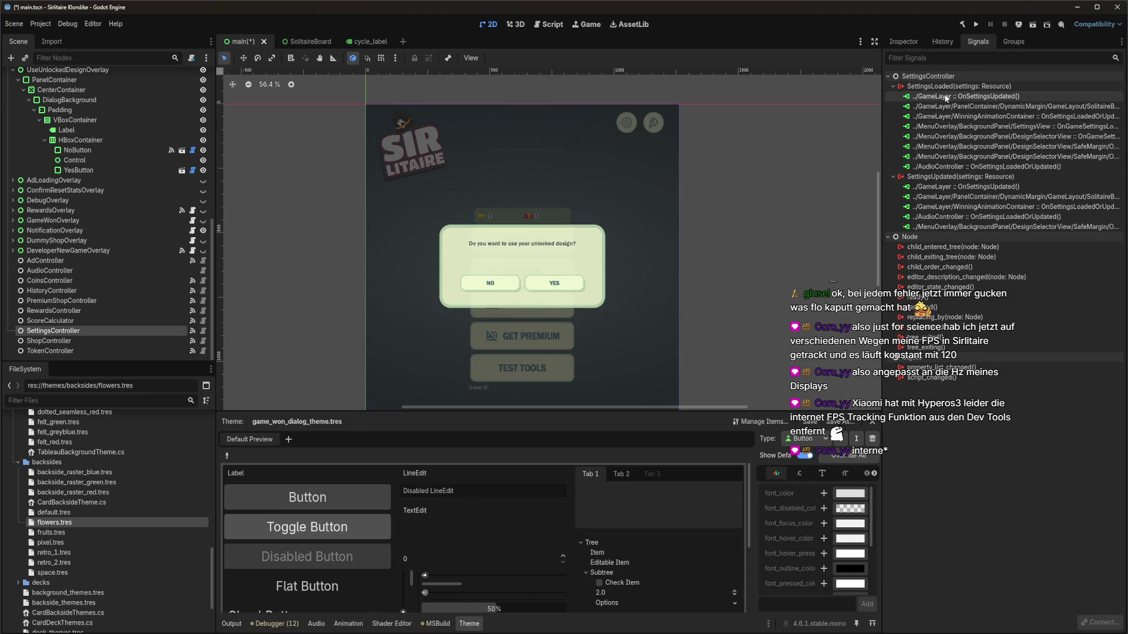
pyautogui.doubleClick(958, 86)
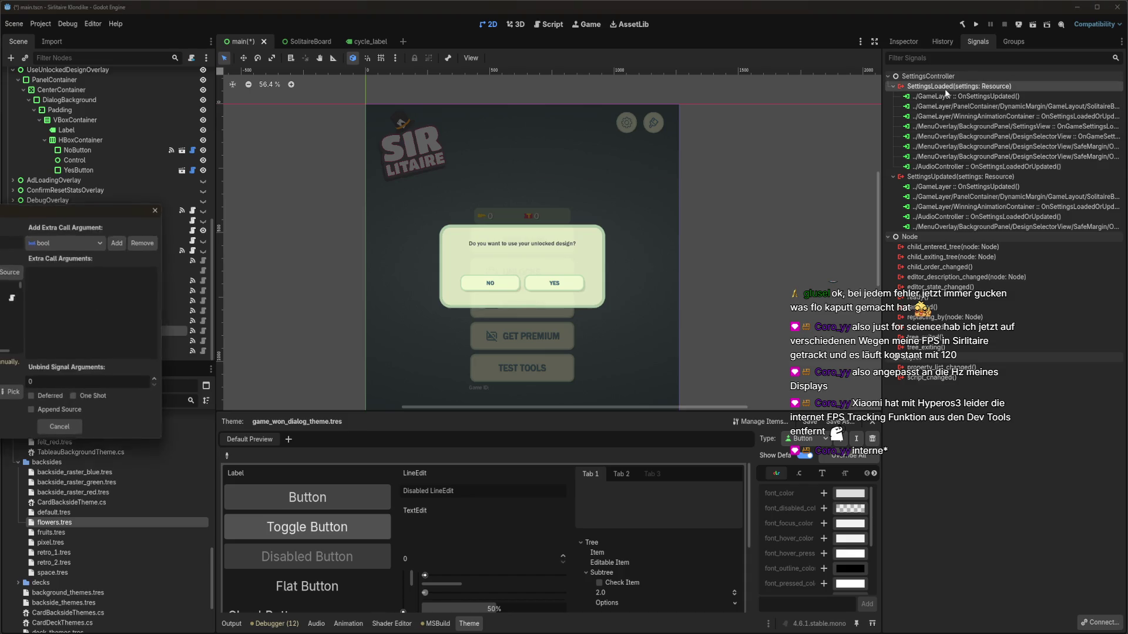
pyautogui.click(12, 395)
pyautogui.doubleClick(20, 234)
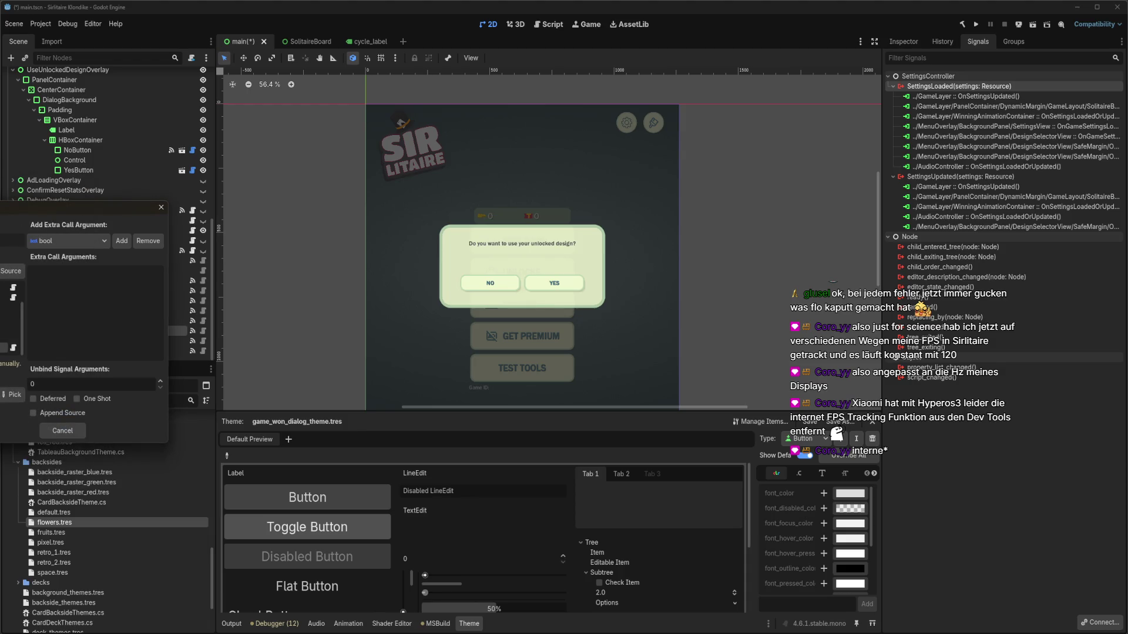
pyautogui.press('Return')
# Save the main scene
pyautogui.hotkey('ctrl', 's')
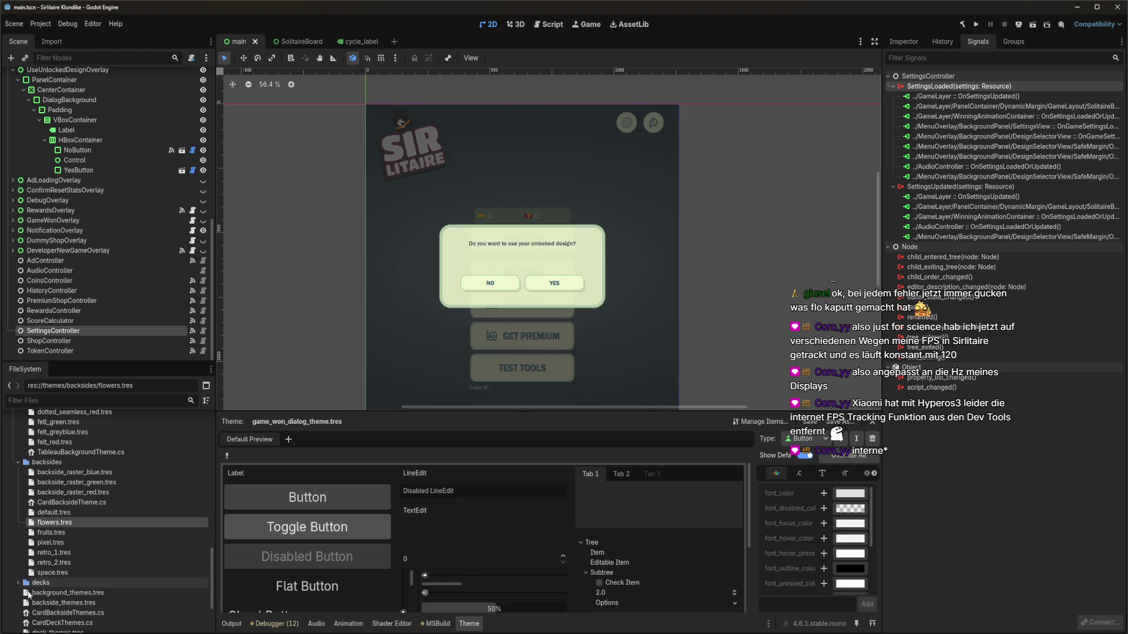
pyautogui.moveTo(35, 633)
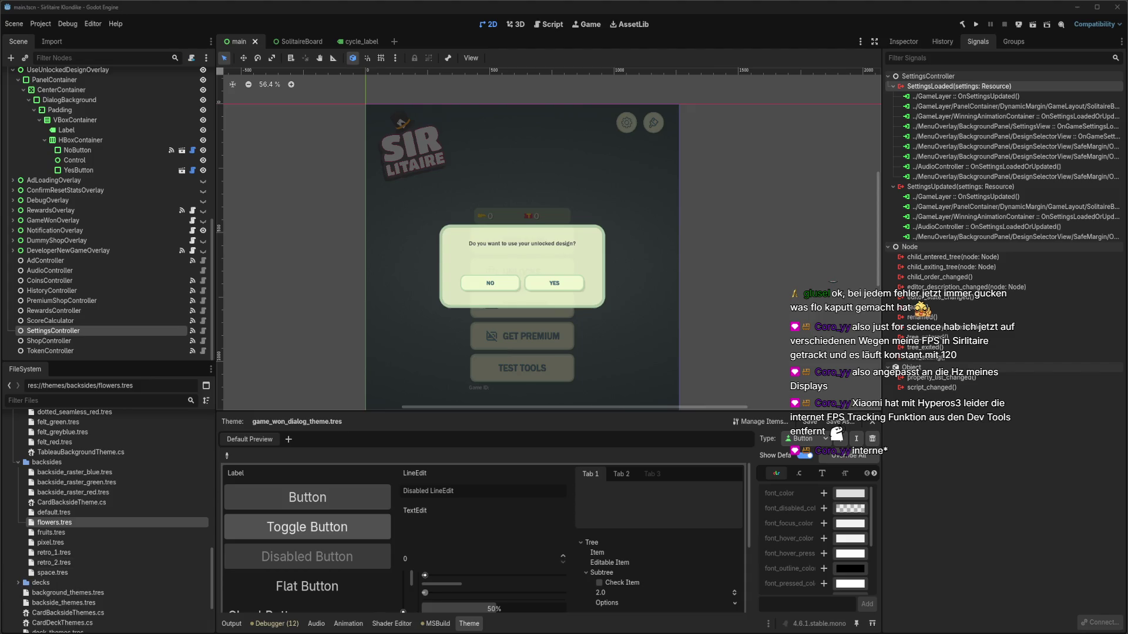
pyautogui.hotkey('alt', 'Tab')
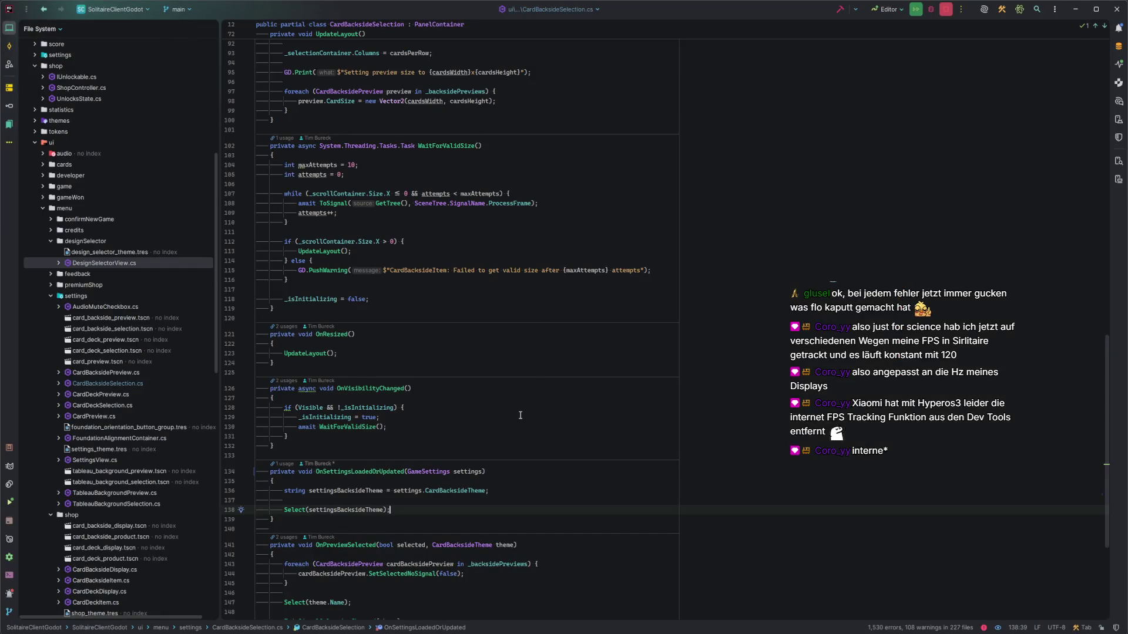
pyautogui.scroll(-5, 520, 416)
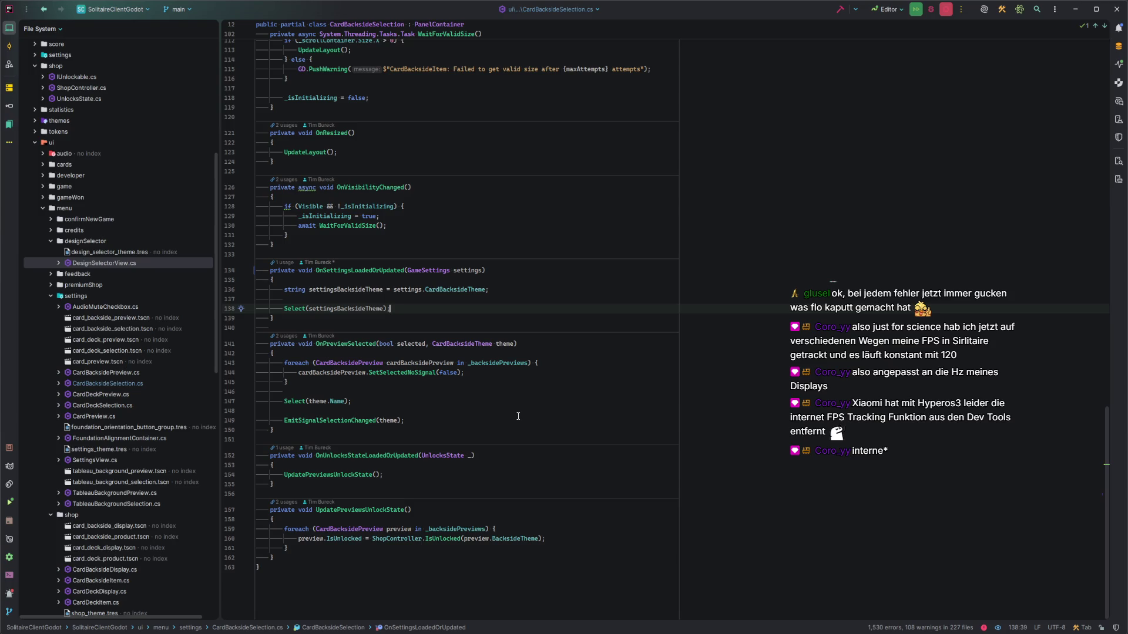
pyautogui.scroll(2, 518, 416)
pyautogui.scroll(5, 518, 416)
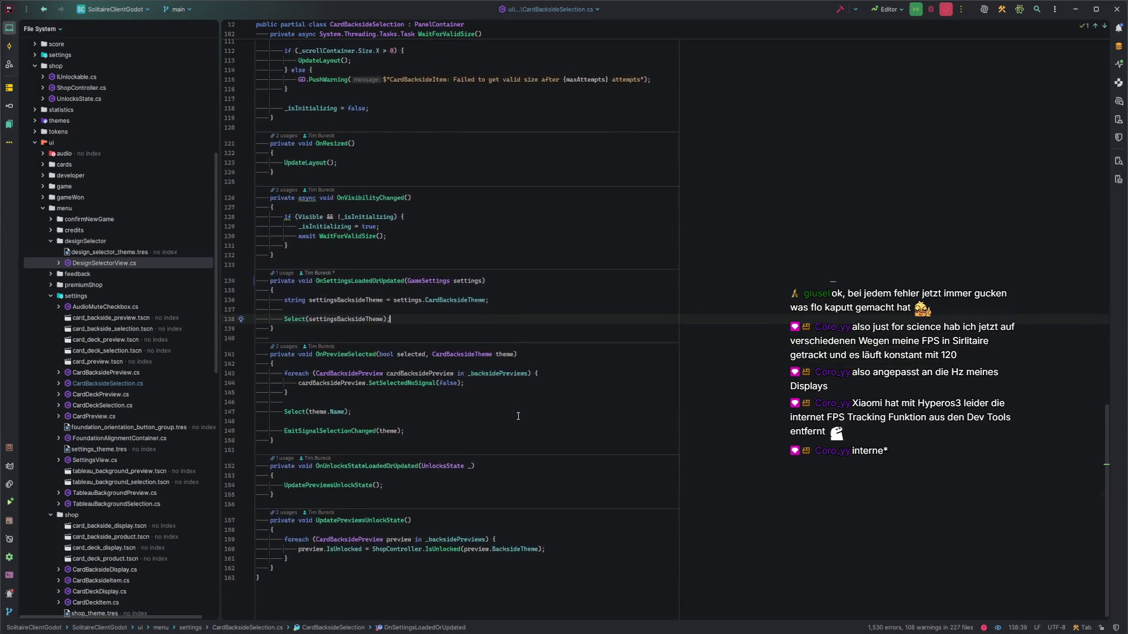
pyautogui.scroll(12, 518, 416)
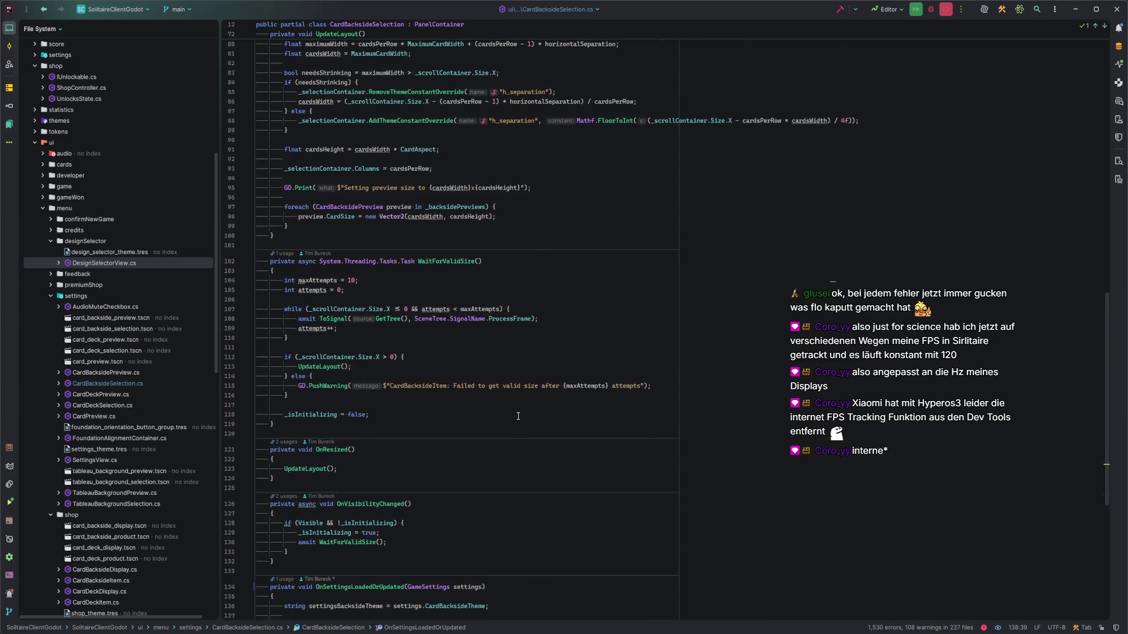
pyautogui.scroll(8, 518, 416)
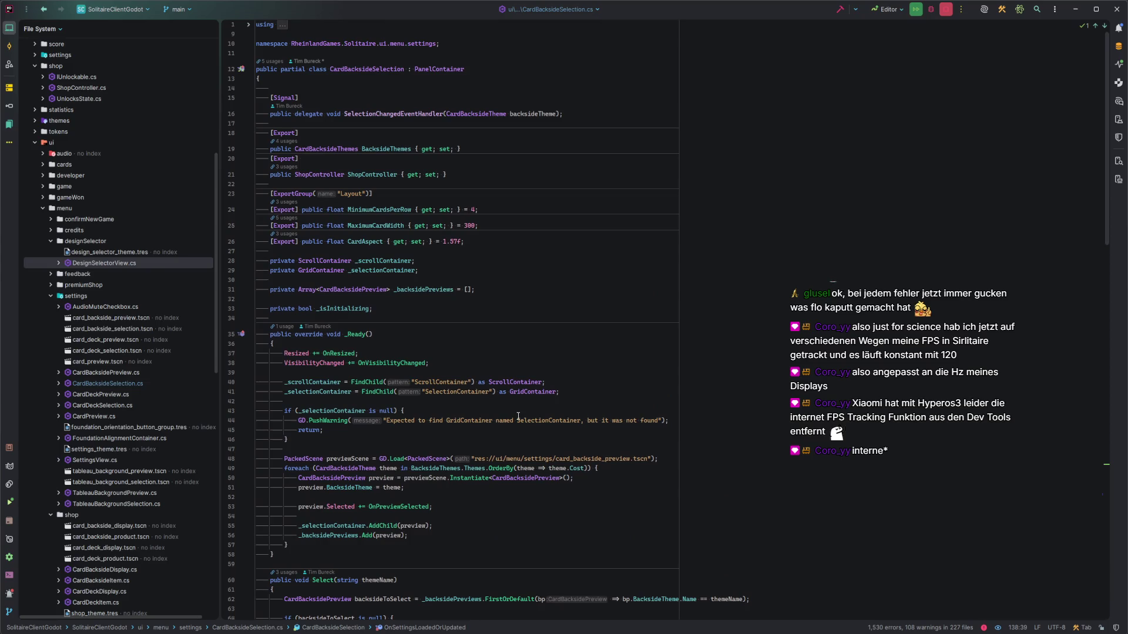
pyautogui.scroll(-20, 519, 416)
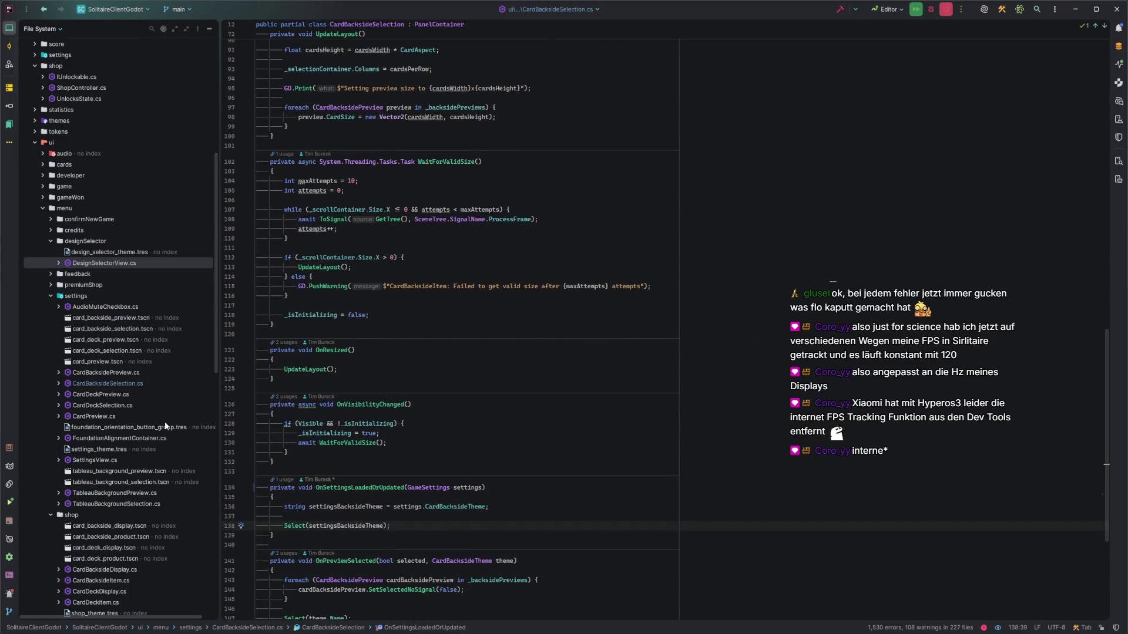
# In CardDeckSelection.cs, rename OnSettingsLoaded to OnSettingsLoadedOrUpdated
pyautogui.scroll(-1, 172, 390)
pyautogui.doubleClick(131, 369)
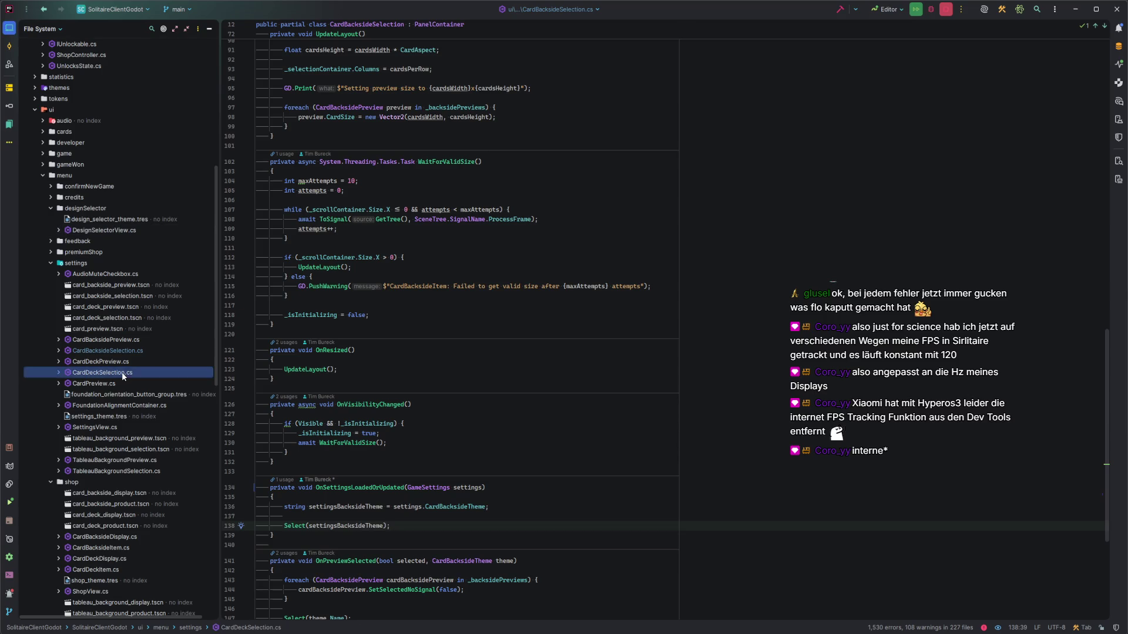
pyautogui.scroll(-5, 421, 356)
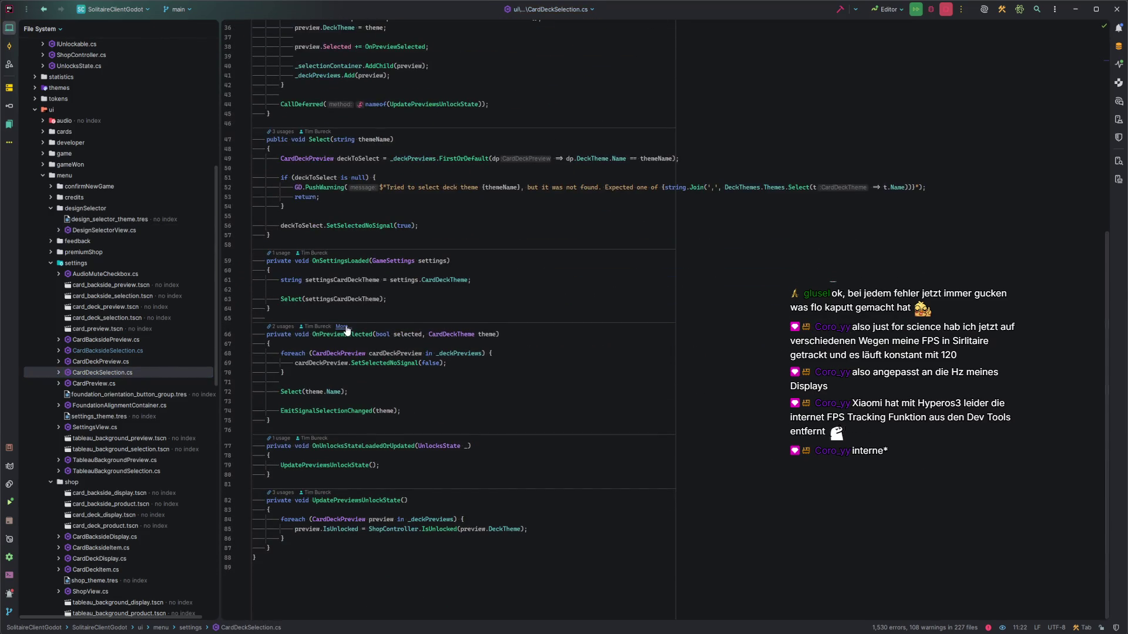
pyautogui.click(345, 260)
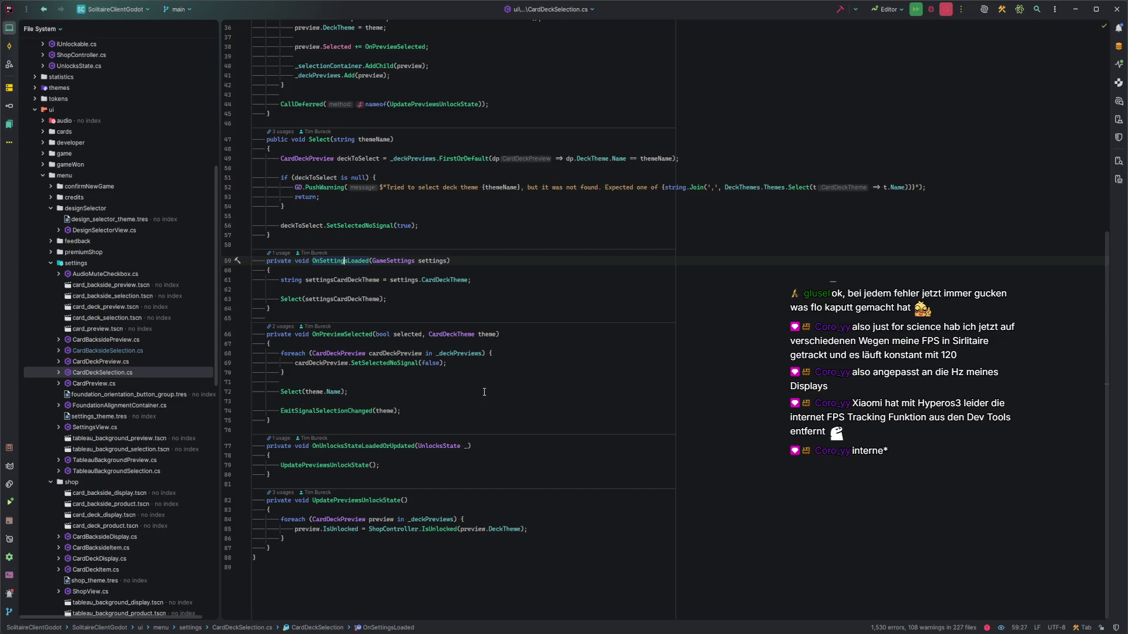
pyautogui.hotkey('shift', 'F6')
pyautogui.write('OPr')
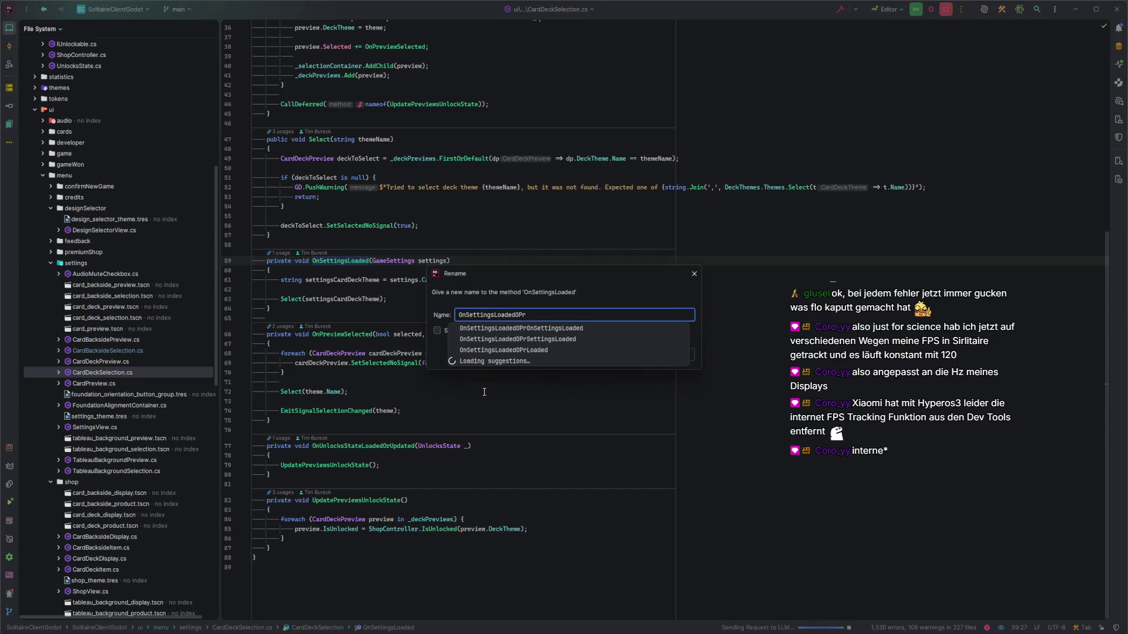
pyautogui.press('BackSpace')
pyautogui.press('BackSpace')
pyautogui.write('rUpdated')
pyautogui.press('Return')
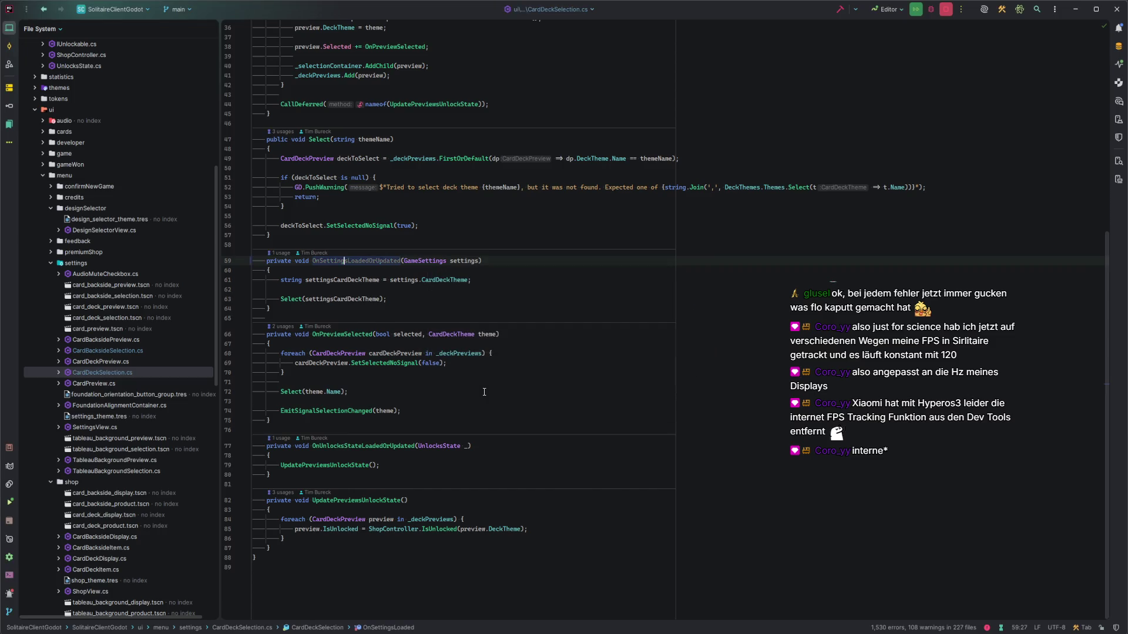
# In TableauBackgroundSelection.cs, rename OnSettingsLoaded on line 137 to OnSettingsLoadedOrUpdated
pyautogui.doubleClick(143, 471)
pyautogui.scroll(-3, 413, 285)
pyautogui.scroll(-9, 414, 285)
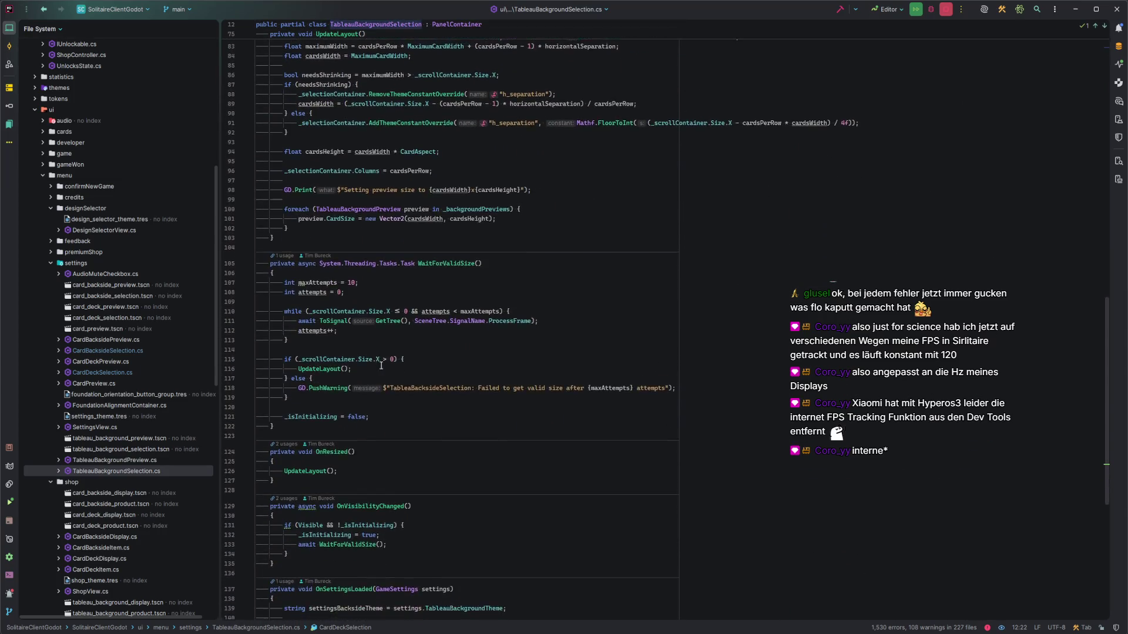
pyautogui.scroll(-3, 381, 365)
pyautogui.click(366, 417)
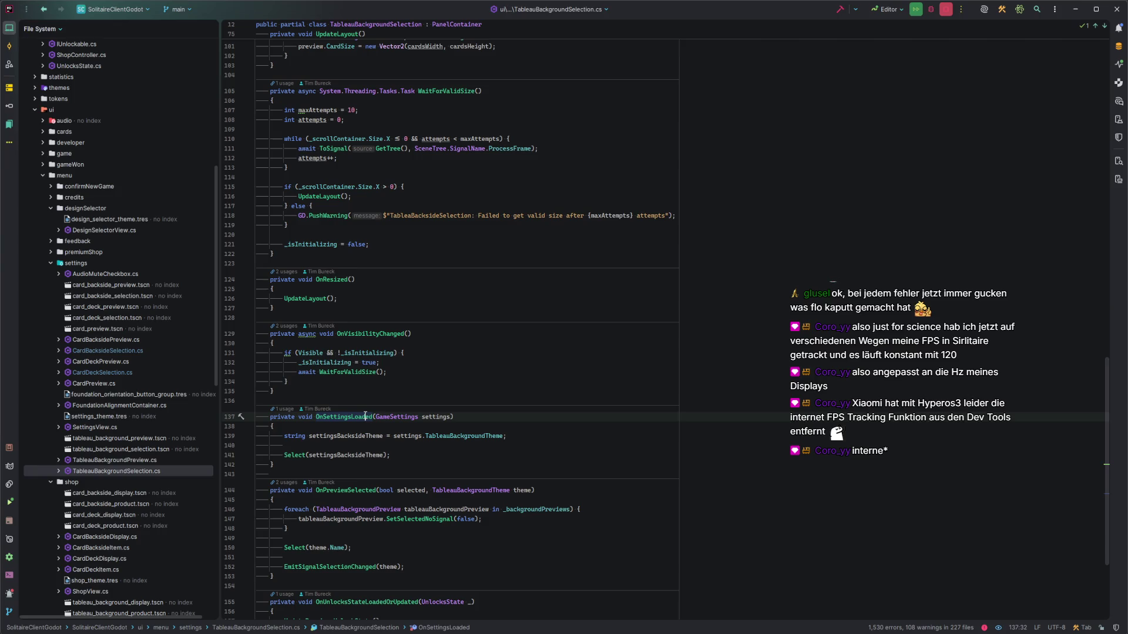
pyautogui.hotkey('ctrl', 'r')
pyautogui.hotkey('ctrl', 'r')
pyautogui.press('End')
pyautogui.write('OrUpda')
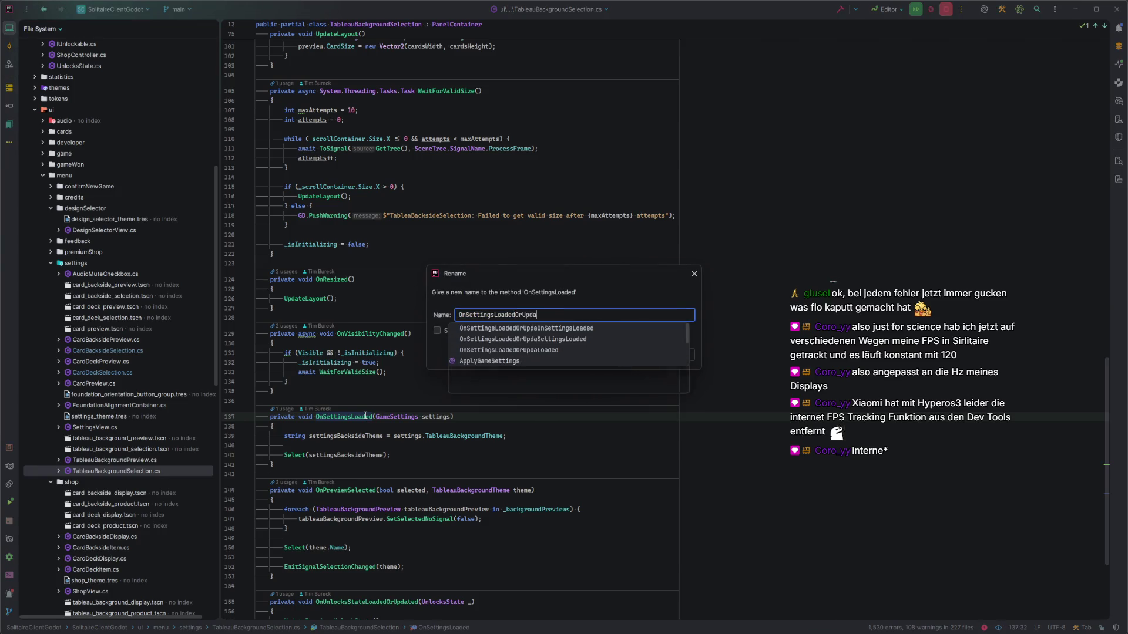
pyautogui.write('ted')
pyautogui.press('Return')
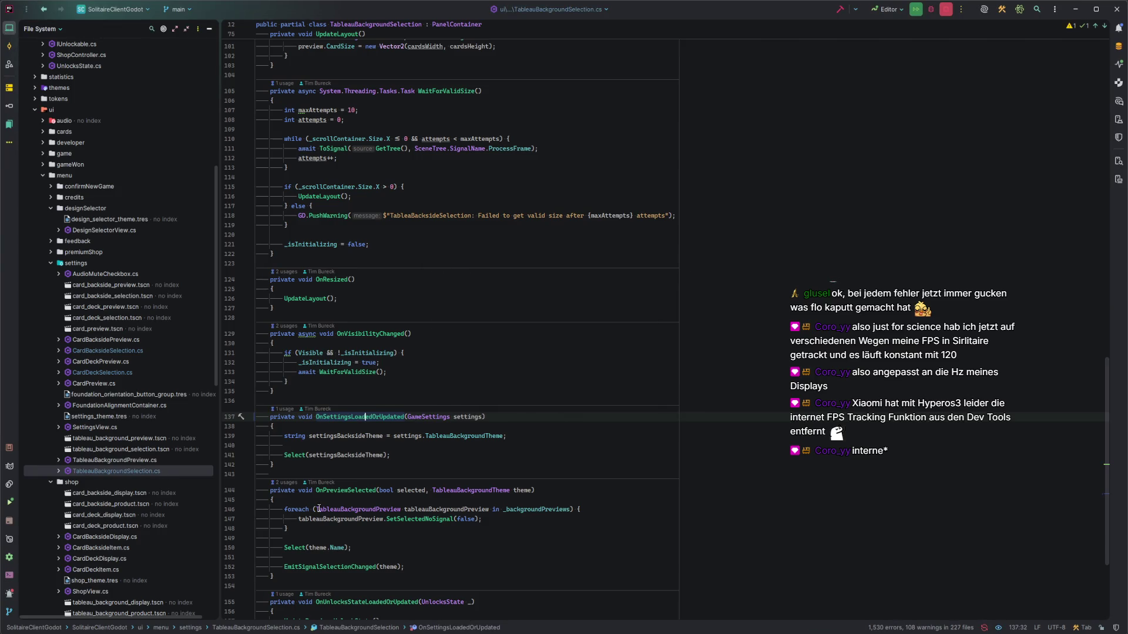
pyautogui.hotkey('alt', 'Tab')
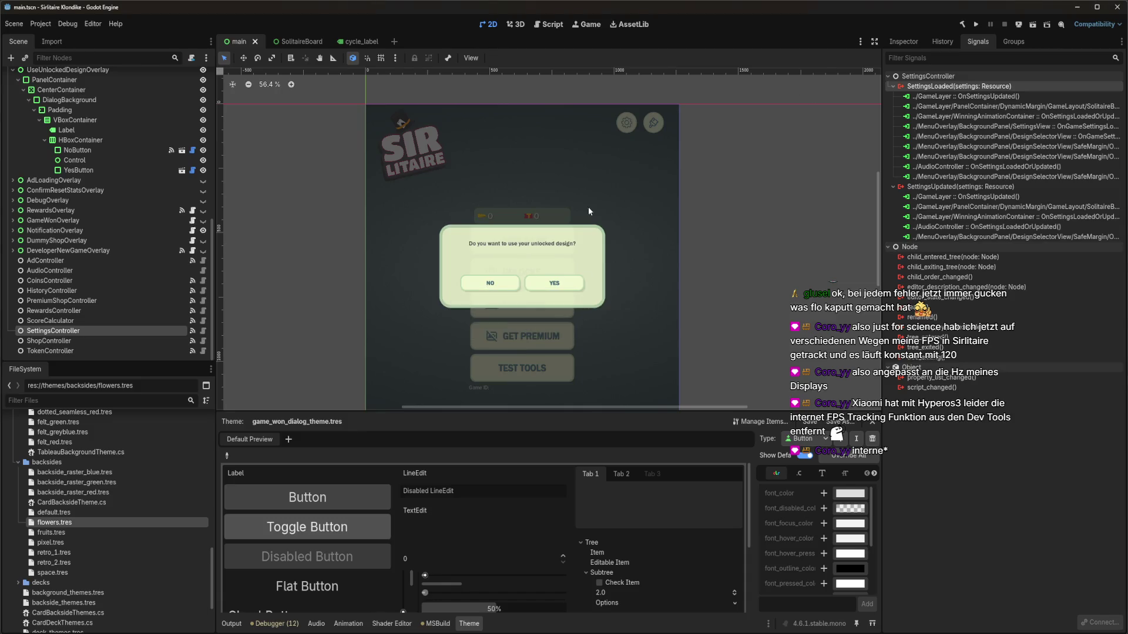
# Disconnect the outdated CardDeckSelection and TableauBackgroundSelection SettingsLoaded connections
pyautogui.click(1016, 150)
pyautogui.press('Delete')
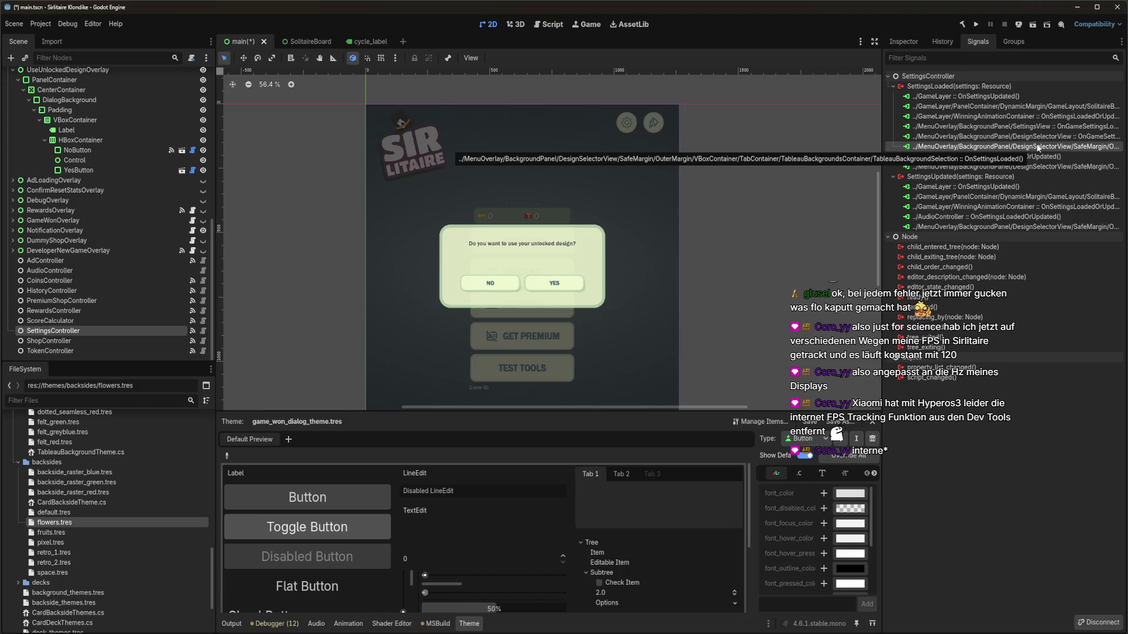
pyautogui.press('Delete')
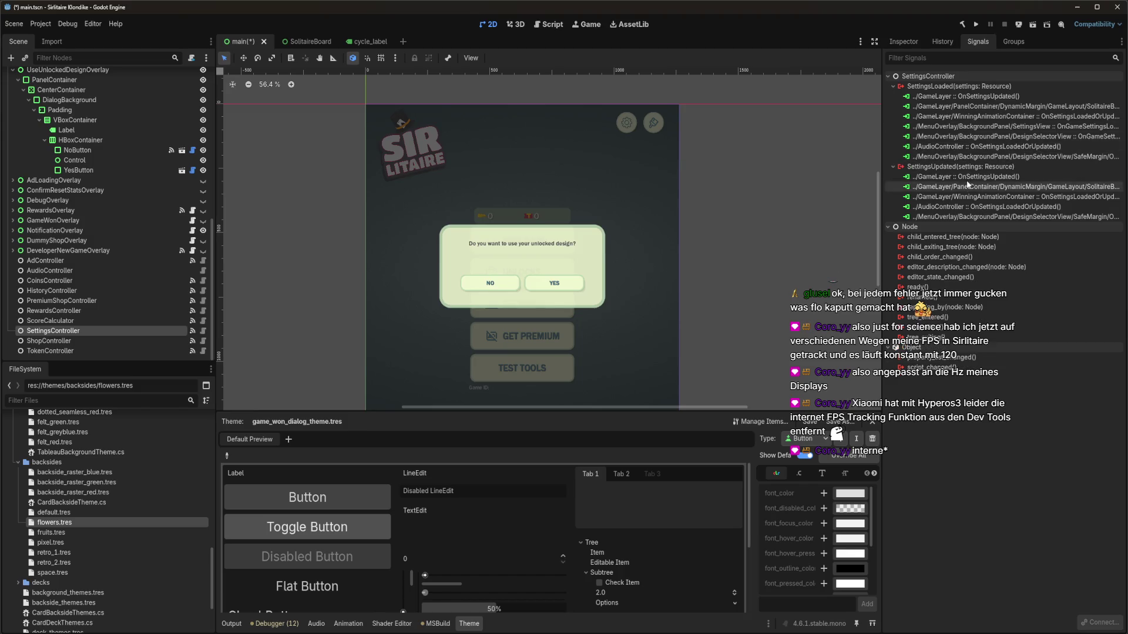
# Abandon the unfinished CardDeckSelection connection and rebuild the C# project
pyautogui.doubleClick(974, 86)
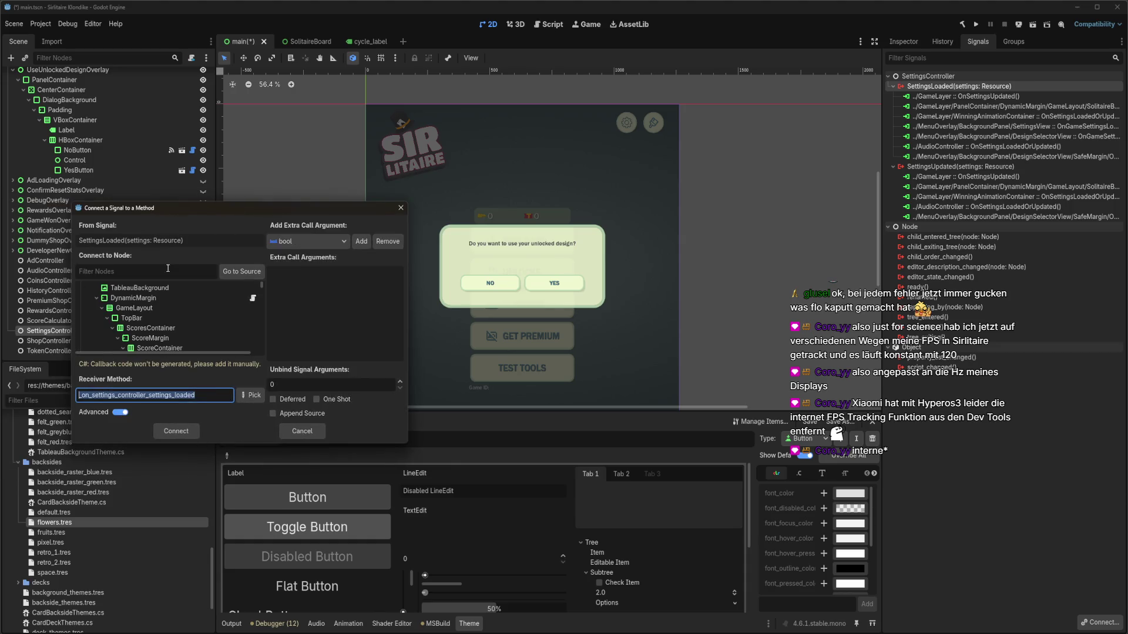
pyautogui.write('decksel')
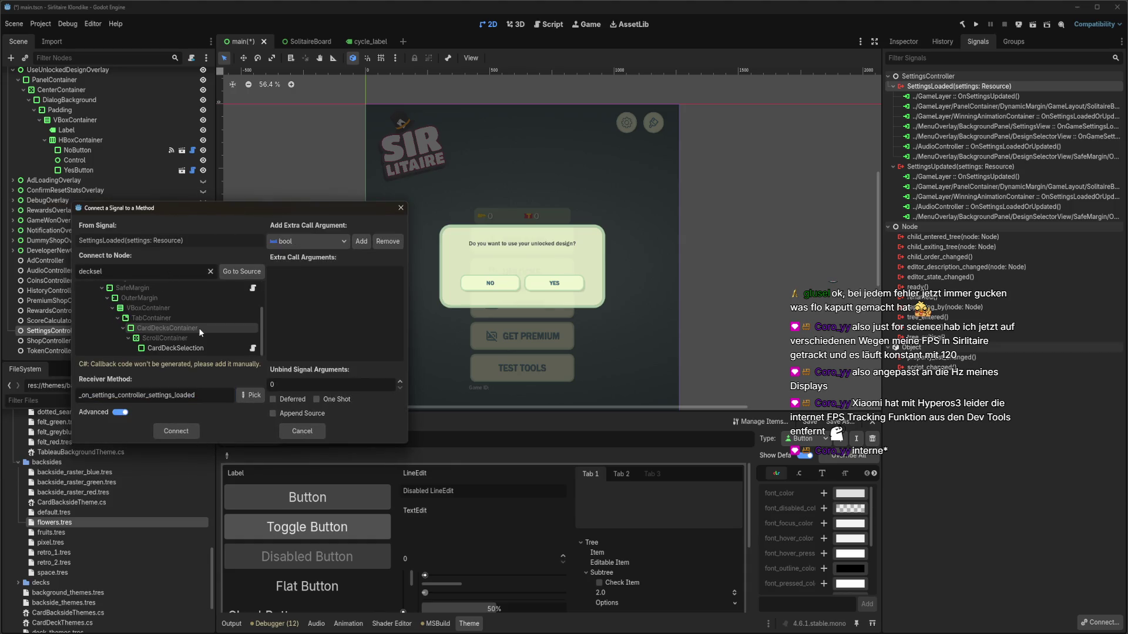
pyautogui.click(195, 347)
pyautogui.click(251, 395)
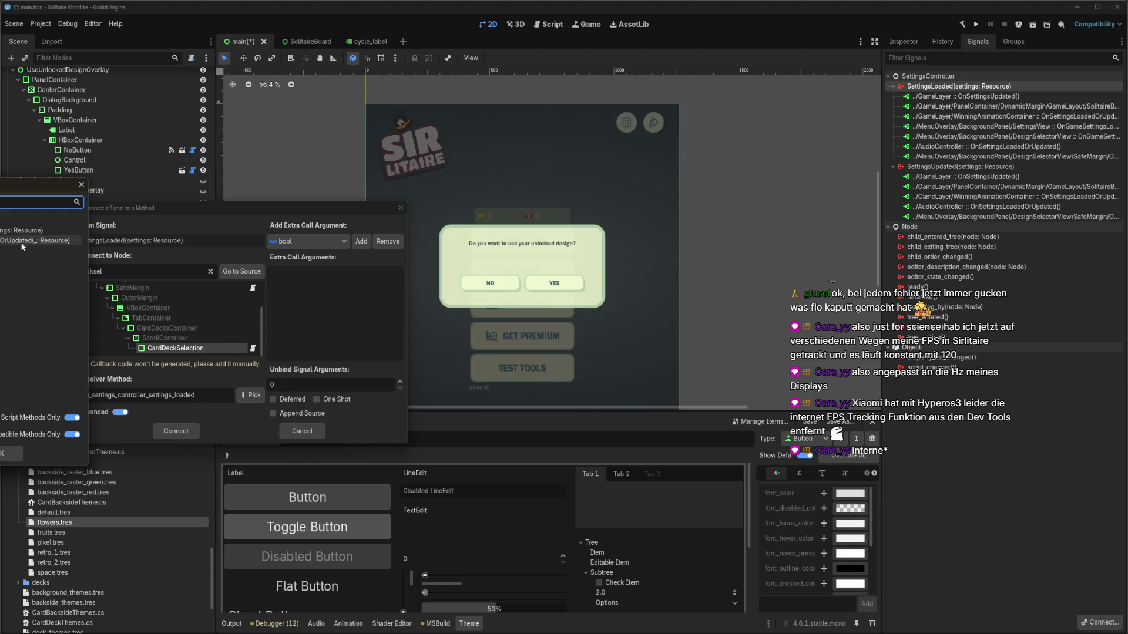
pyautogui.click(81, 186)
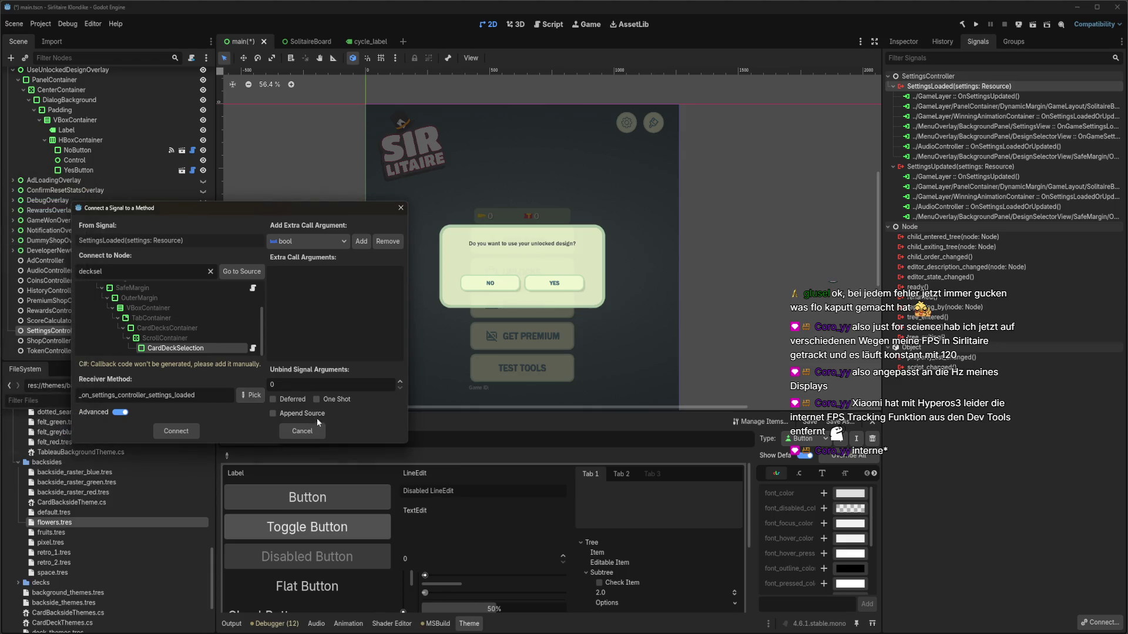
pyautogui.click(302, 431)
pyautogui.click(961, 26)
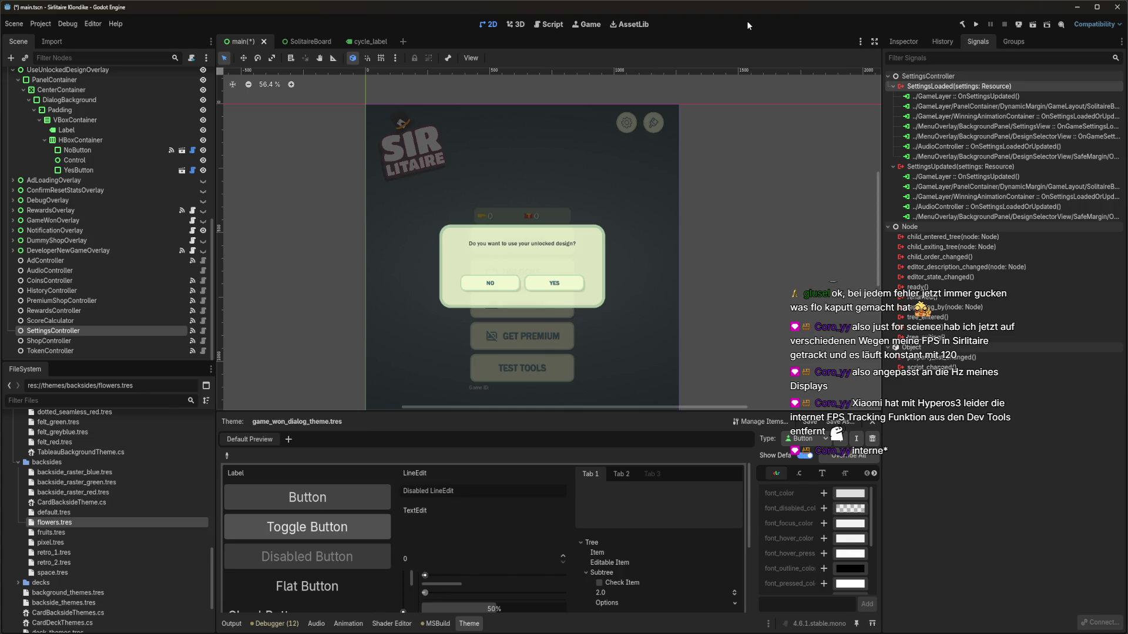
pyautogui.doubleClick(959, 86)
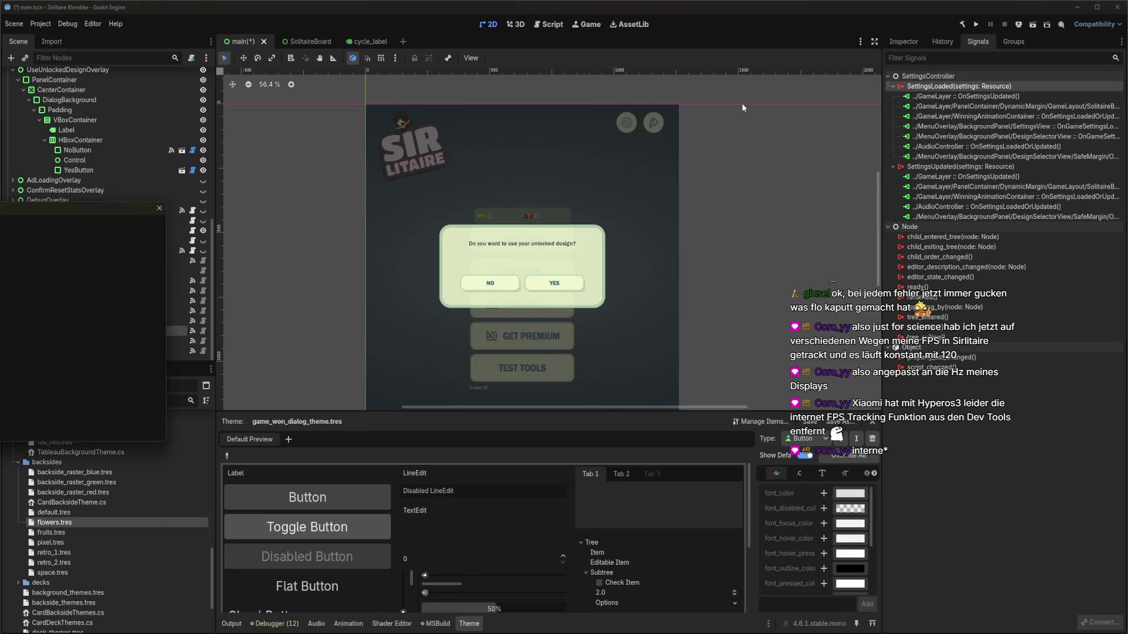
# Connect SettingsLoaded to CardDeckSelection's settings handler method
pyautogui.press('BackSpace')
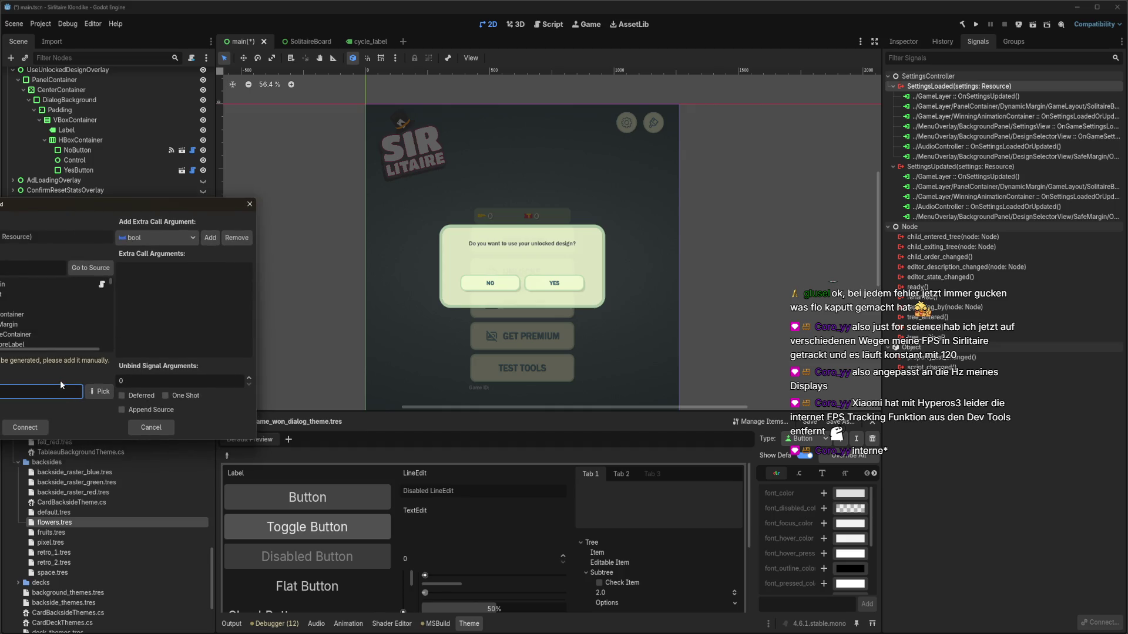
pyautogui.click(29, 268)
pyautogui.write('card')
pyautogui.click(47, 345)
pyautogui.click(101, 392)
pyautogui.doubleClick(36, 236)
pyautogui.click(25, 427)
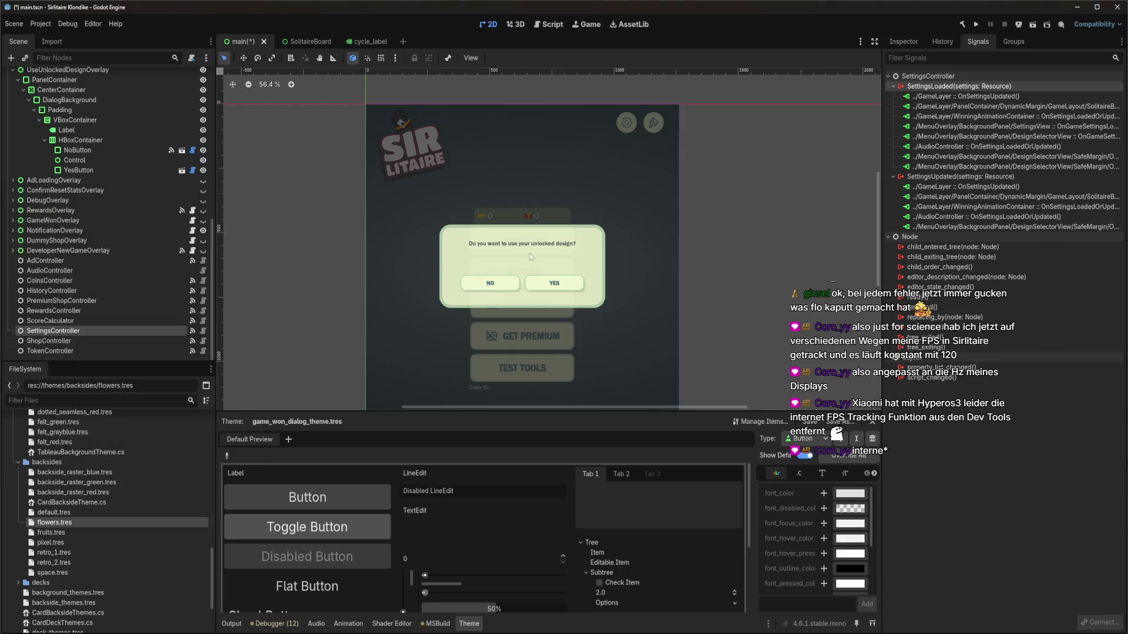
# Add the remaining SettingsLoaded and SettingsUpdated connections to the card selection settings handlers
pyautogui.doubleClick(1014, 85)
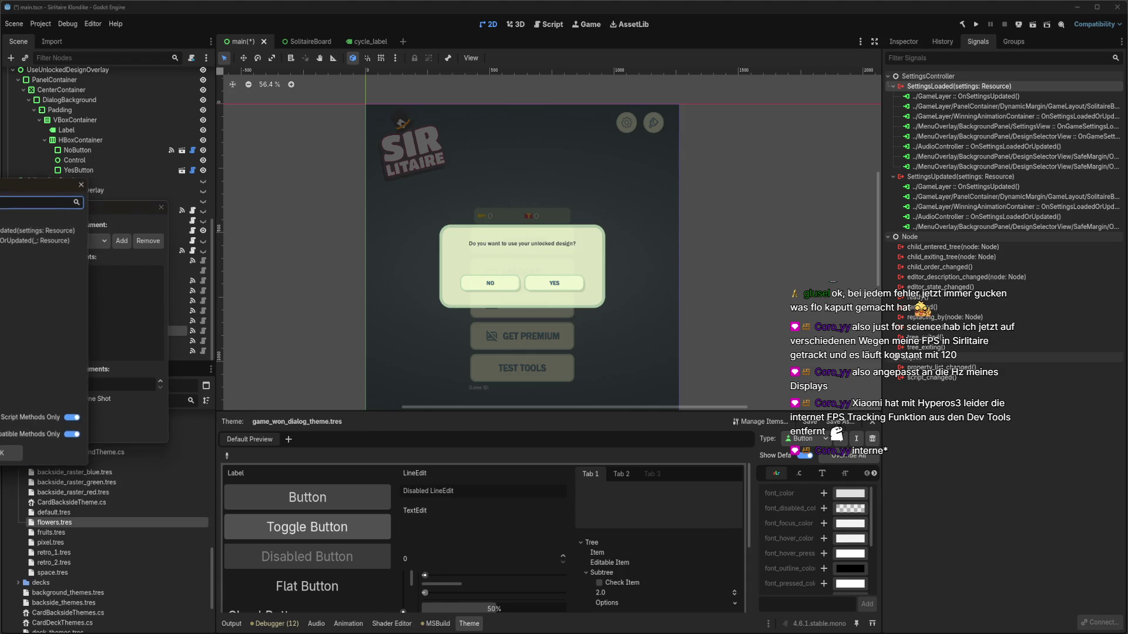
pyautogui.press('Return')
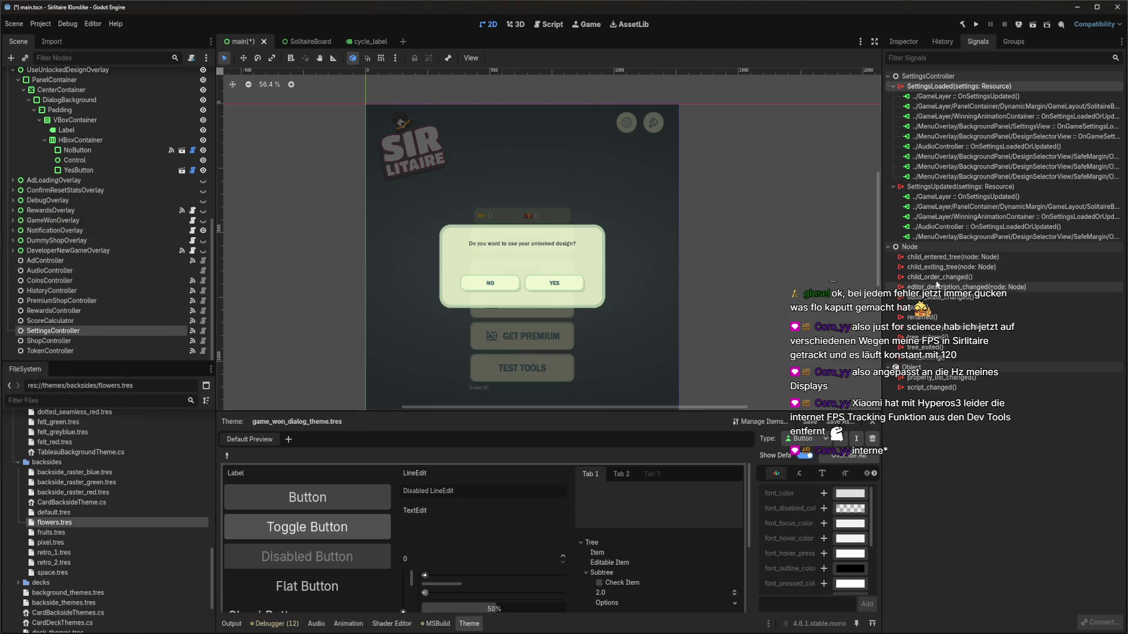
pyautogui.doubleClick(1008, 186)
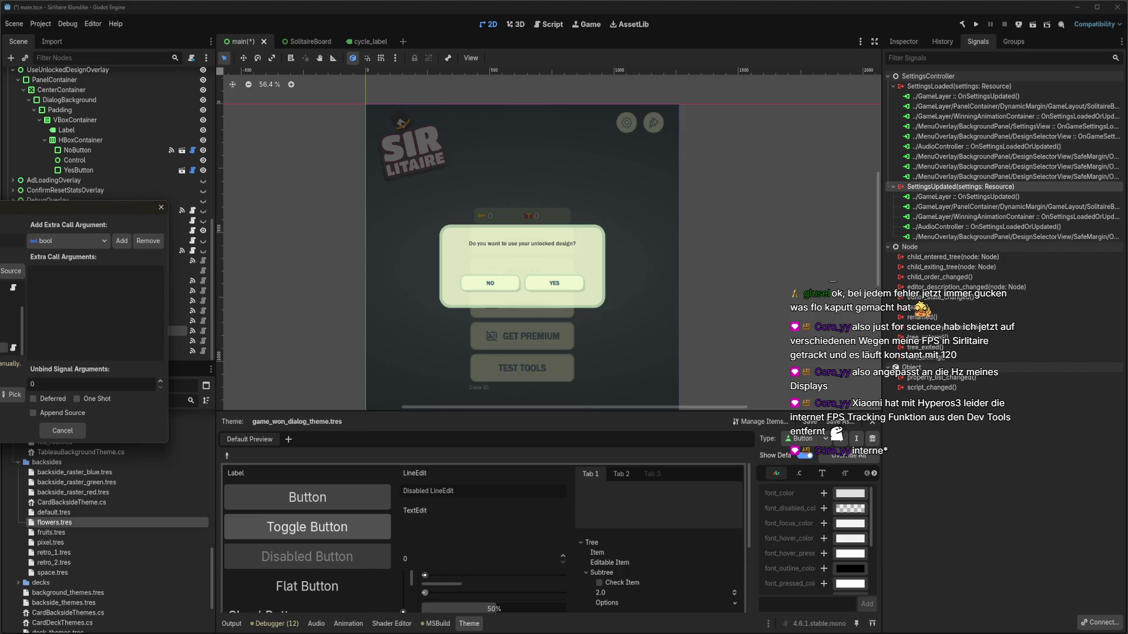
pyautogui.click(11, 394)
pyautogui.press('Return')
pyautogui.press('Return')
pyautogui.doubleClick(993, 211)
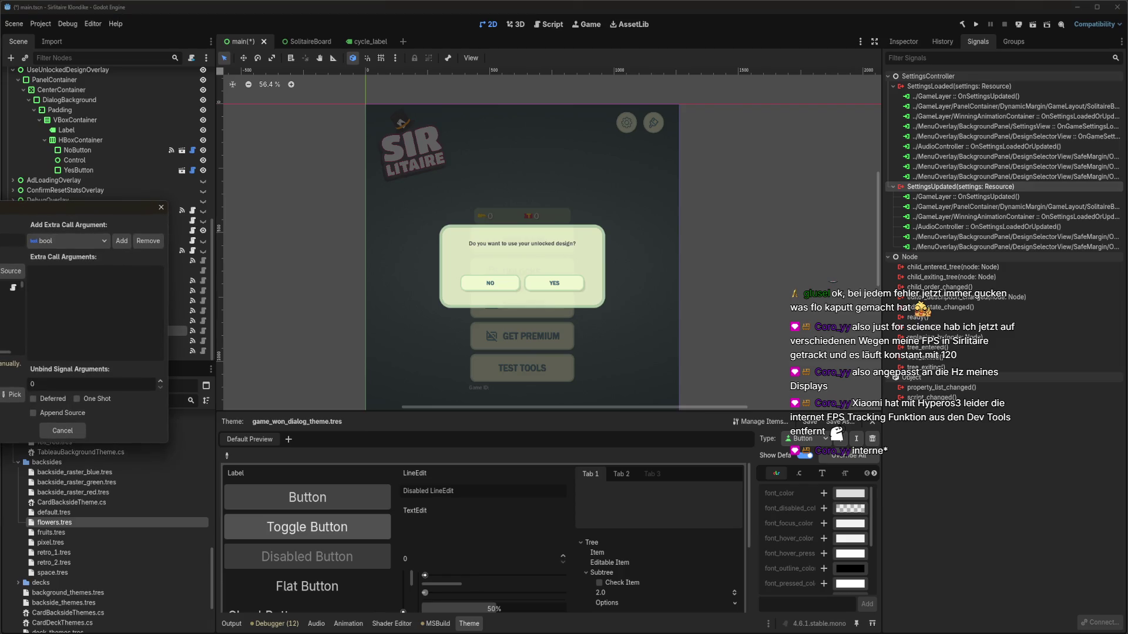
pyautogui.scroll(2, 8, 329)
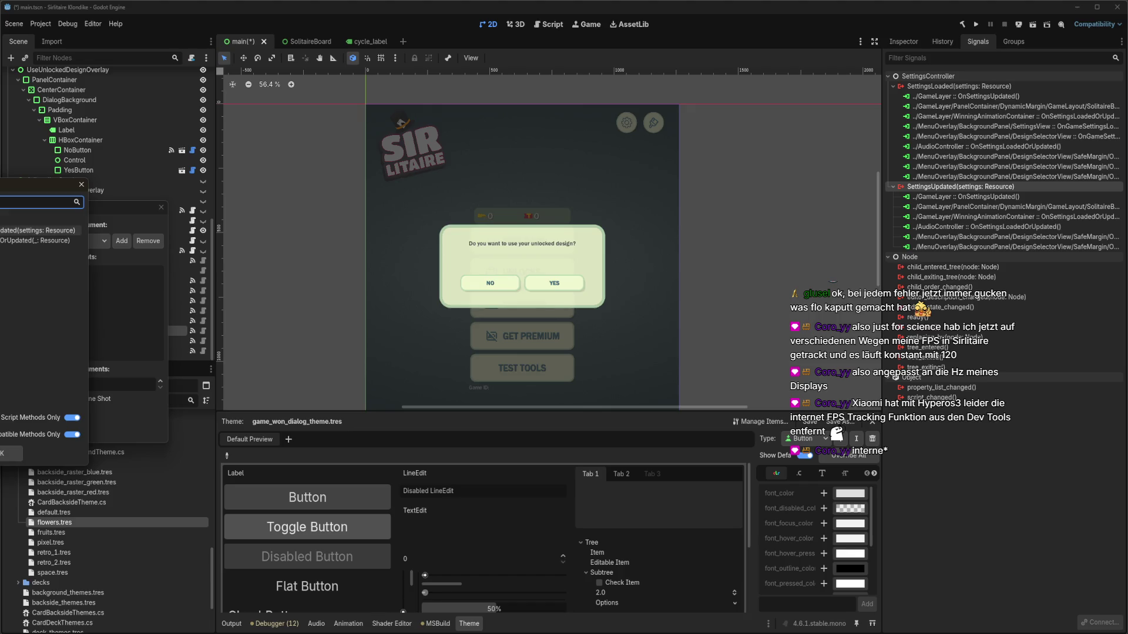
pyautogui.press('Return')
# Save the main scene and select the UseUnlockedDesignOverlay node
pyautogui.hotkey('ctrl', 's')
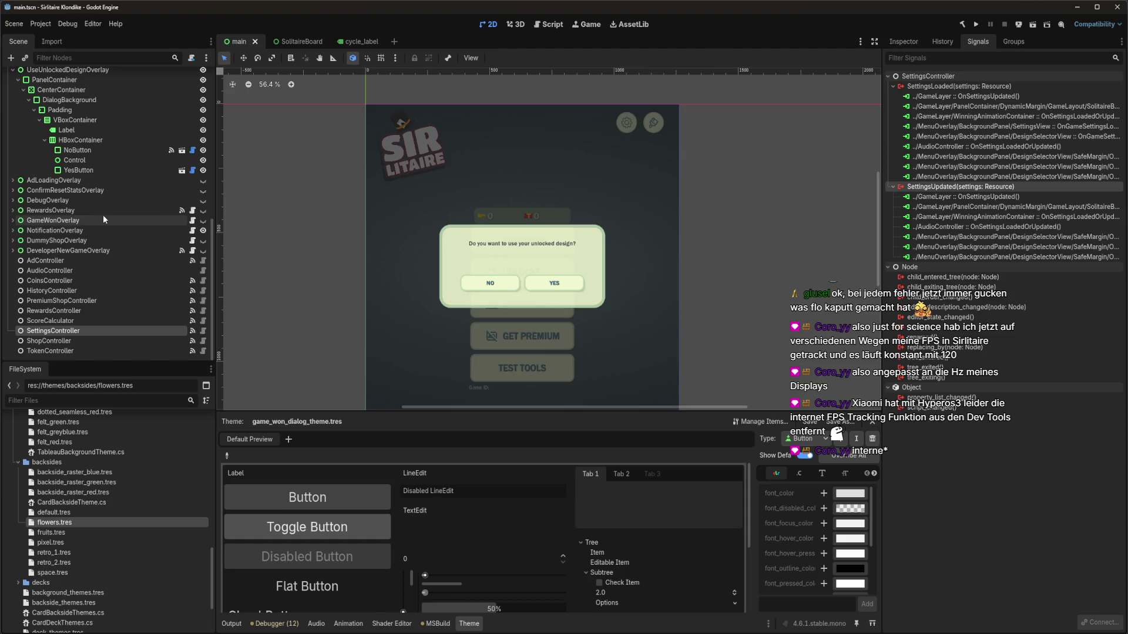
pyautogui.scroll(3, 105, 266)
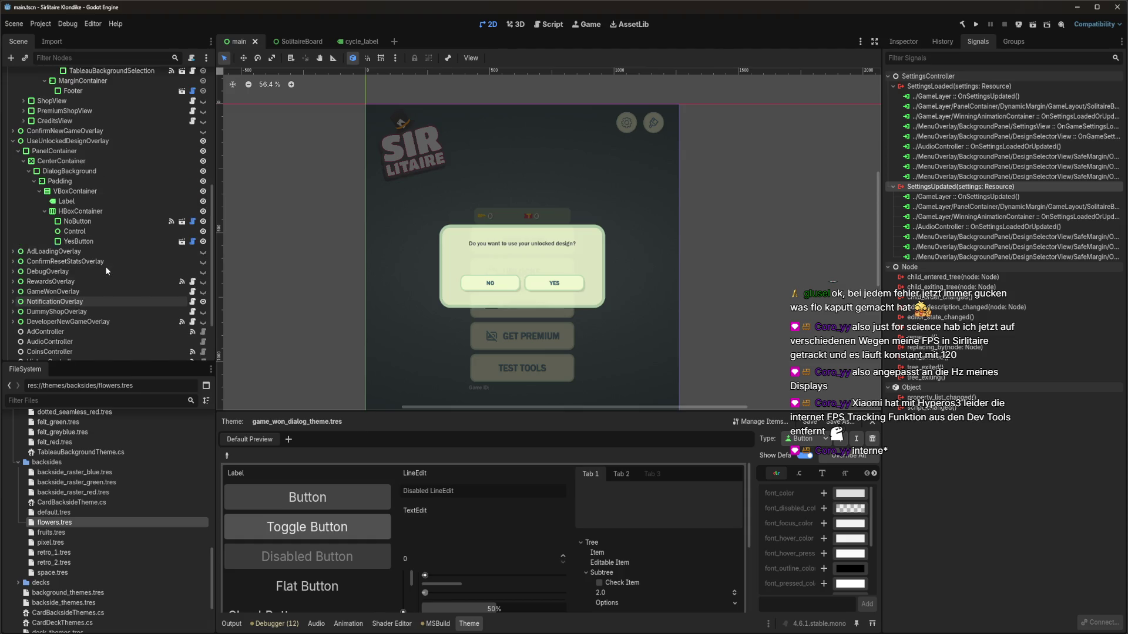
pyautogui.scroll(2, 104, 266)
pyautogui.click(117, 177)
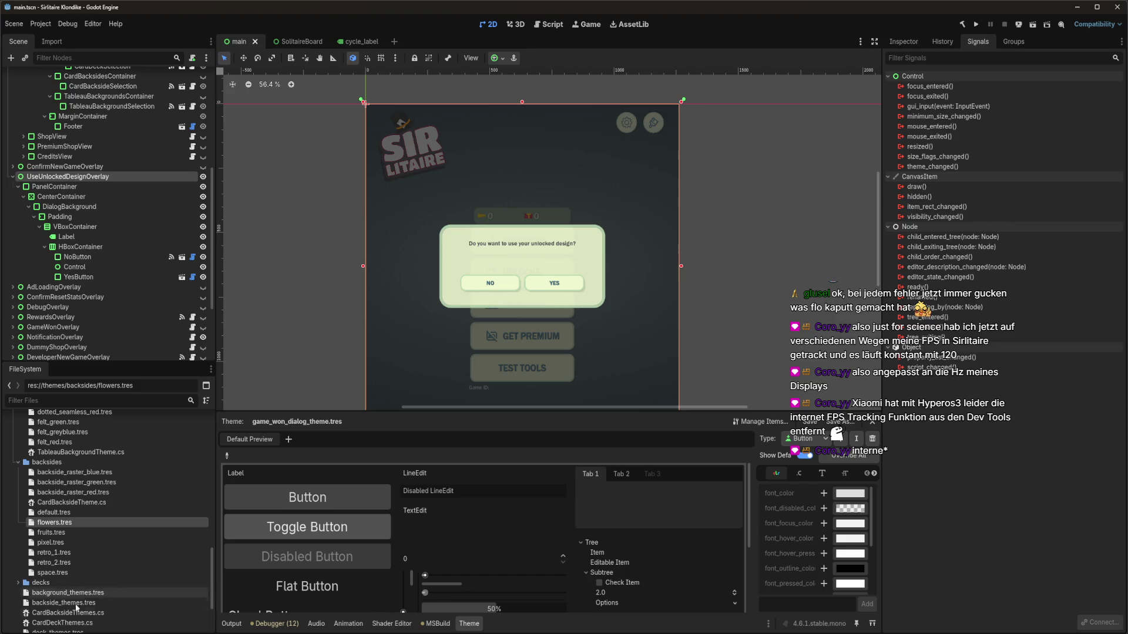
pyautogui.hotkey('alt', 'Tab')
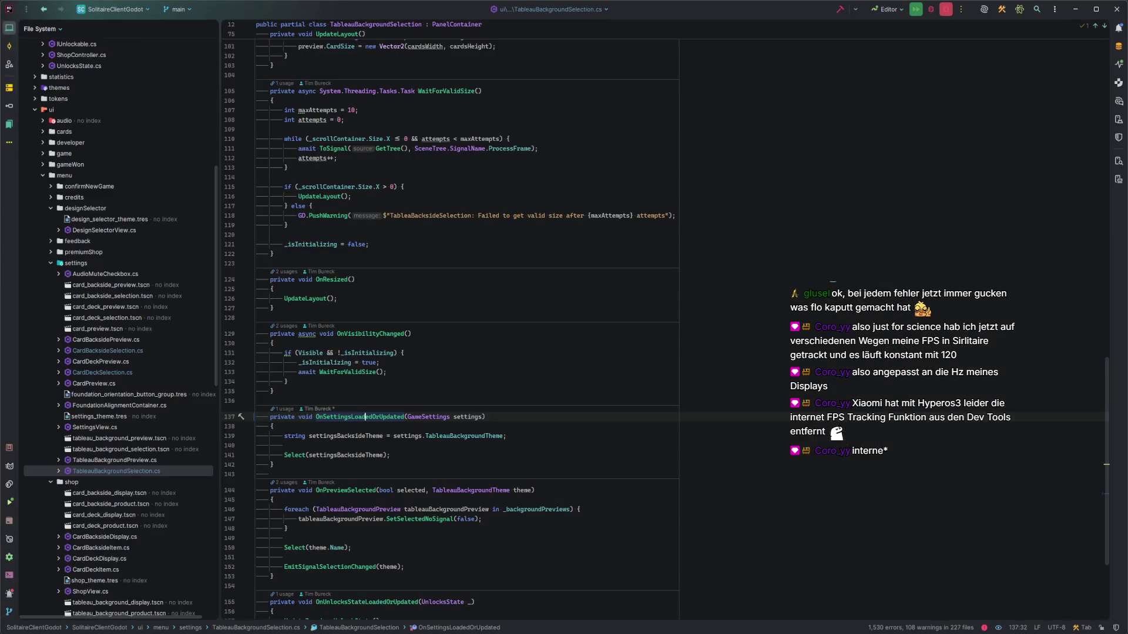
# Open UseUnlockedDesignOverlay.cs from the recent files list
pyautogui.click(439, 285)
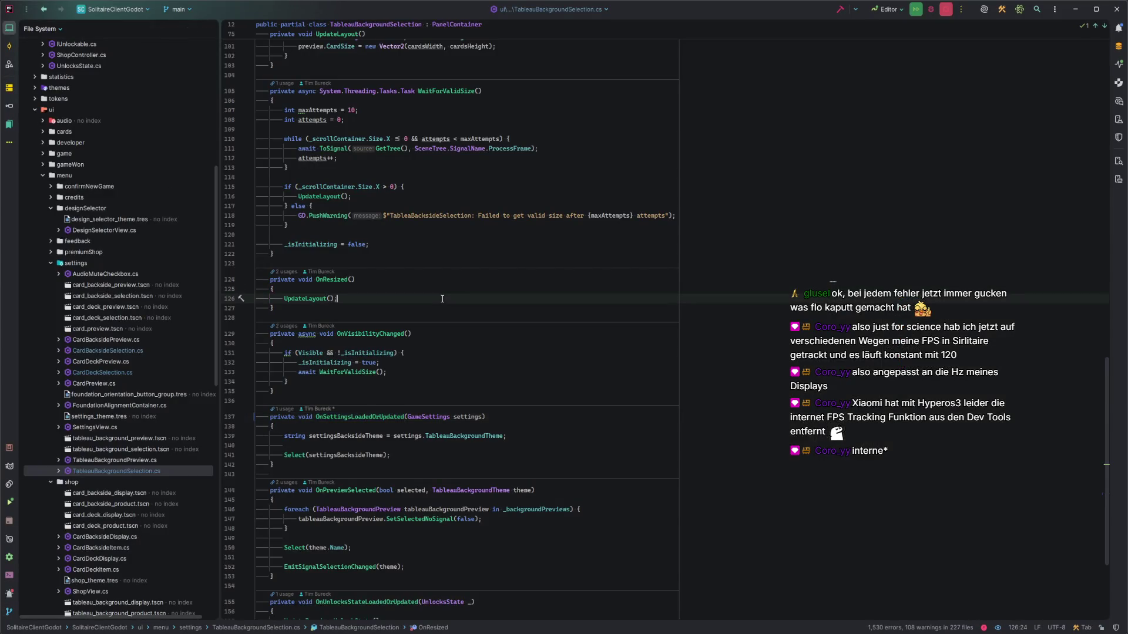
pyautogui.hotkey('ctrl', 'e')
pyautogui.press('Down')
pyautogui.press('Down')
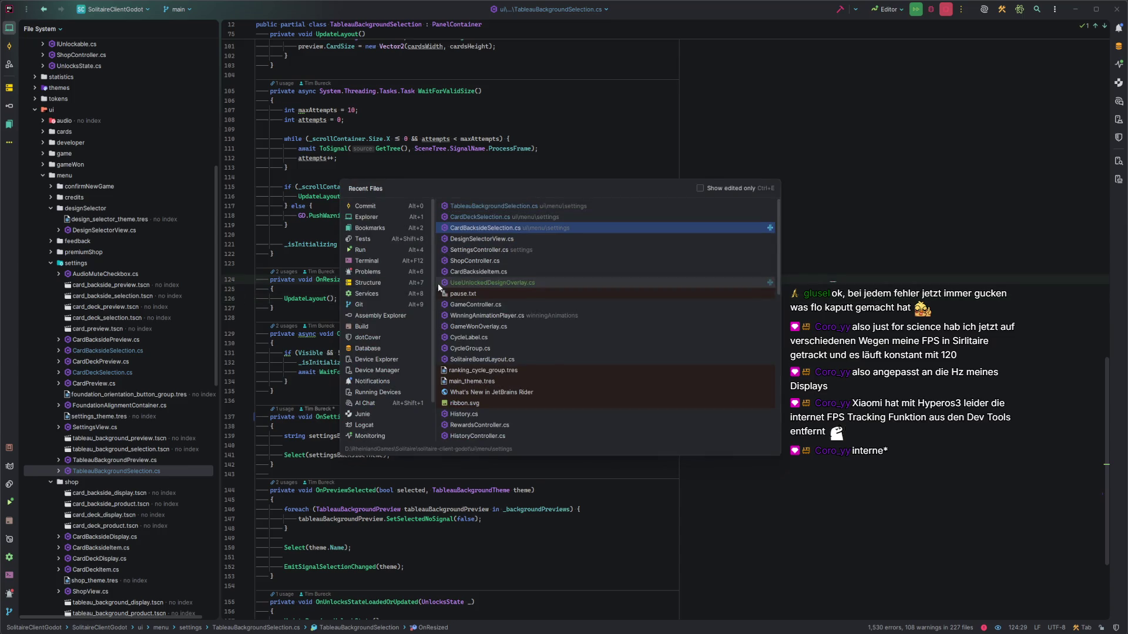
pyautogui.press('Down')
pyautogui.press('Down')
pyautogui.press('Down')
pyautogui.press('Return')
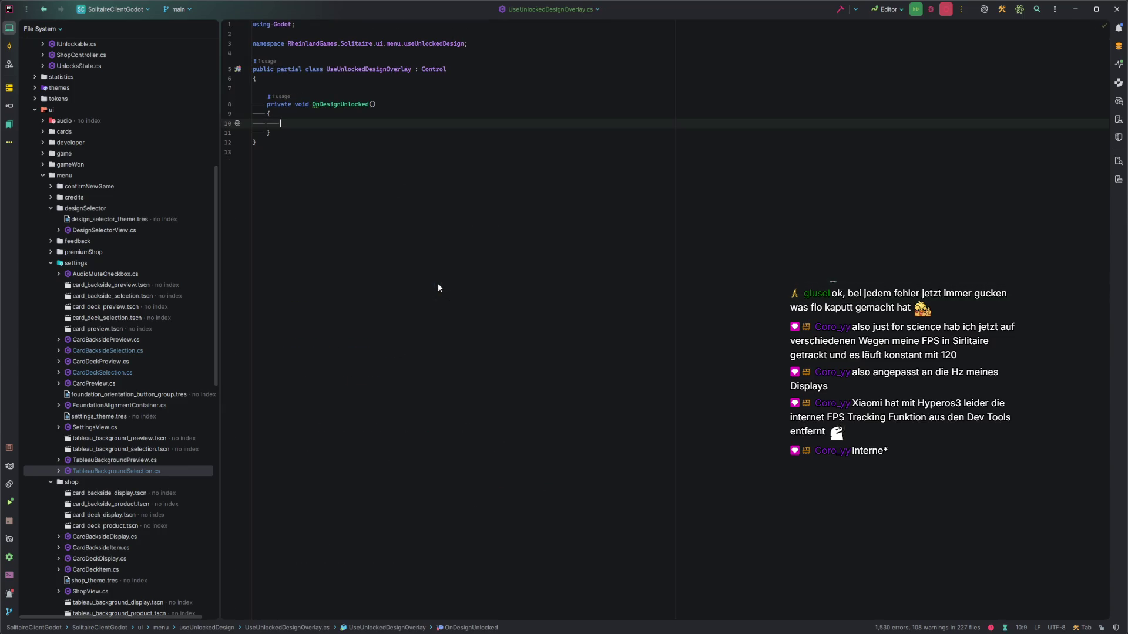
# Add an [Export] public SettingsController SettingsController { get; set; } property
pyautogui.press('Up')
pyautogui.press('Up')
pyautogui.press('Up')
pyautogui.press('Return')
pyautogui.press('Return')
pyautogui.press('Up')
pyautogui.write('[Export')
pyautogui.press('Return')
pyautogui.press('Return')
pyautogui.write('public S')
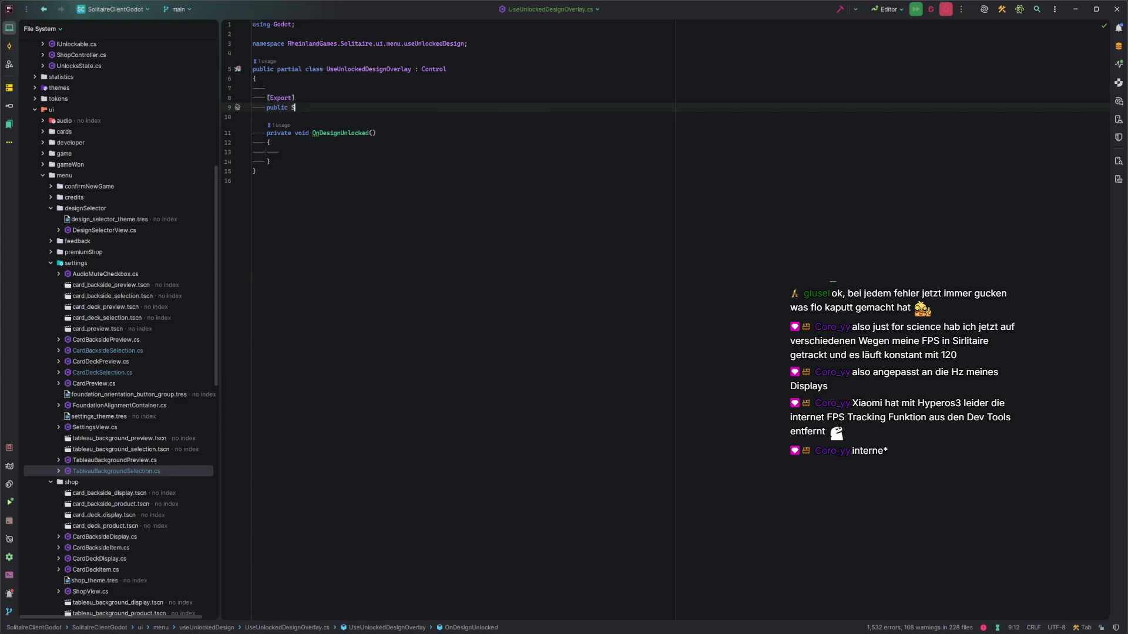
pyautogui.write('ettingsCon')
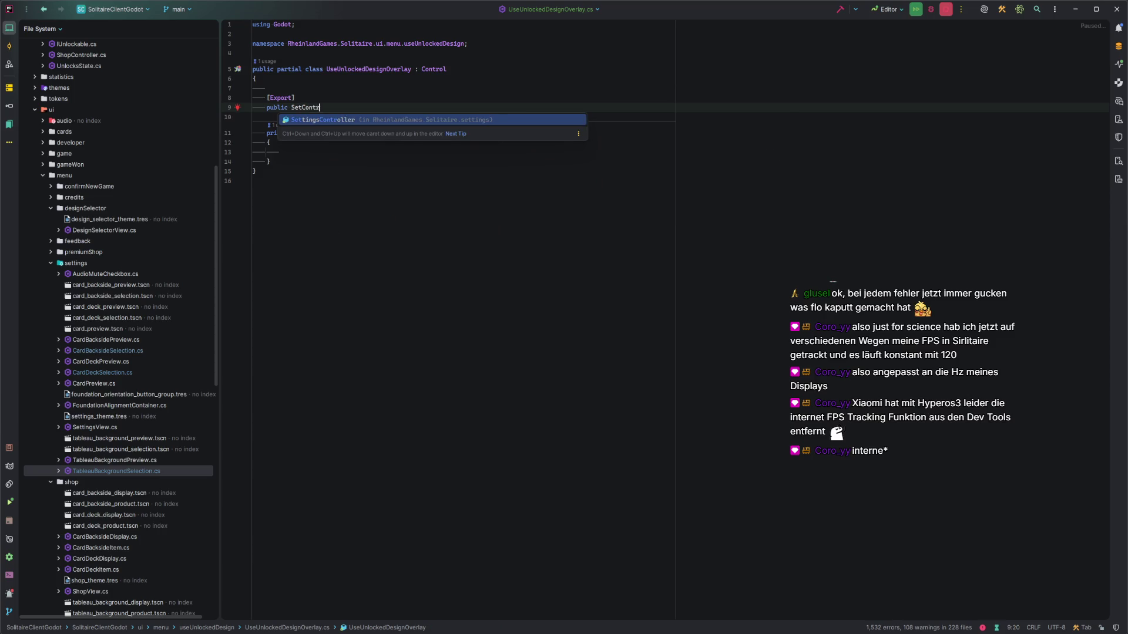
pyautogui.press('Return')
pyautogui.press('Tab')
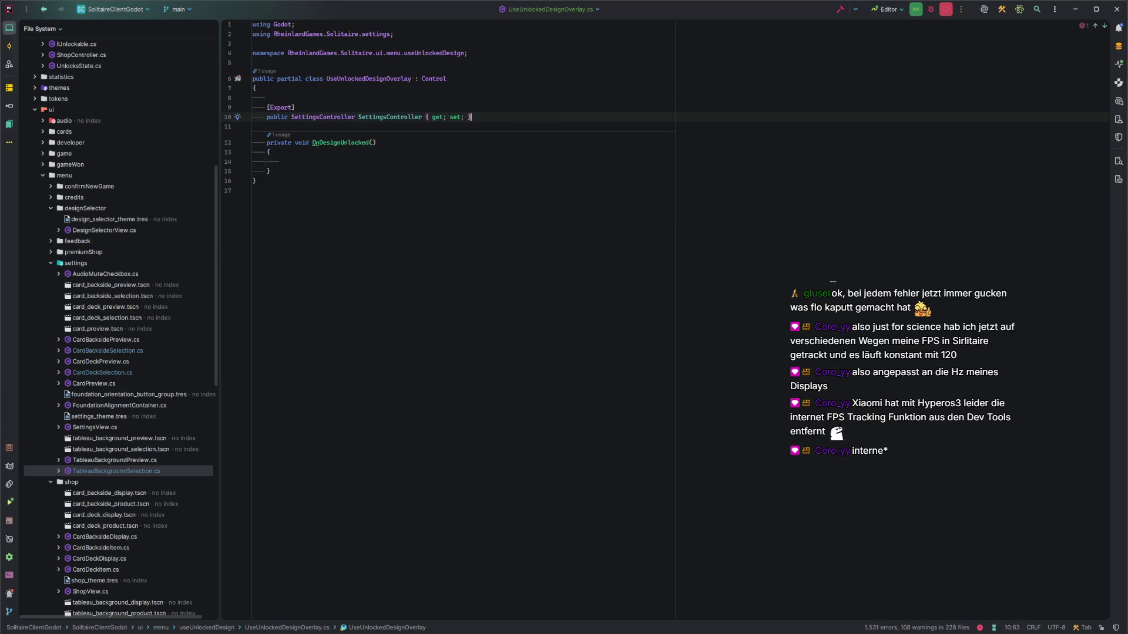
pyautogui.press('Down')
pyautogui.press('Down')
pyautogui.press('Up')
pyautogui.press('Up')
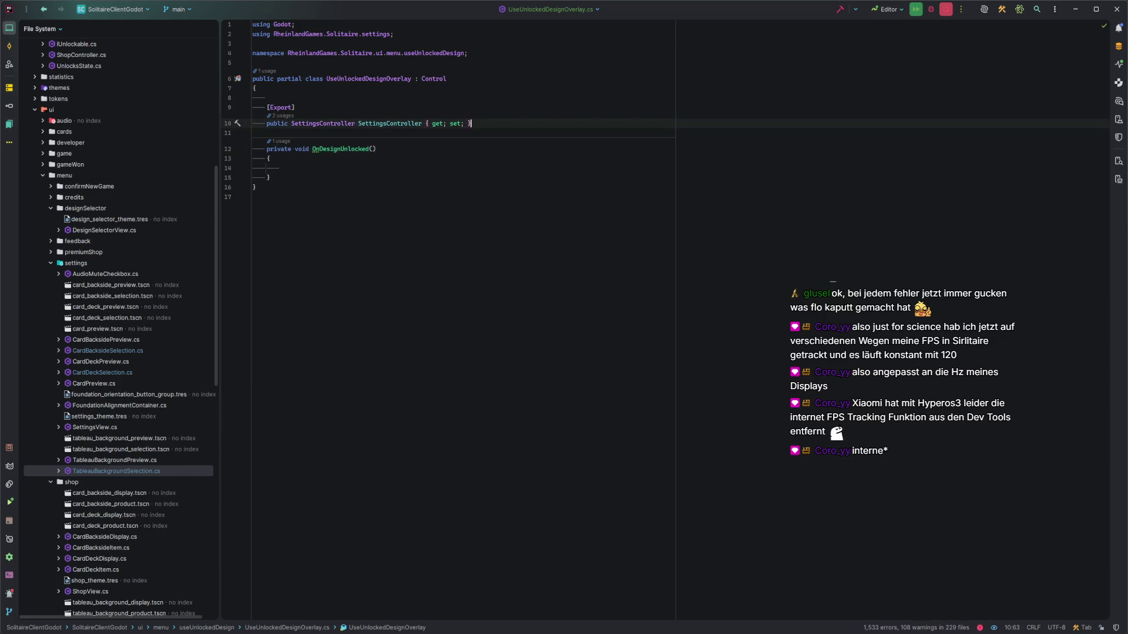
# Add an IUnlockable unlockable parameter to the OnDesignUnlocked method
pyautogui.press('Down')
pyautogui.press('Down')
pyautogui.press('Left')
pyautogui.write('IUnl')
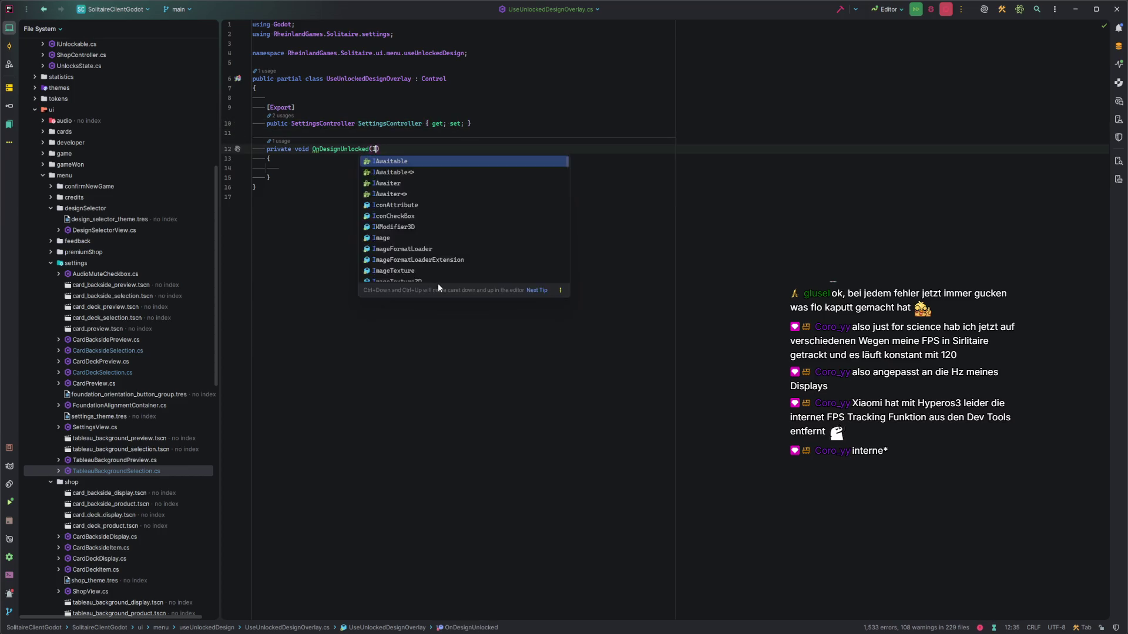
pyautogui.press('Return')
pyautogui.write('unloc')
pyautogui.press('Return')
pyautogui.click(269, 161)
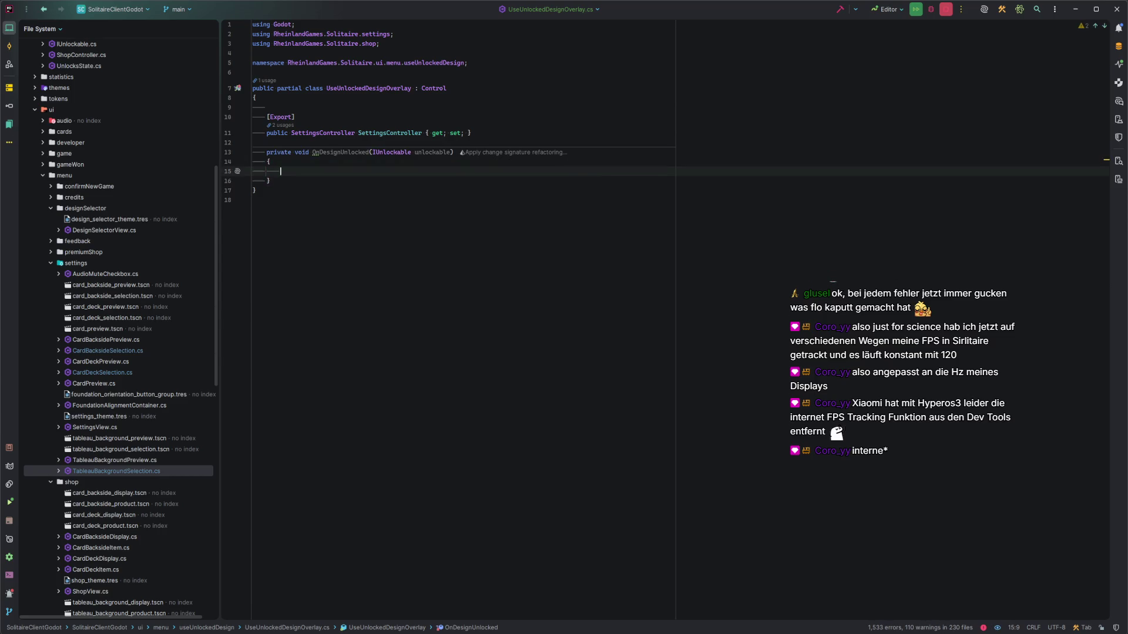
pyautogui.click(280, 171)
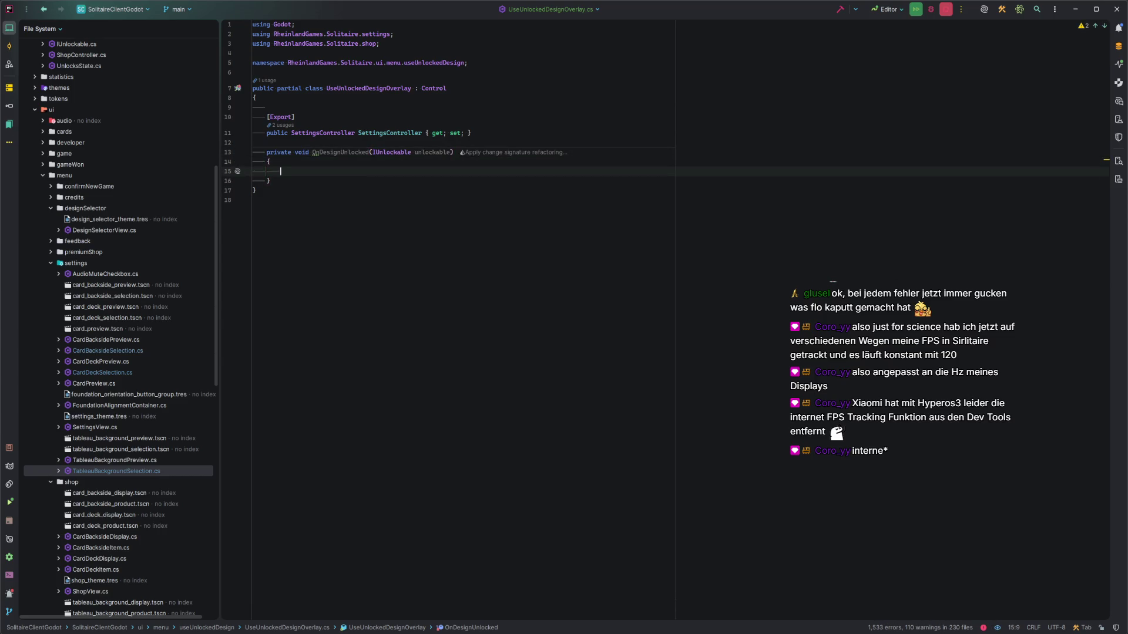